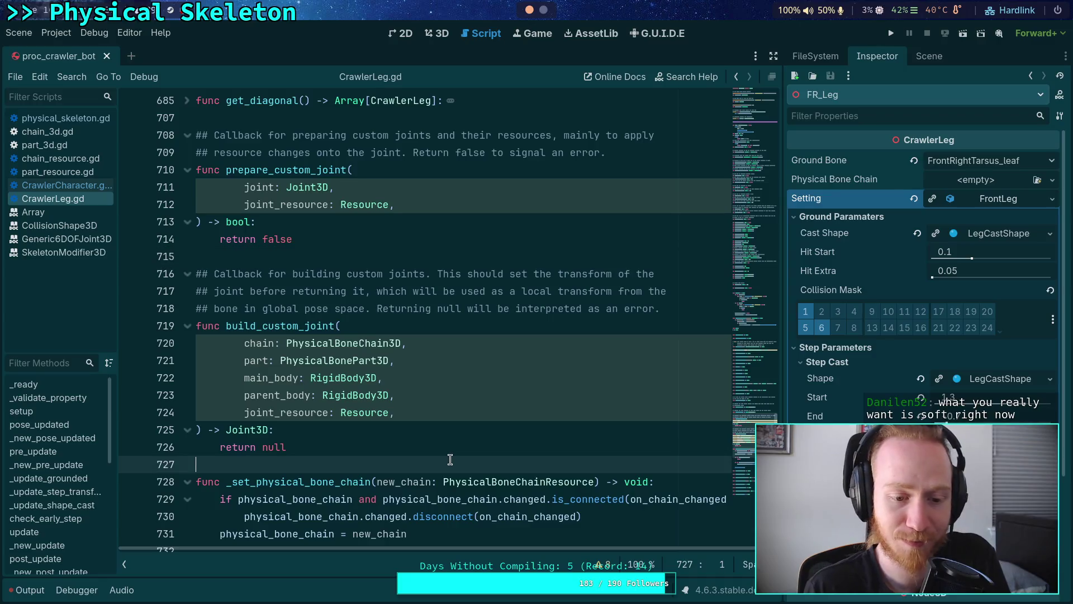
Look through CrawlerCharacter.gd, CrawlerLeg.gd, part_3d.gd and chain_3d.gd in the script list.
scroll(386, 313, up, 2)
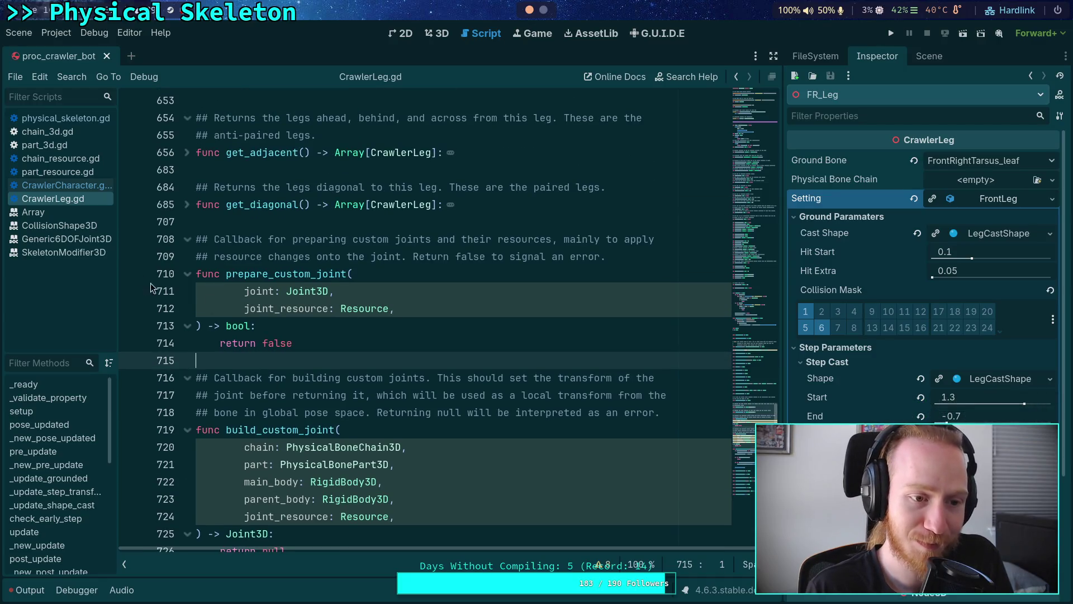
click(59, 185)
click(300, 427)
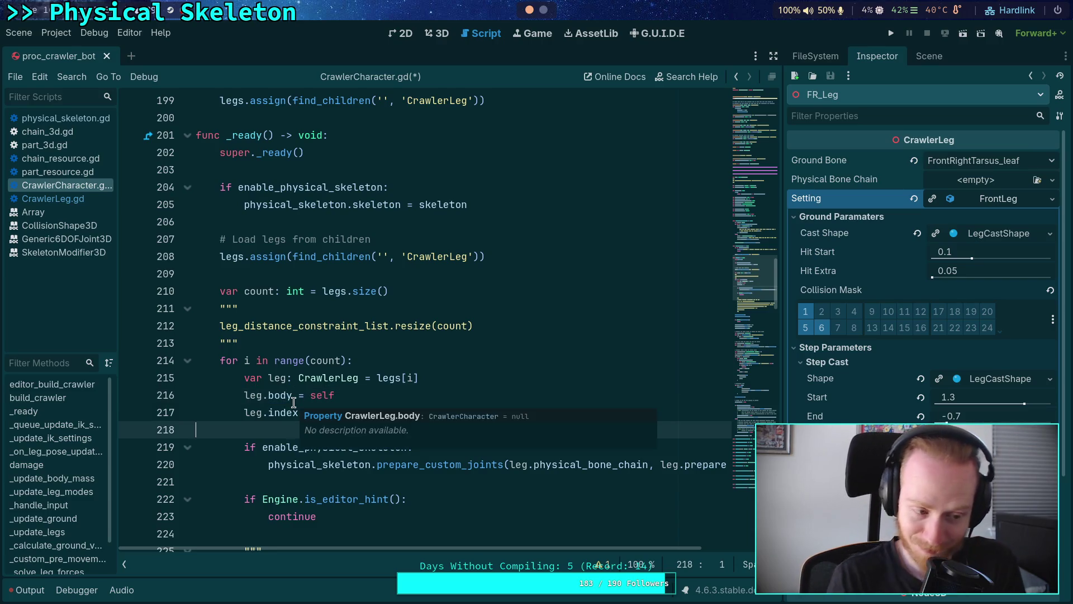
click(262, 279)
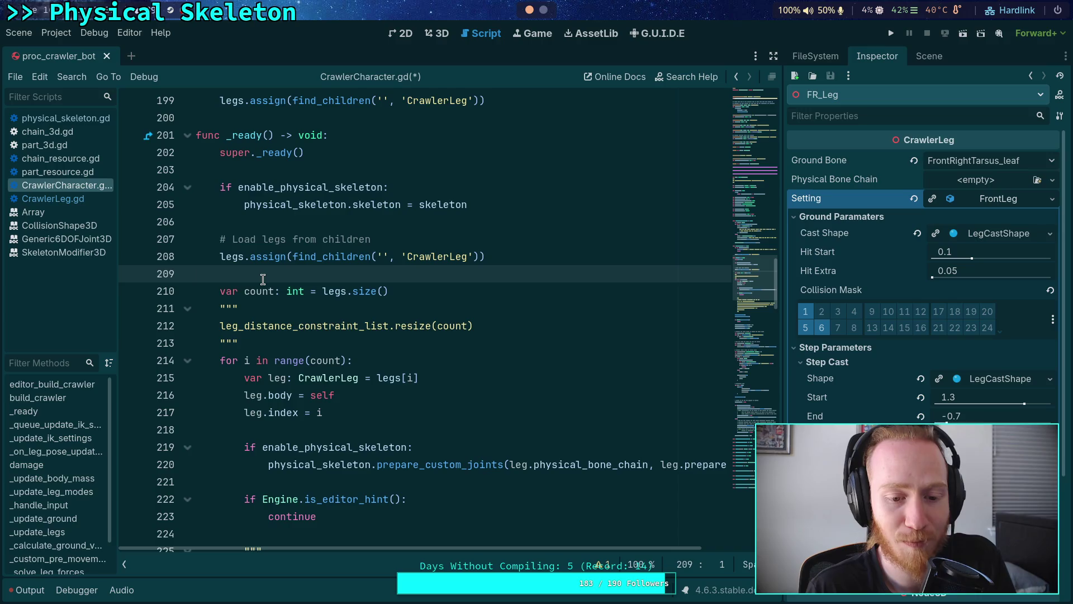
click(53, 198)
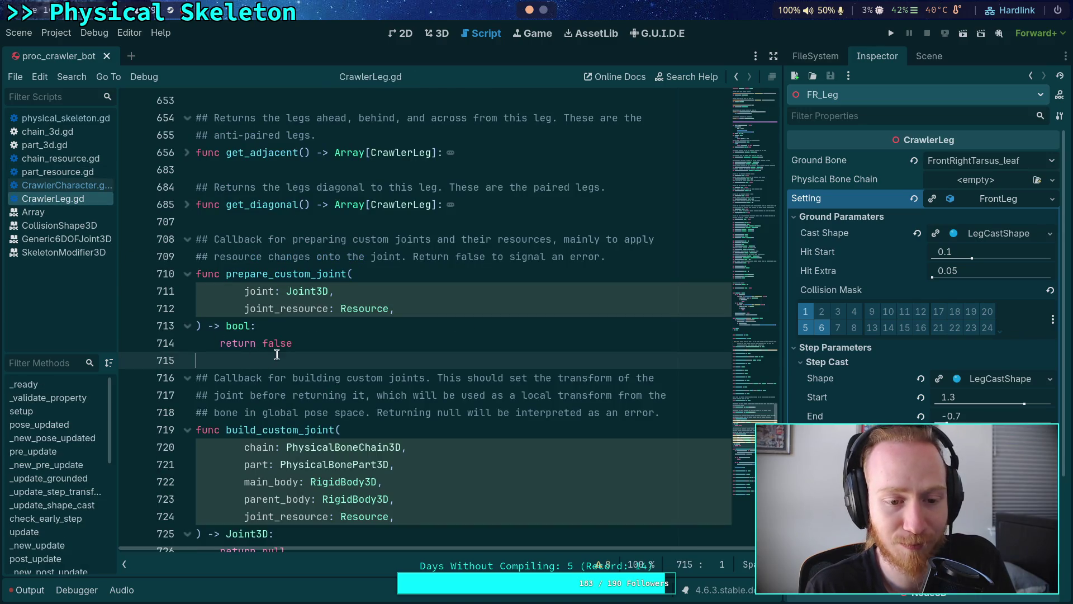
scroll(267, 362, down, 3)
scroll(266, 363, down, 1)
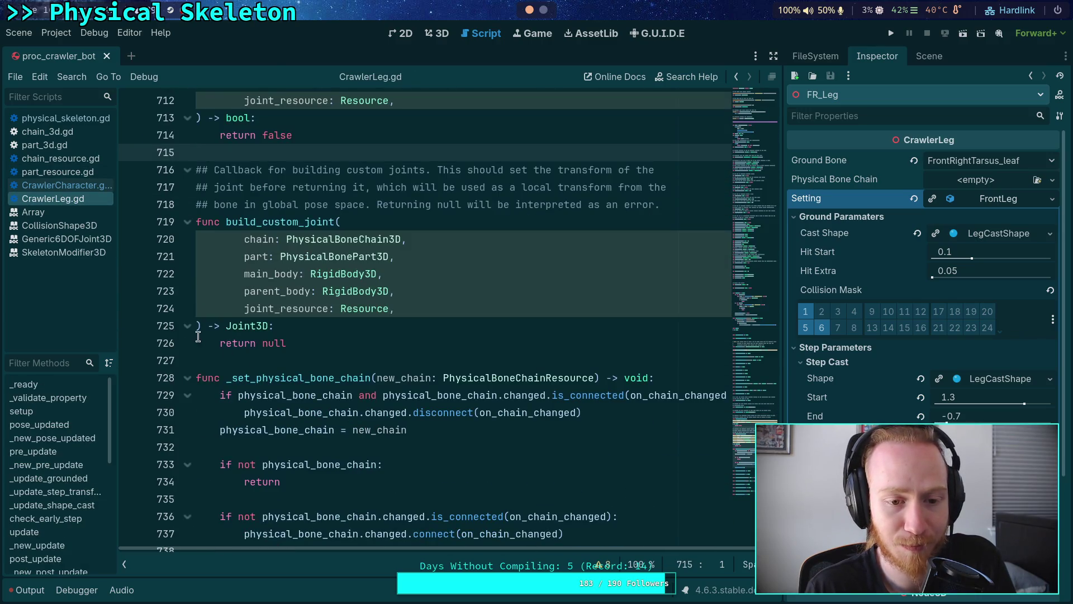
click(85, 147)
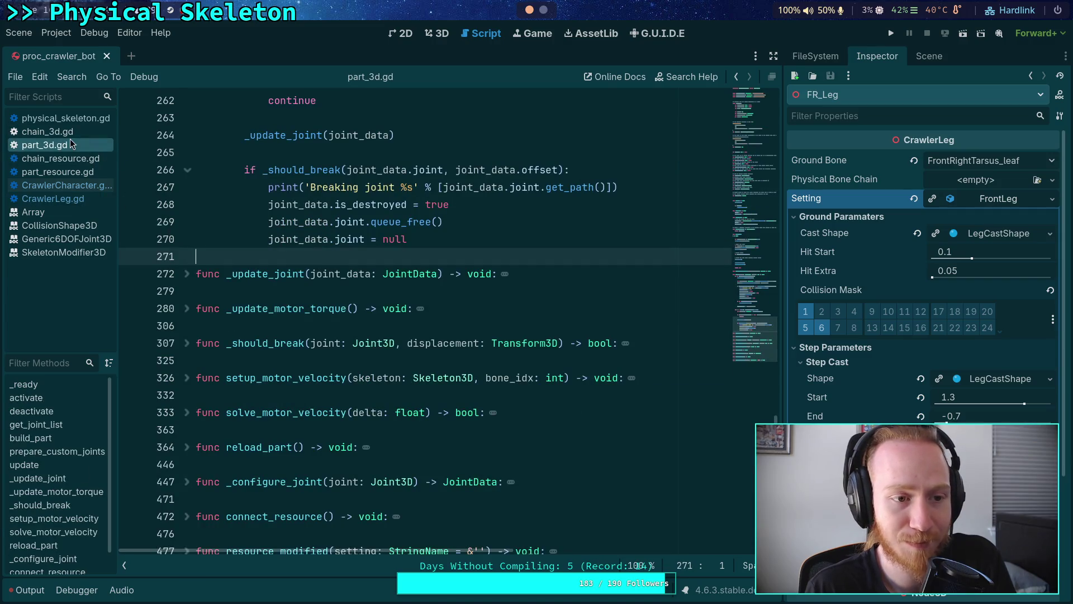
click(74, 131)
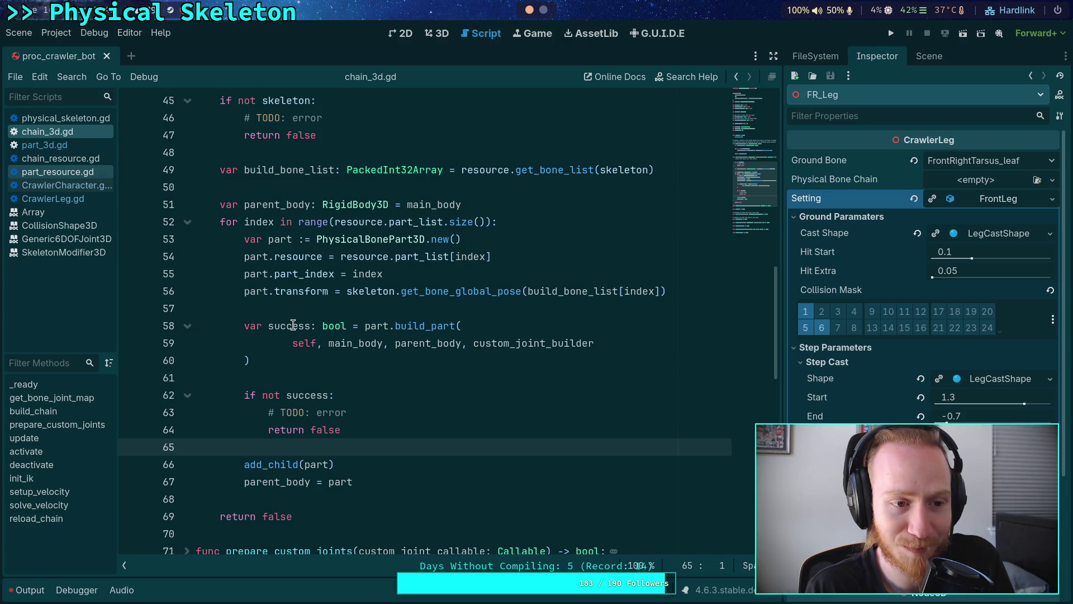
Return to CrawlerCharacter.gd, fold _ready, and place the caret after legs.assign in build_crawler.
click(83, 199)
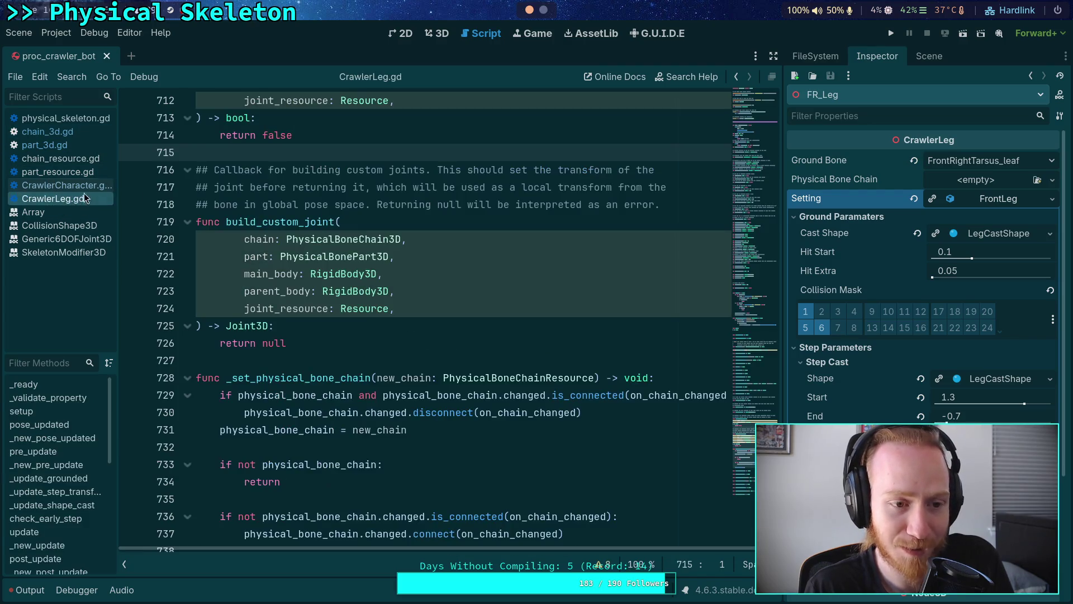
click(78, 186)
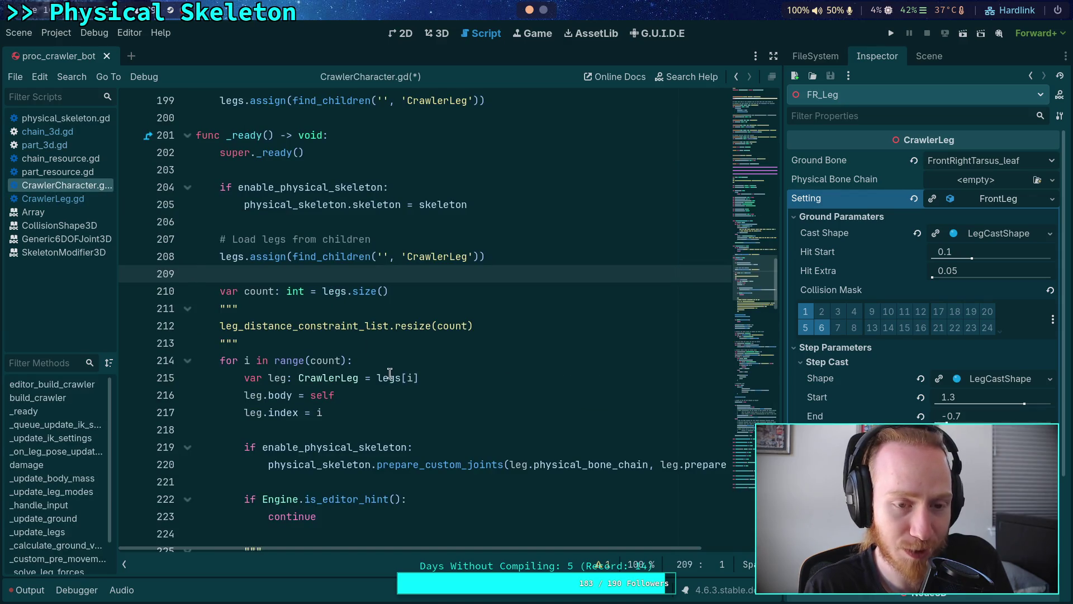
scroll(308, 359, up, 5)
click(187, 395)
click(527, 355)
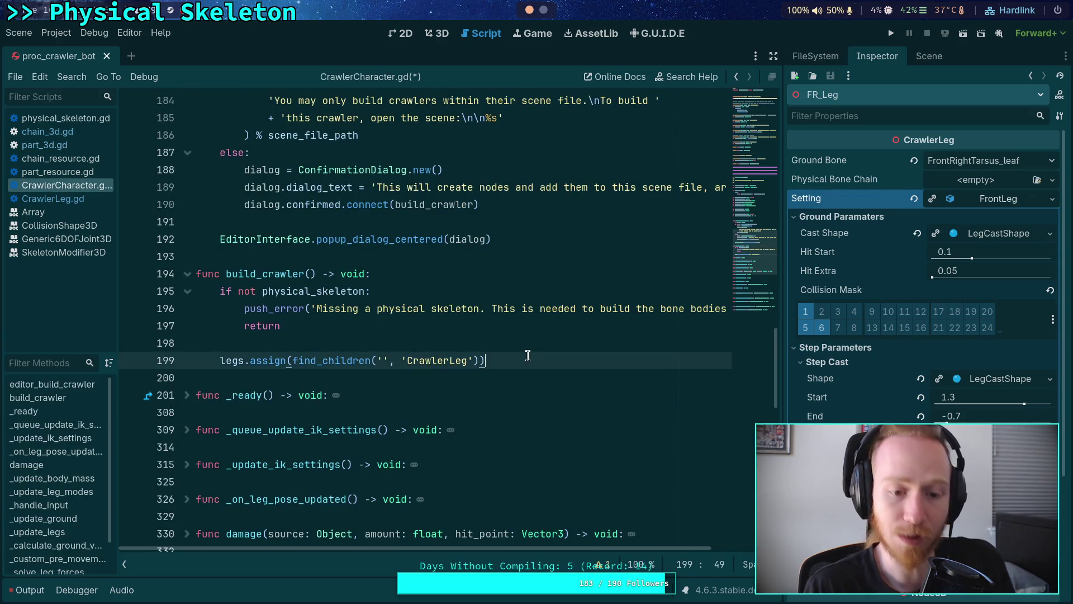
Add a 'for leg in legs:' loop on a new line after legs.assign.
key(Return)
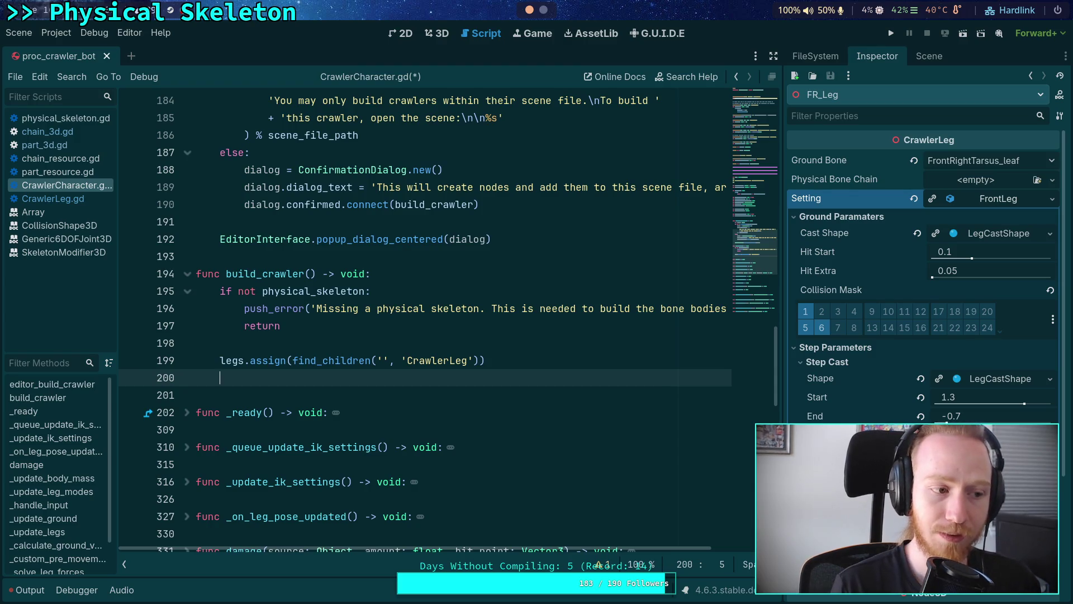
text(for leg in legs:)
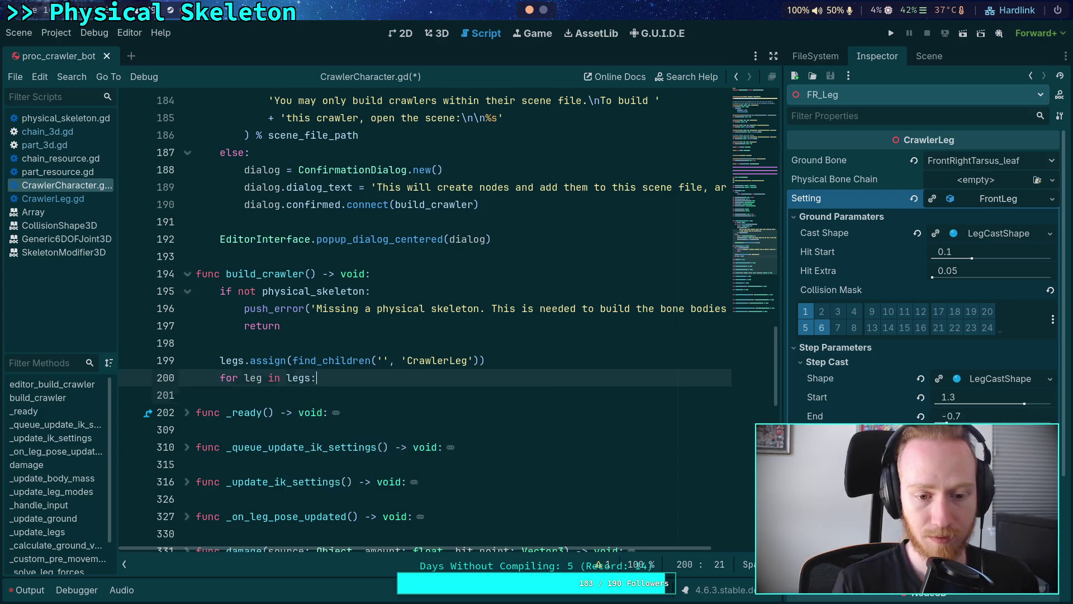
key(Return)
scroll(296, 358, down, 2)
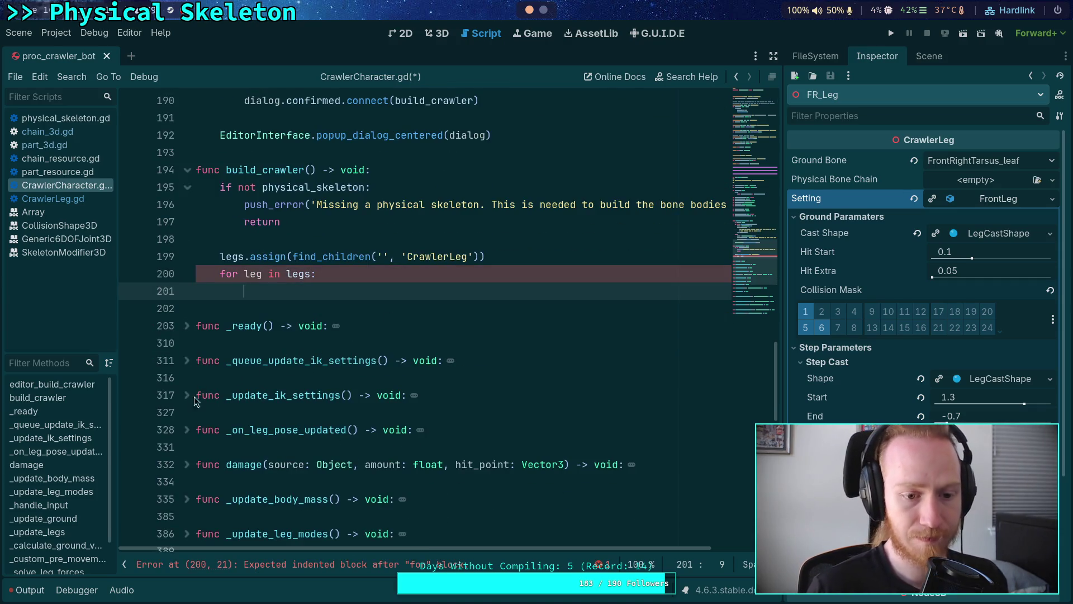
Unfold _ready and review its leg loop, including the physical skeleton block.
click(188, 325)
scroll(253, 349, down, 7)
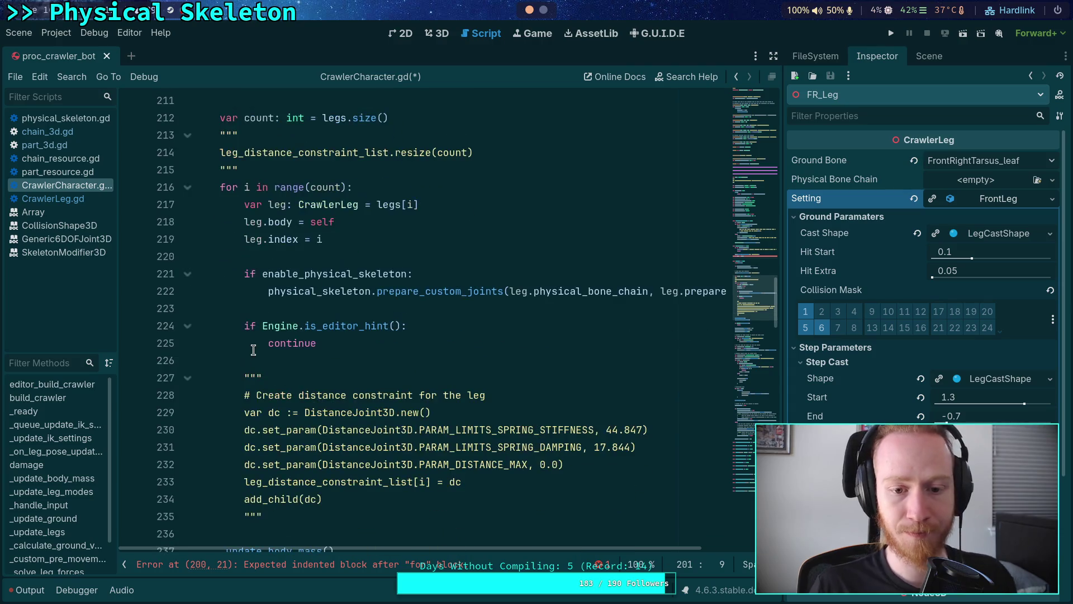
scroll(253, 349, up, 1)
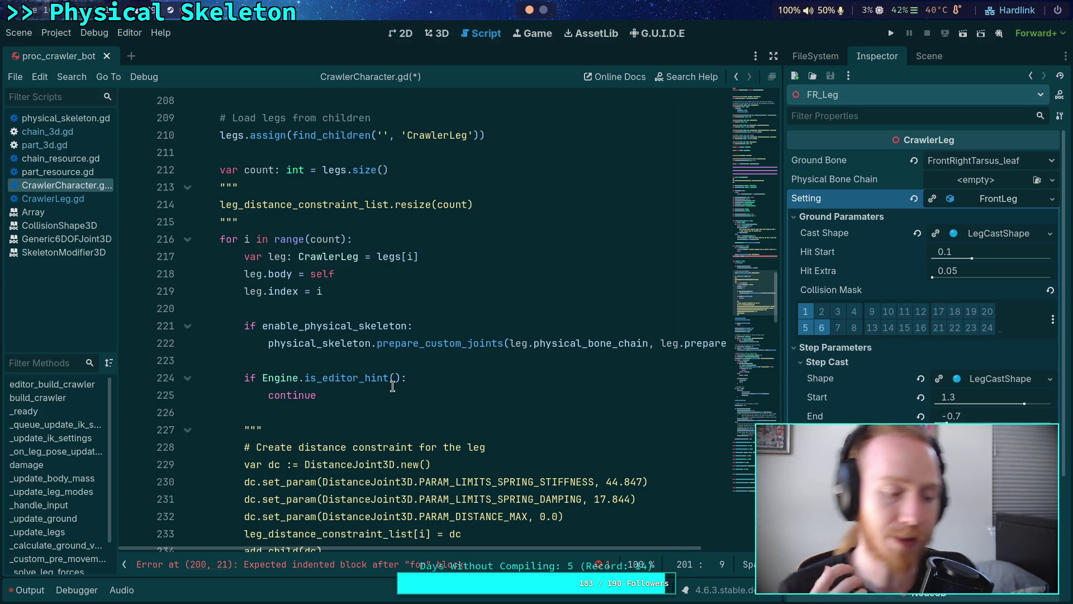
scroll(393, 387, down, 2)
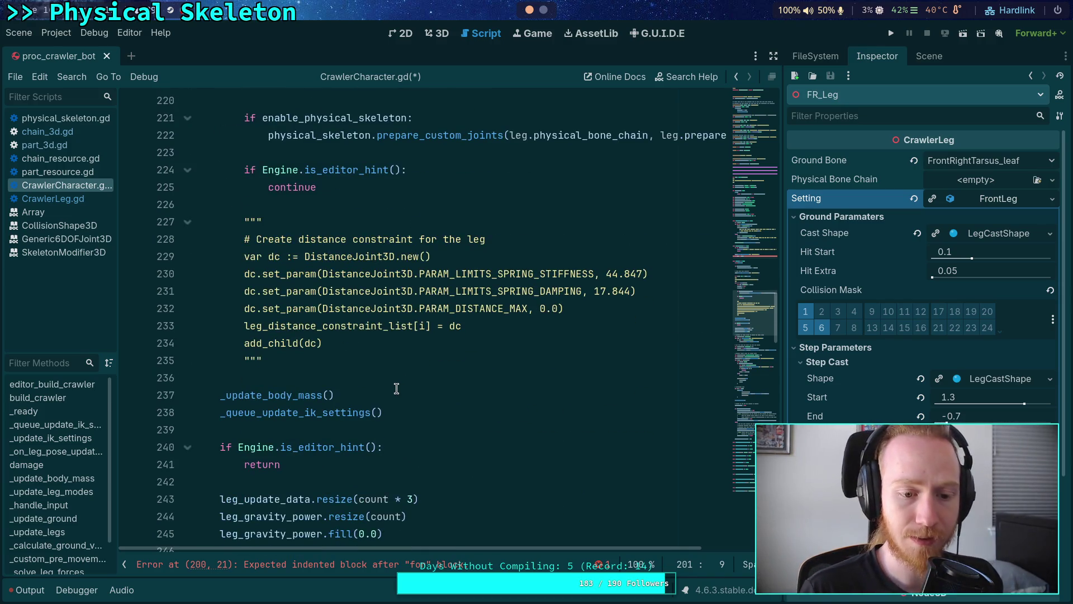
click(357, 293)
click(347, 308)
scroll(428, 394, up, 3)
drag(532, 407, 308, 362)
click(307, 362)
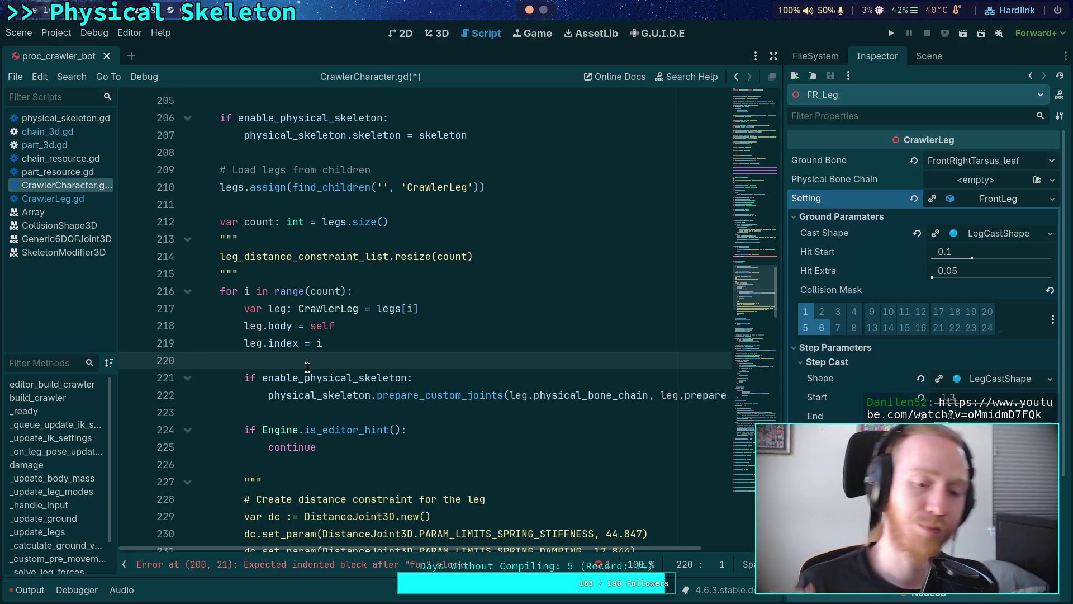
scroll(308, 367, down, 2)
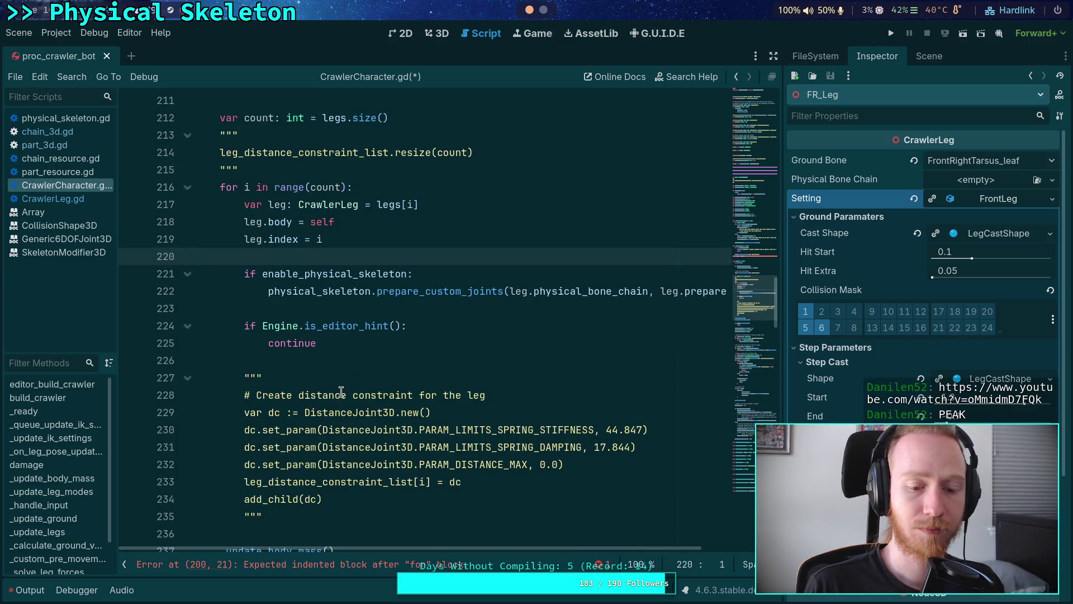
scroll(341, 391, up, 3)
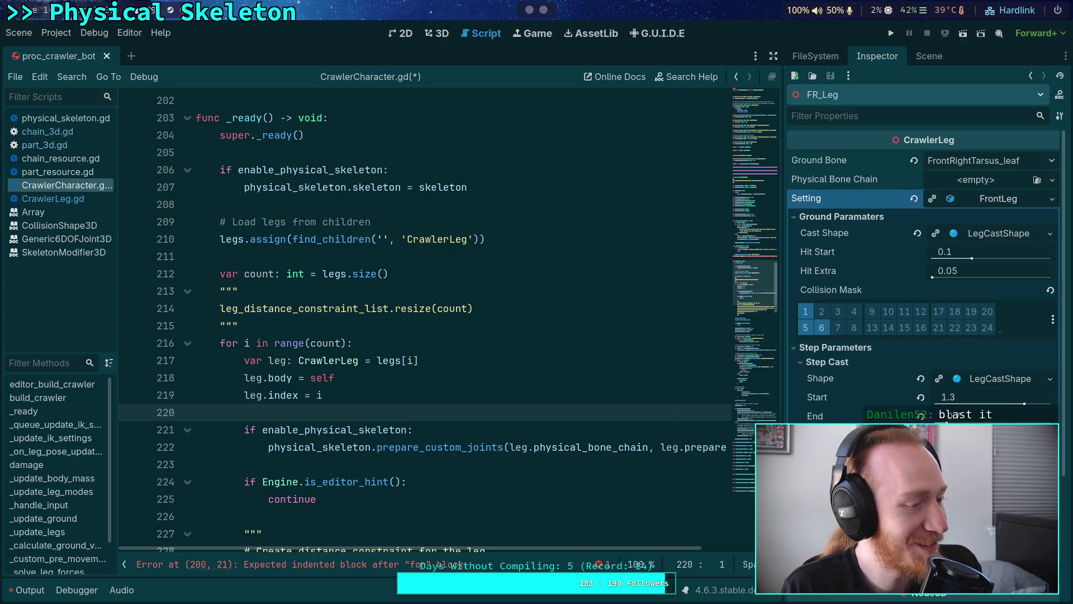
click(489, 430)
click(516, 412)
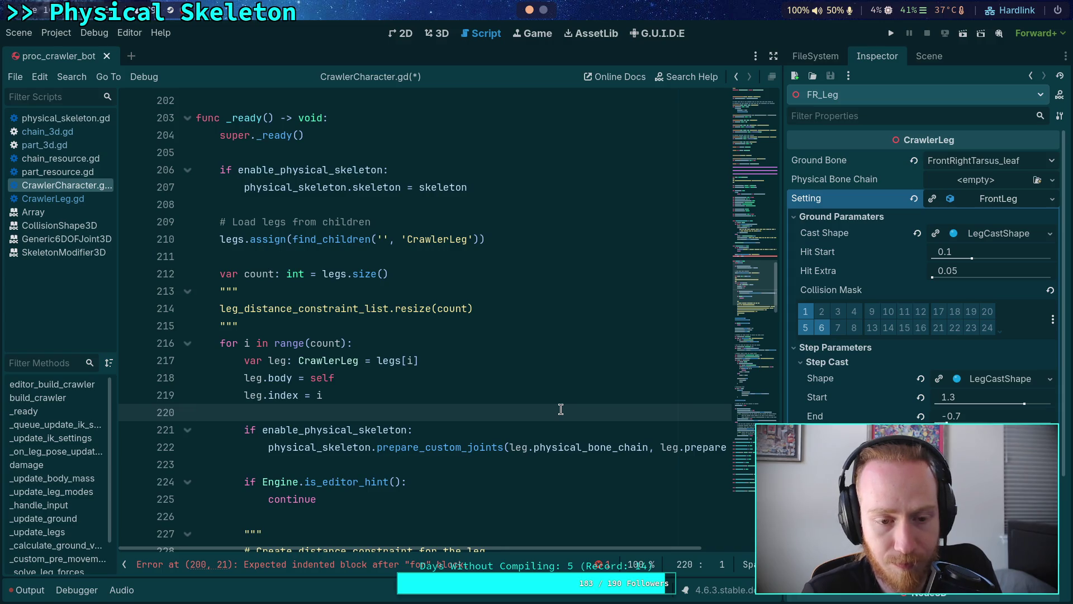
scroll(561, 409, down, 2)
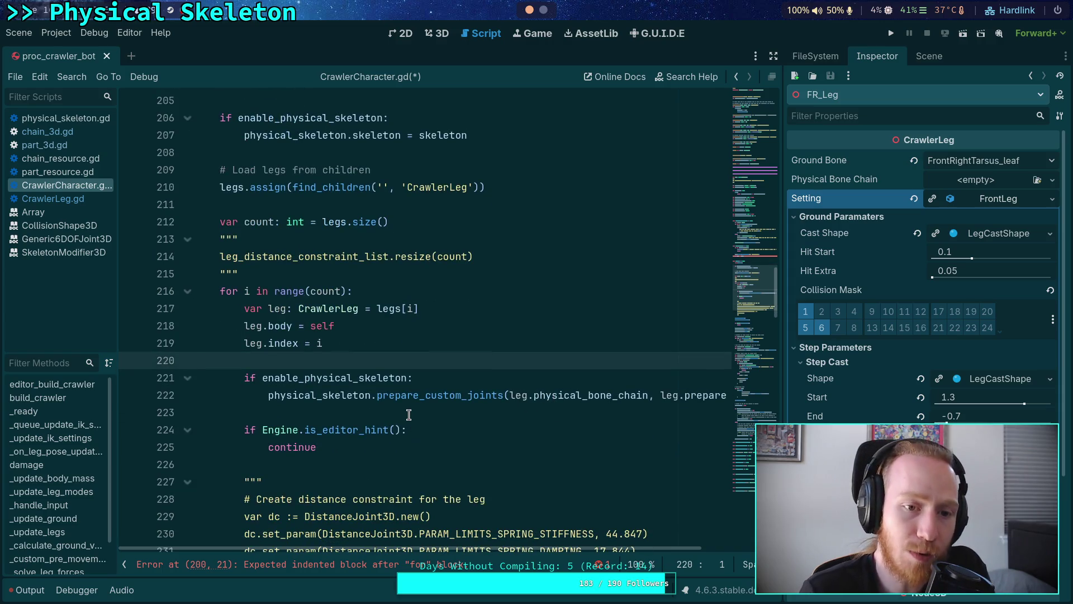
Insert a new line above legs.assign in build_crawler and type _load_legs() there.
scroll(412, 402, down, 3)
scroll(411, 395, down, 2)
mouse_move(333, 360)
mouse_down()
mouse_move(223, 287)
mouse_move(167, 174)
mouse_up()
scroll(419, 318, up, 4)
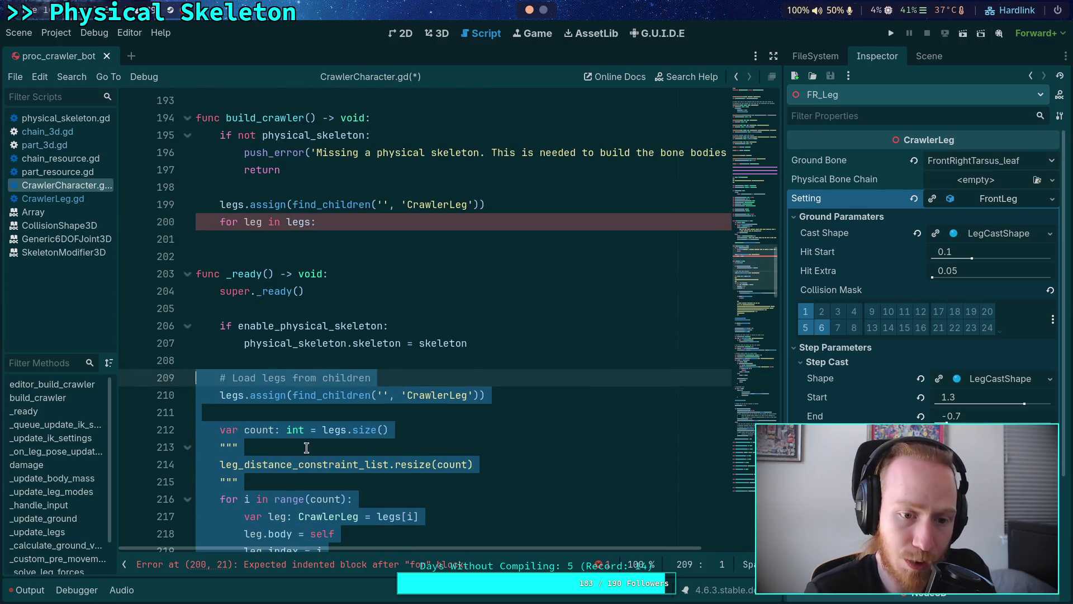
click(395, 188)
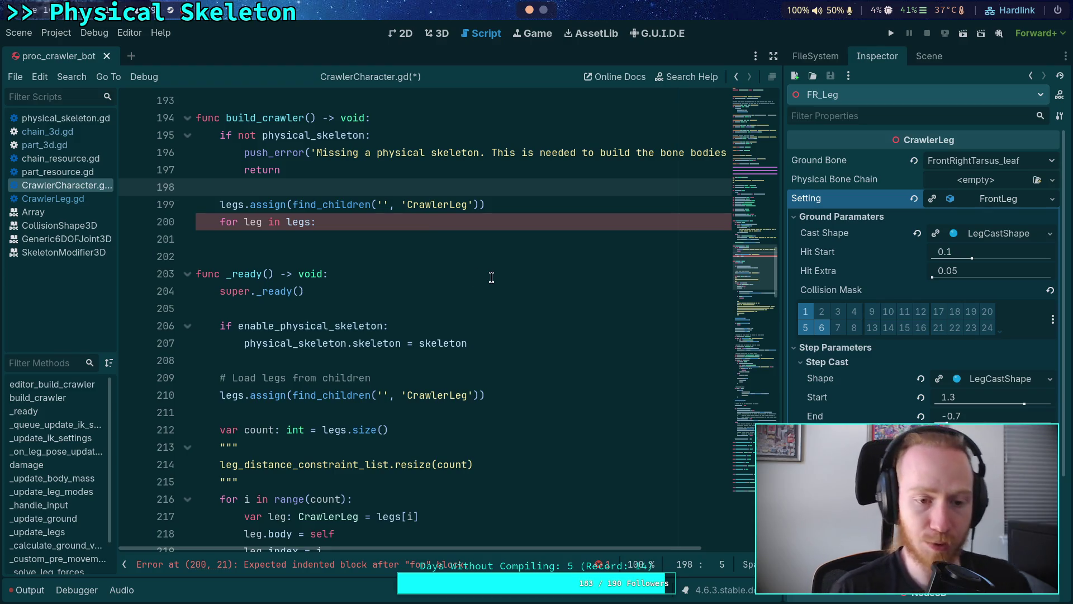
key(Return)
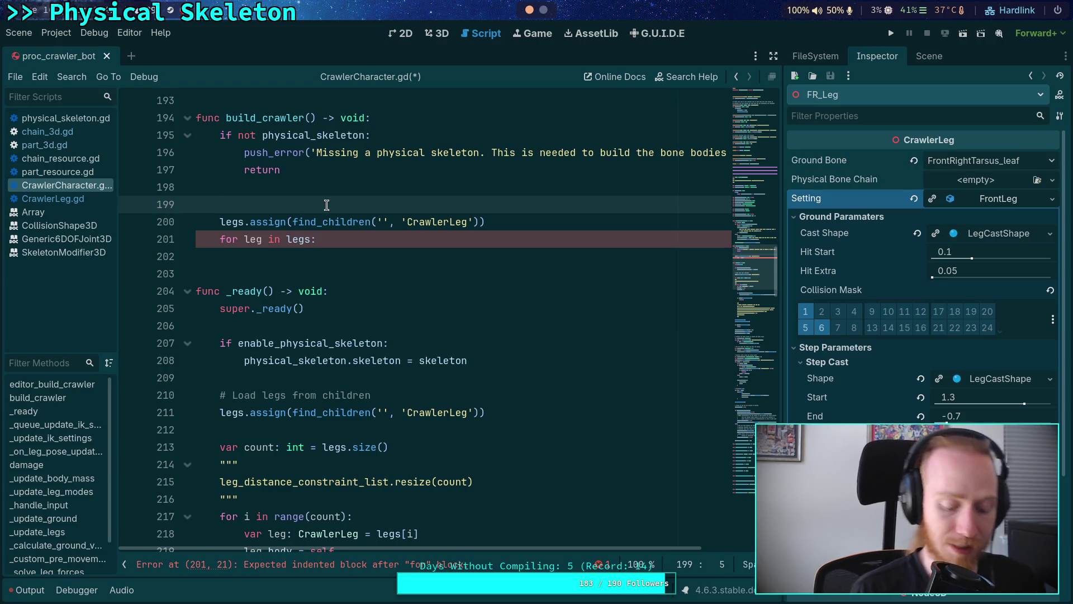
text(_load_)
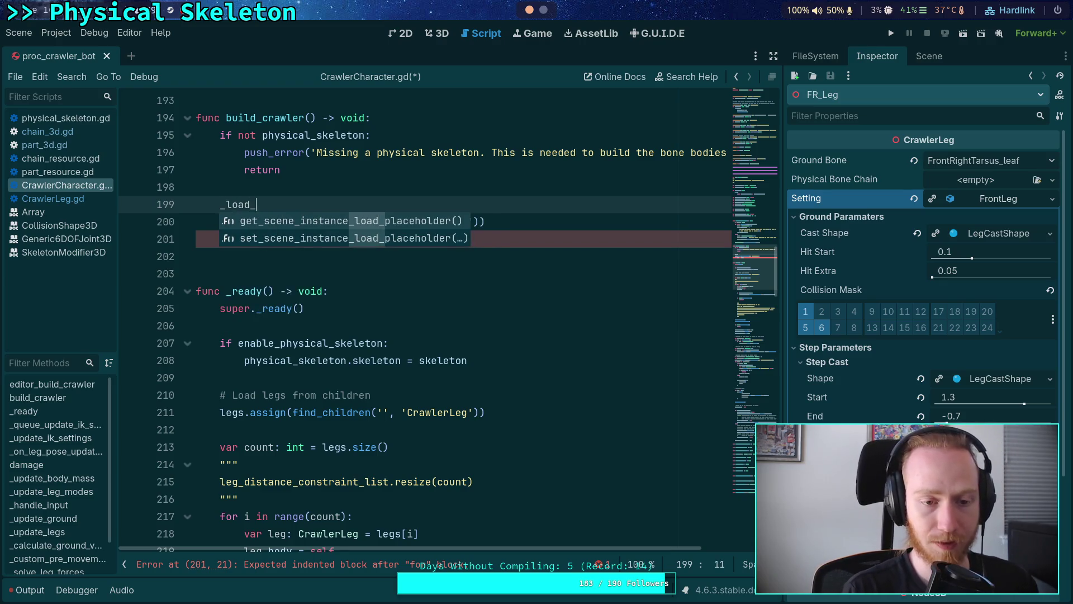
text(legs())
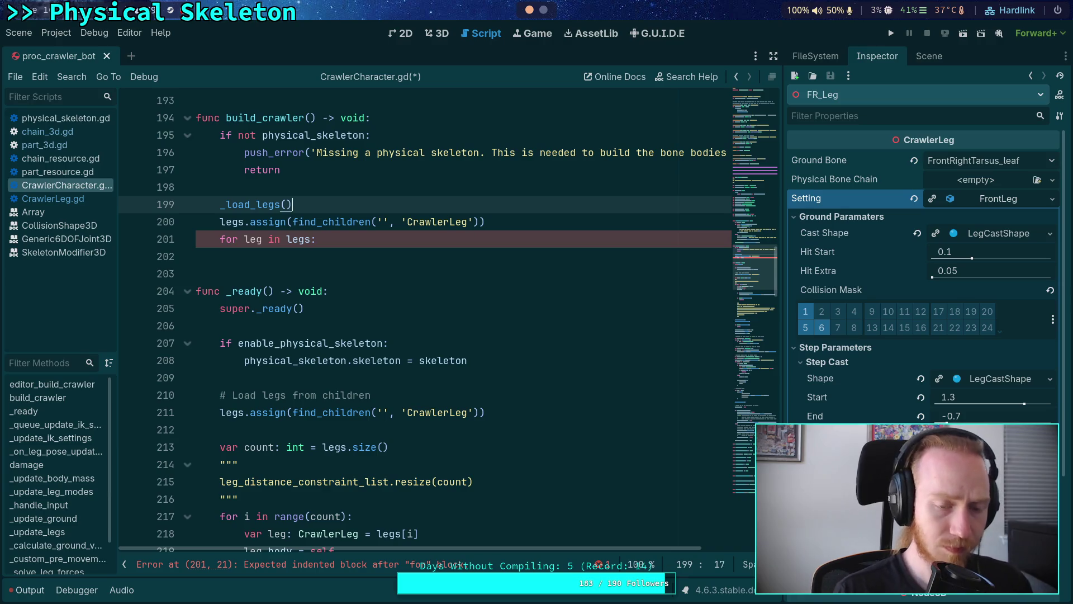
Delete the old legs.assign and for-loop lines from build_crawler.
drag(313, 246, 295, 204)
key(BackSpace)
scroll(344, 262, down, 1)
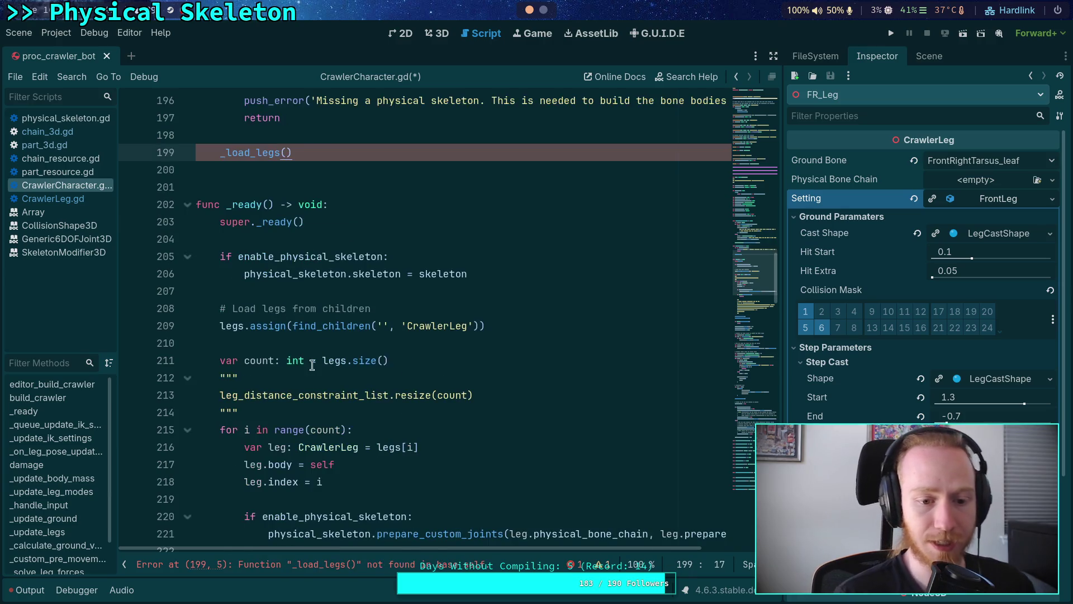
scroll(247, 324, down, 3)
click(266, 208)
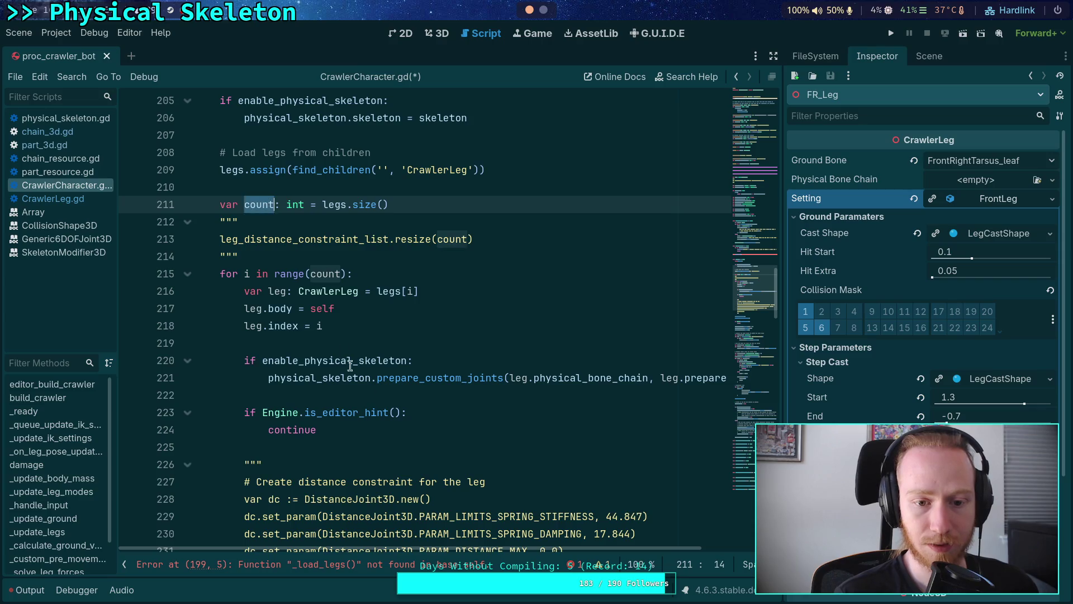
scroll(352, 375, down, 2)
click(248, 169)
drag(248, 169, 244, 169)
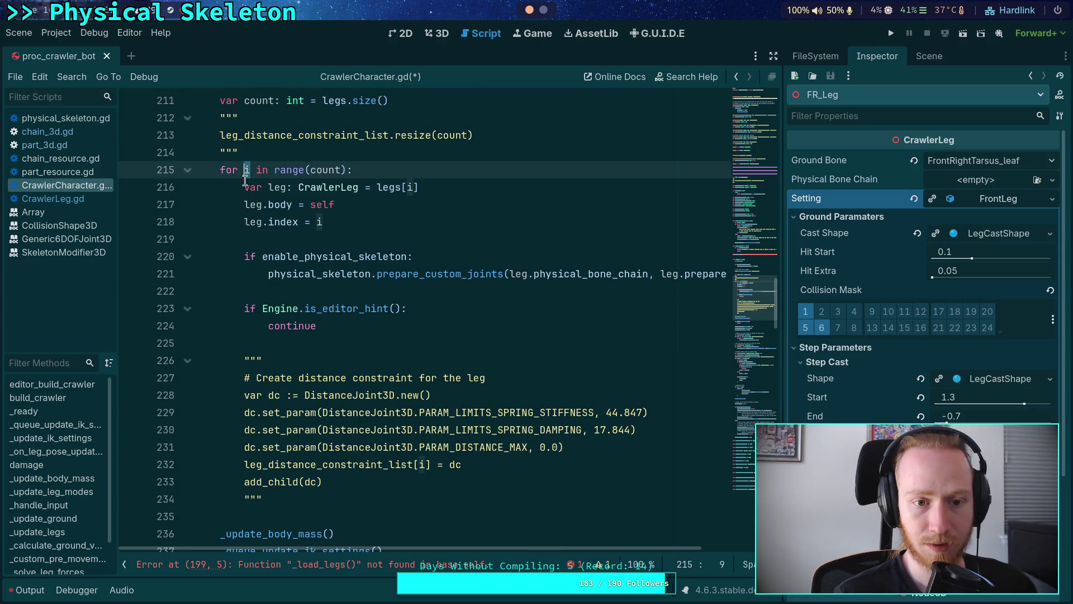
scroll(307, 355, down, 1)
scroll(307, 355, up, 2)
scroll(307, 355, up, 1)
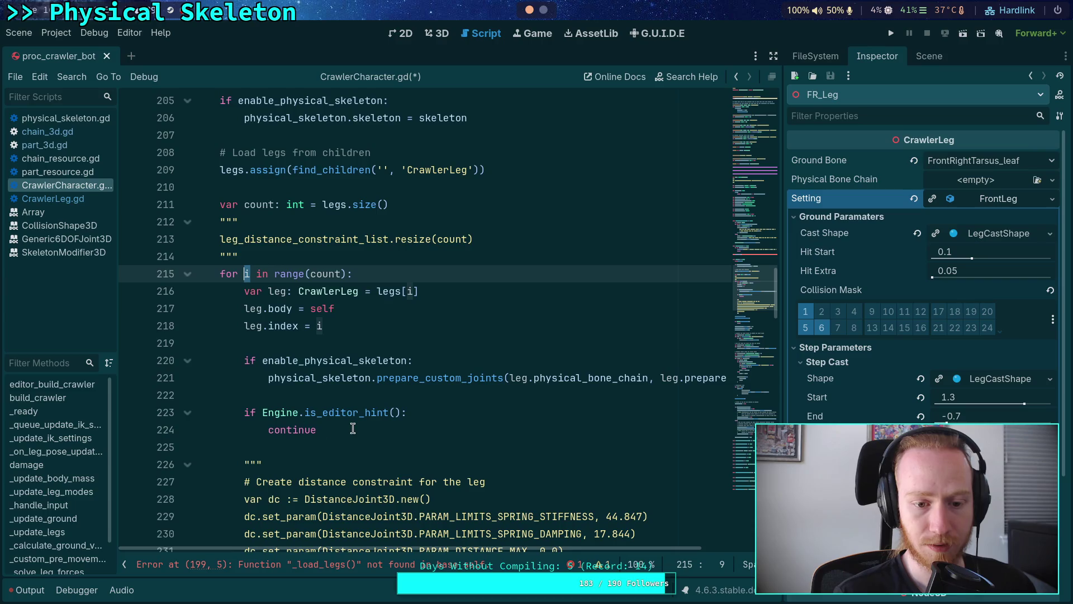
scroll(339, 433, down, 3)
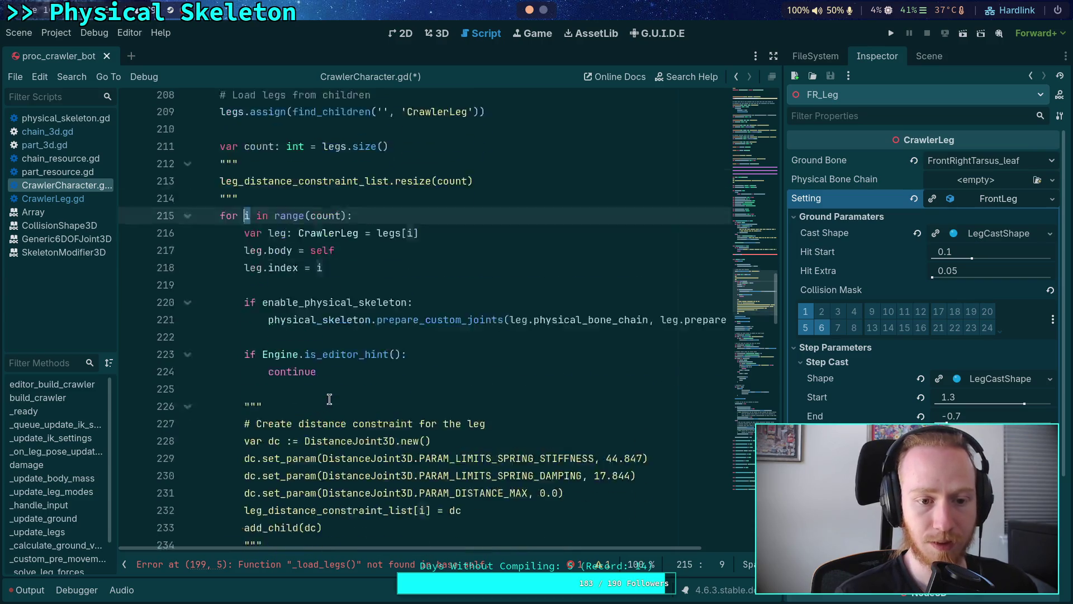
Cut the leg-loading code from _ready and replace it with a _load_legs() call.
mouse_move(345, 437)
mouse_down()
mouse_move(313, 392)
mouse_move(177, 343)
mouse_move(168, 309)
mouse_up()
key(ctrl+c)
key(Delete)
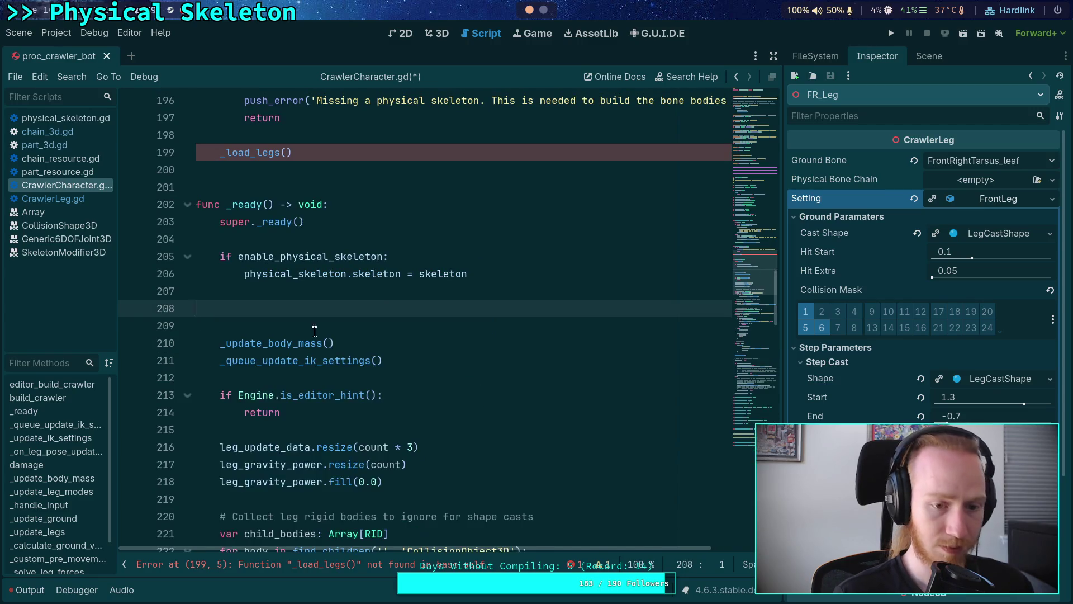
key(Tab)
text(load)
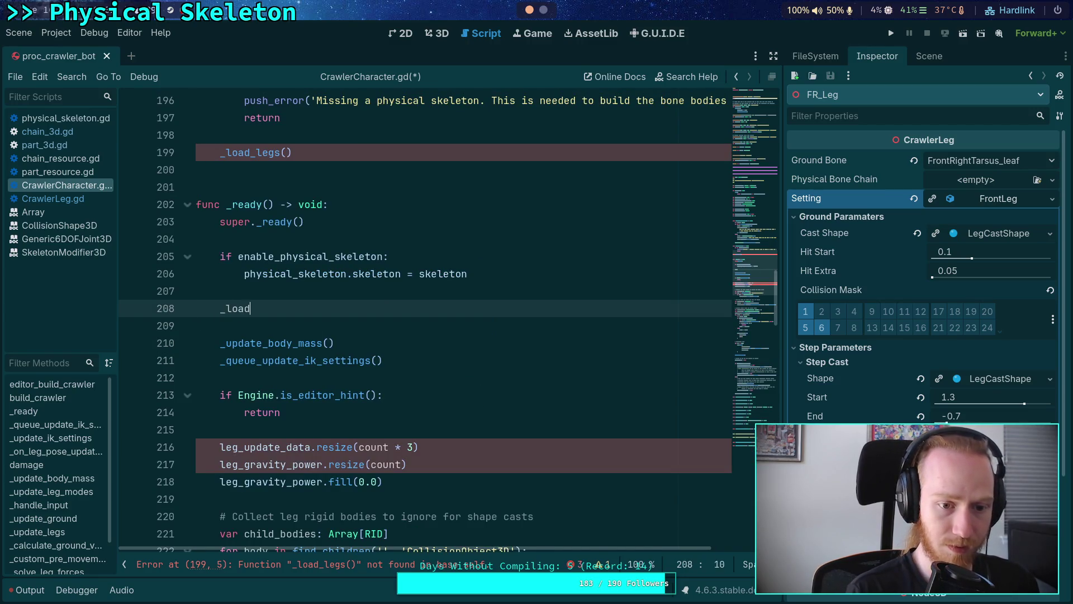
text(_legs())
key(Delete)
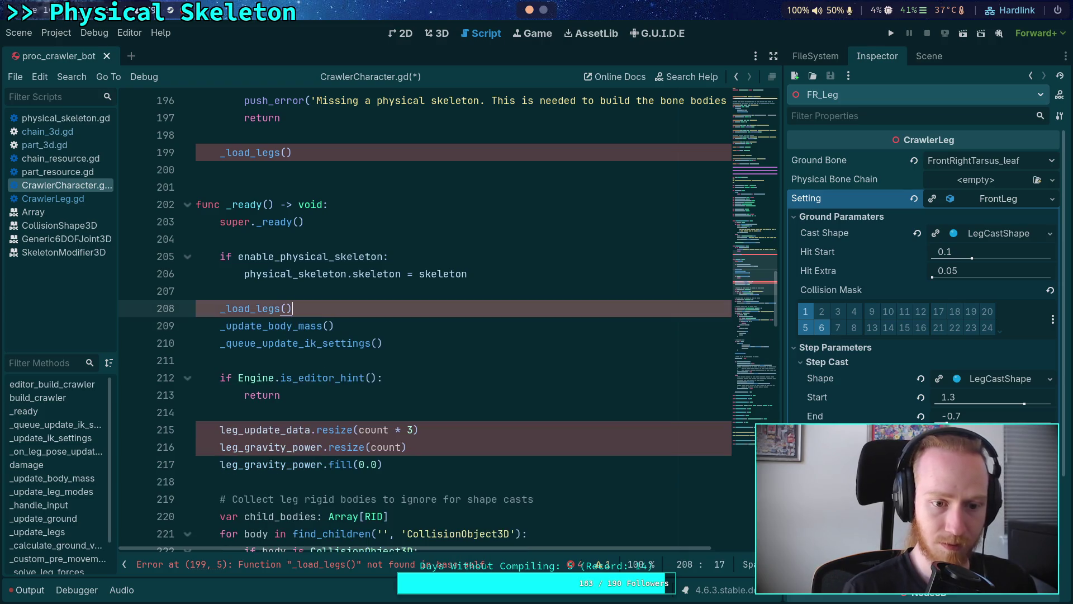
Start a new 'func _load_legs() -> void:' declaration below the end of _ready.
scroll(318, 383, down, 3)
mouse_move(315, 378)
double_click(372, 273)
scroll(285, 363, up, 2)
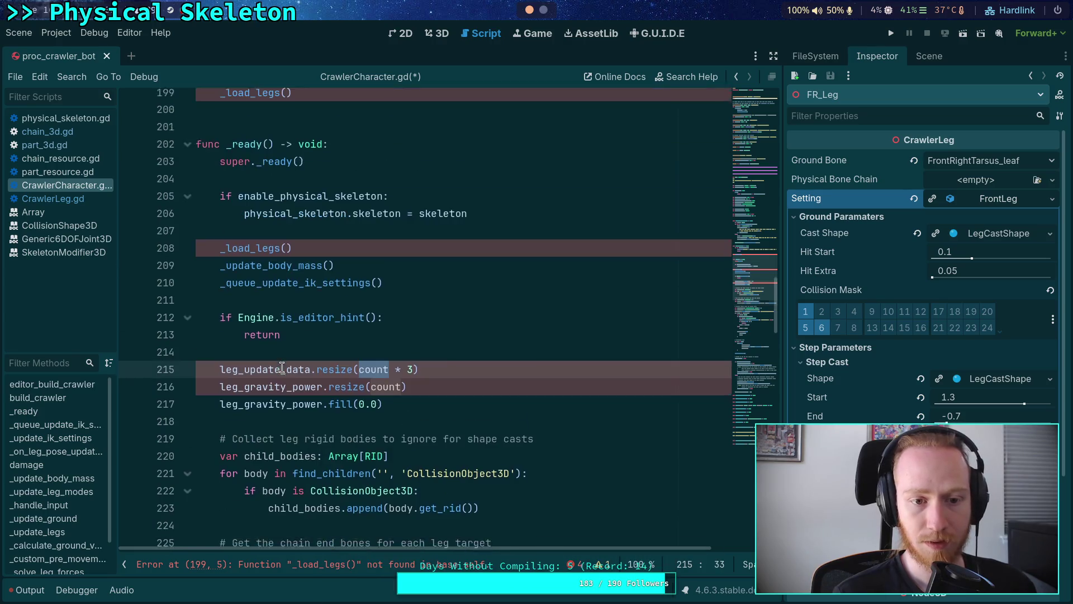
scroll(282, 366, down, 20)
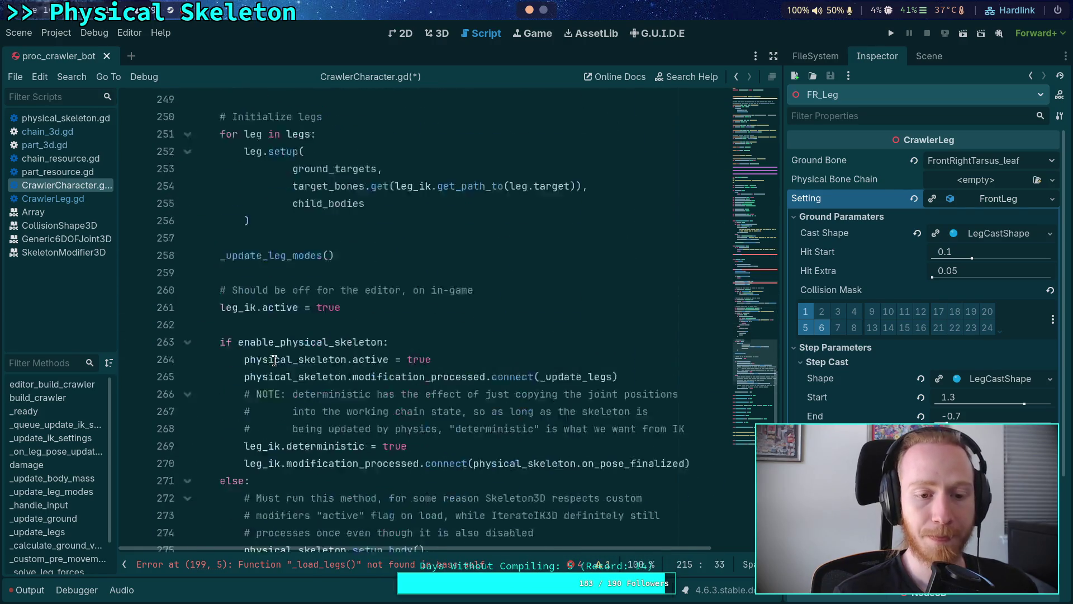
scroll(276, 360, down, 5)
scroll(277, 360, up, 20)
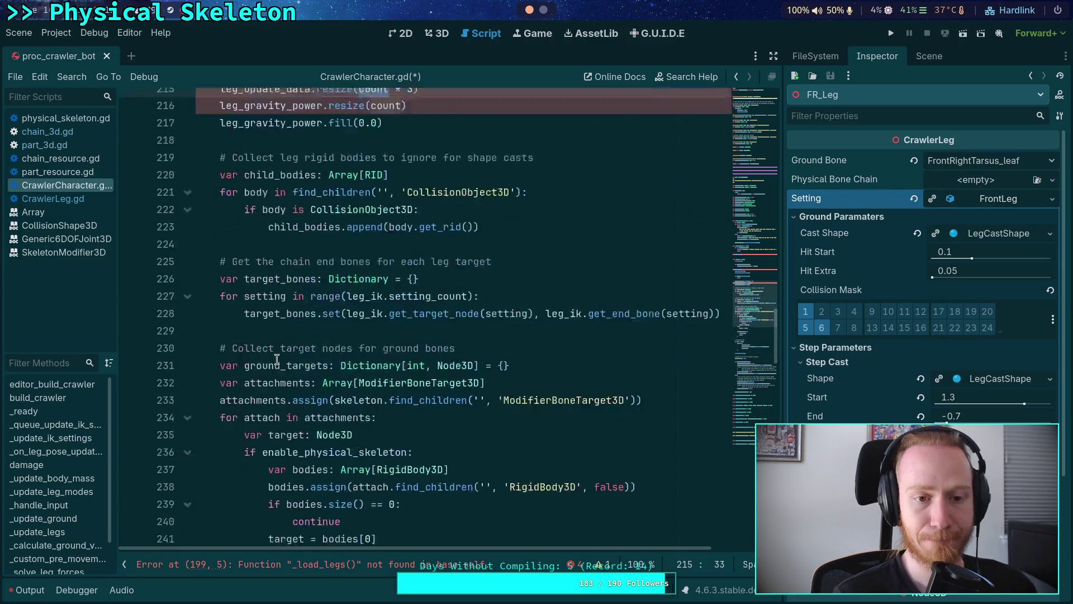
scroll(277, 359, down, 20)
click(233, 397)
key(Return)
key(Return)
key(Up)
text(fu)
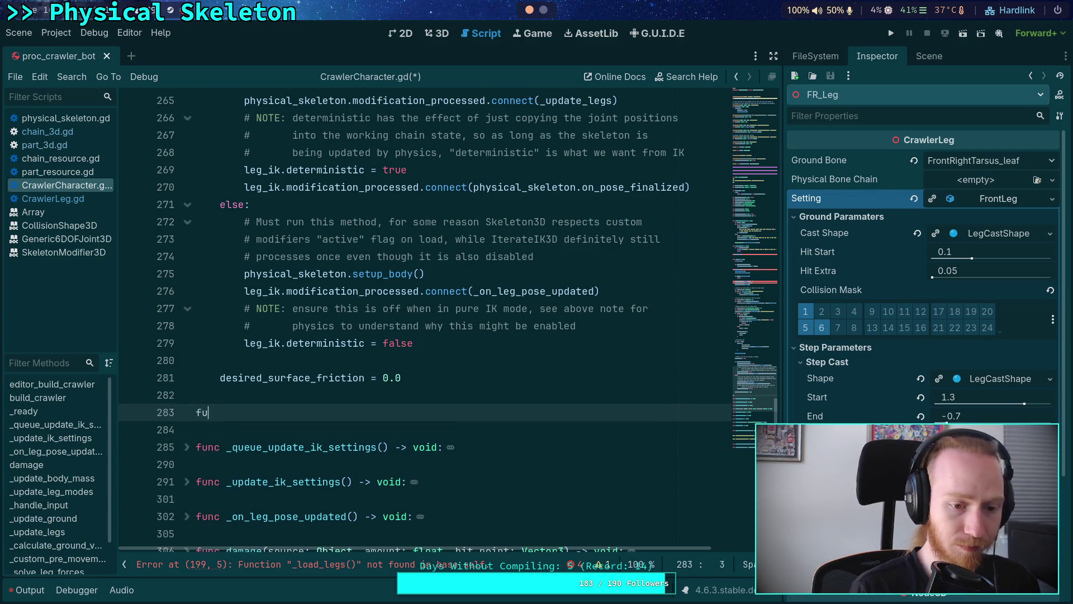
text(nc _load_legs() -)
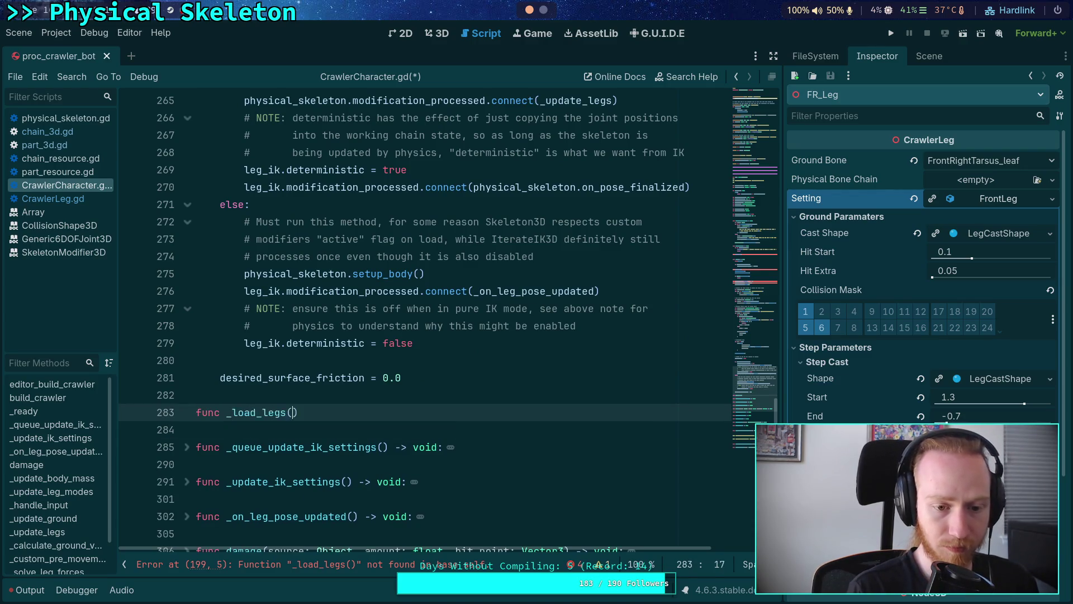
text(void:)
Finish the _load_legs() header and paste the cut leg-loading code as its body.
key(Return)
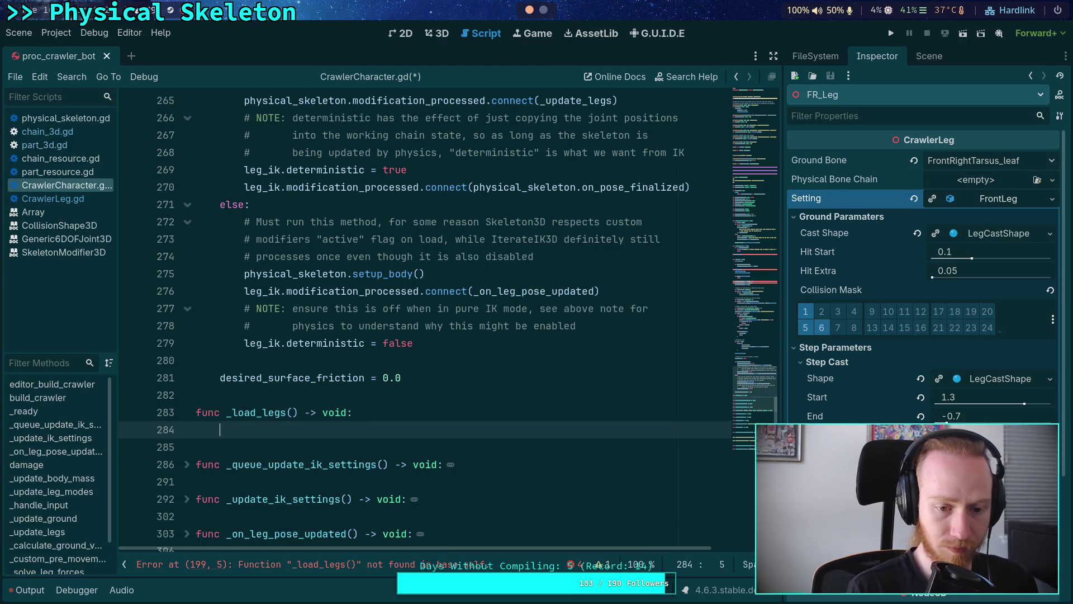
key(ctrl+v)
scroll(223, 371, up, 3)
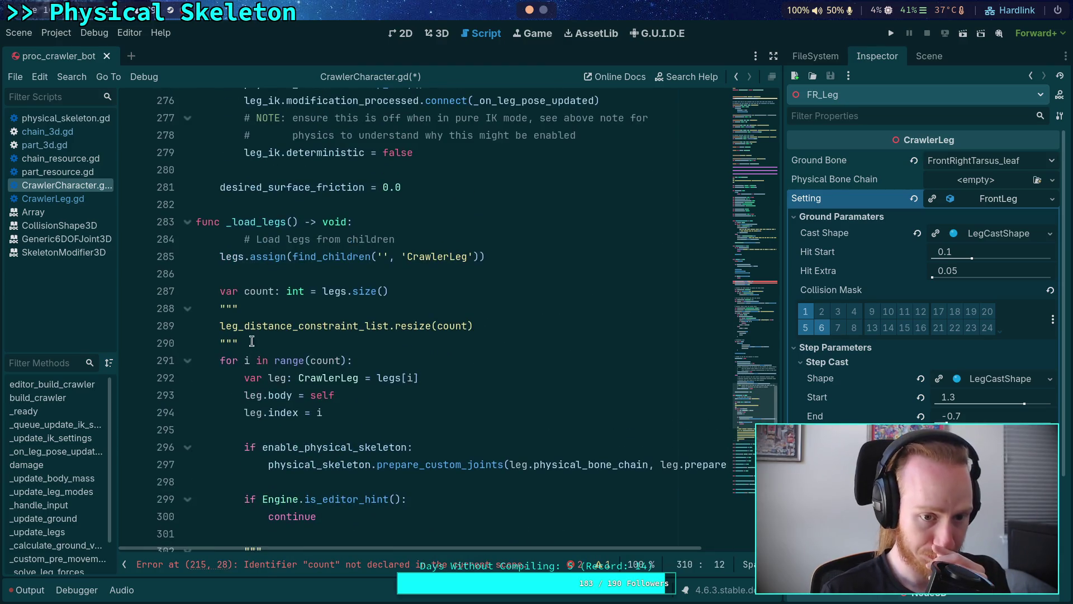
click(252, 241)
click(389, 272)
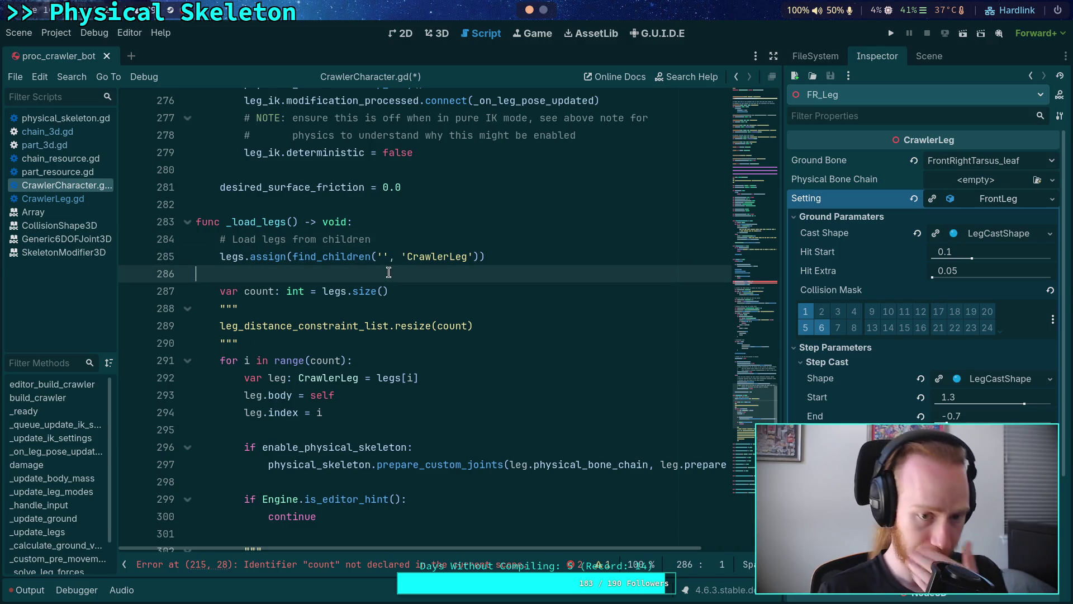
click(414, 222)
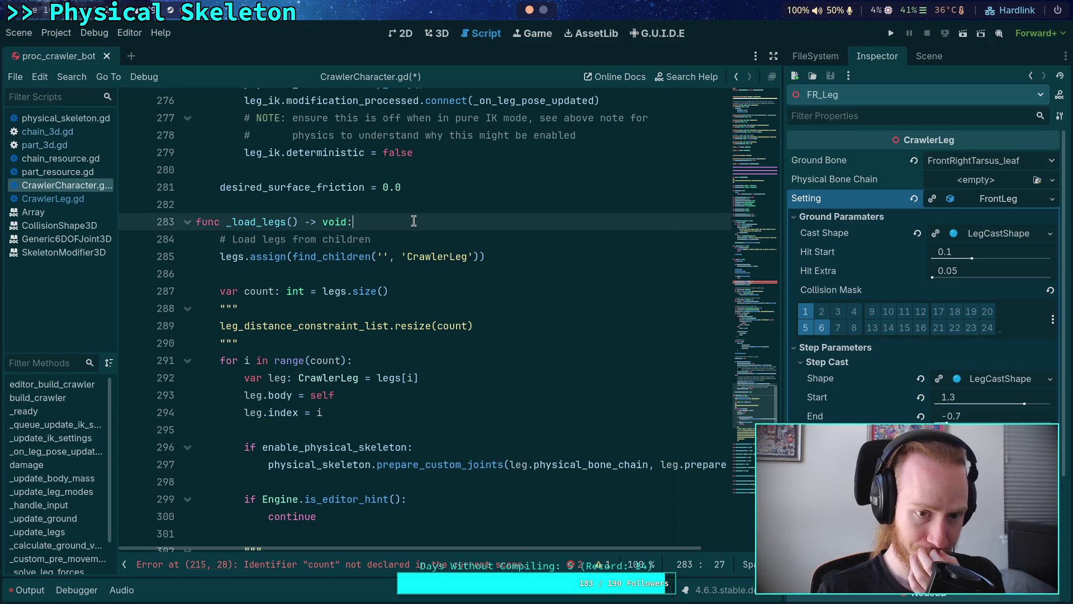
Add 'for old_leg in legs: old_leg.index = -1' at the start of _load_legs.
key(Return)
key(Return)
key(Up)
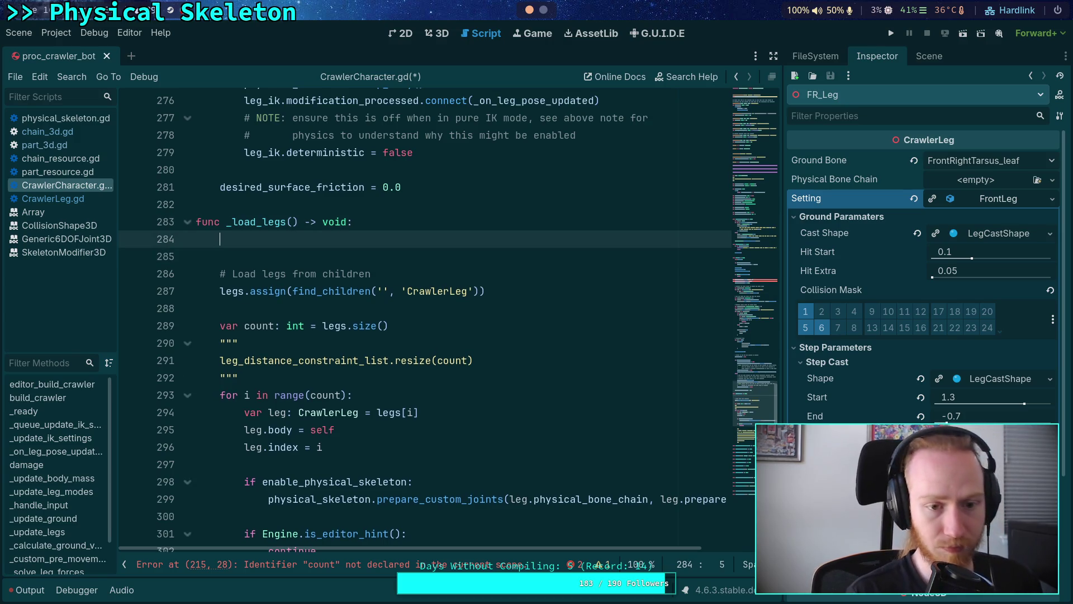
text(for leg)
key(BackSpace)
key(BackSpace)
key(BackSpace)
text(old_leg in legs:)
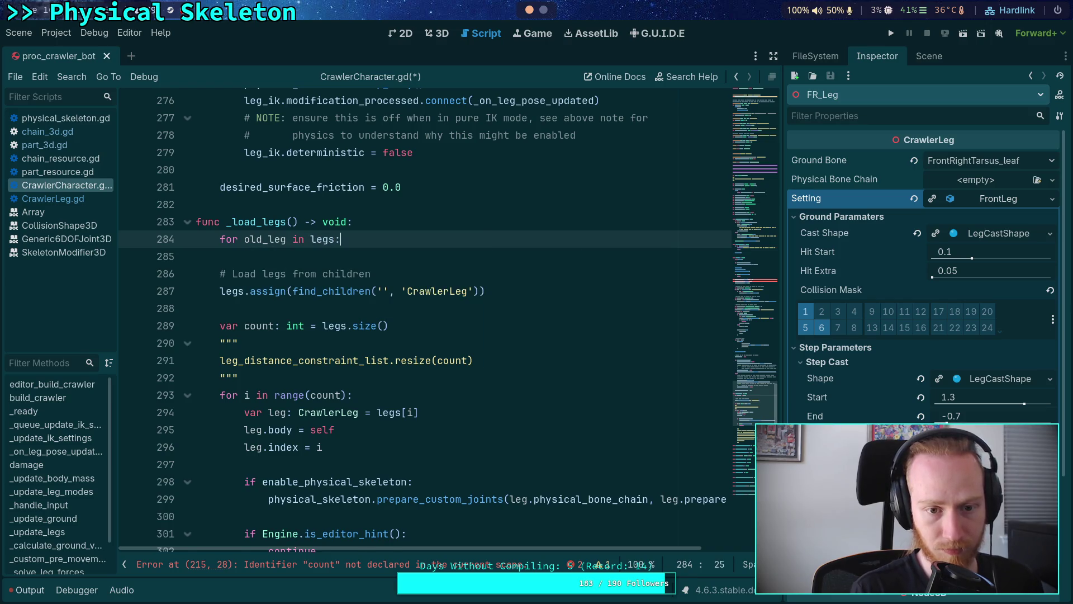
key(Return)
text(o)
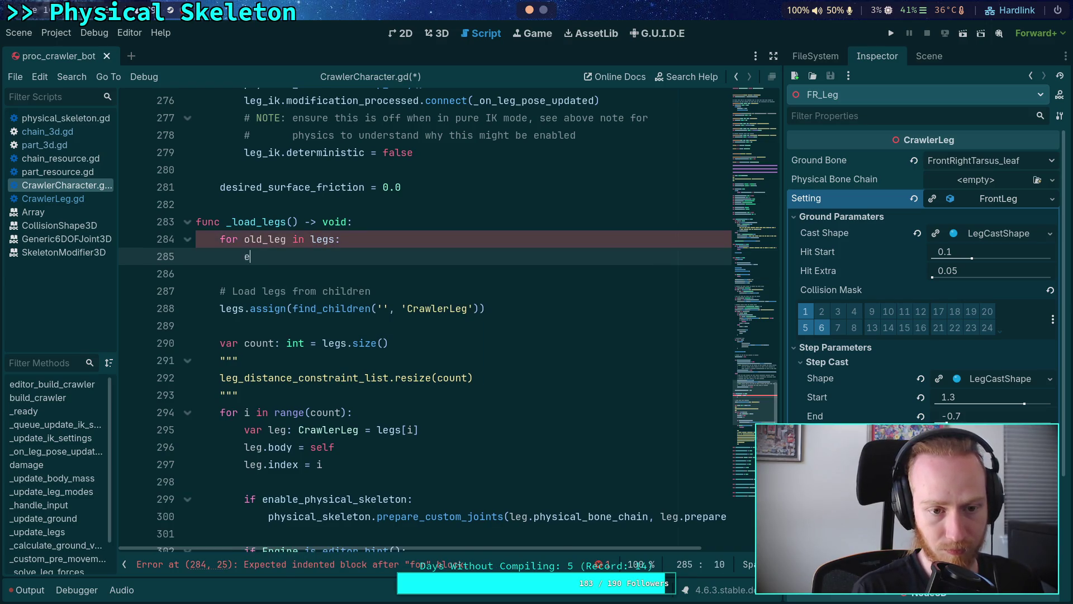
key(Escape)
text(ld)
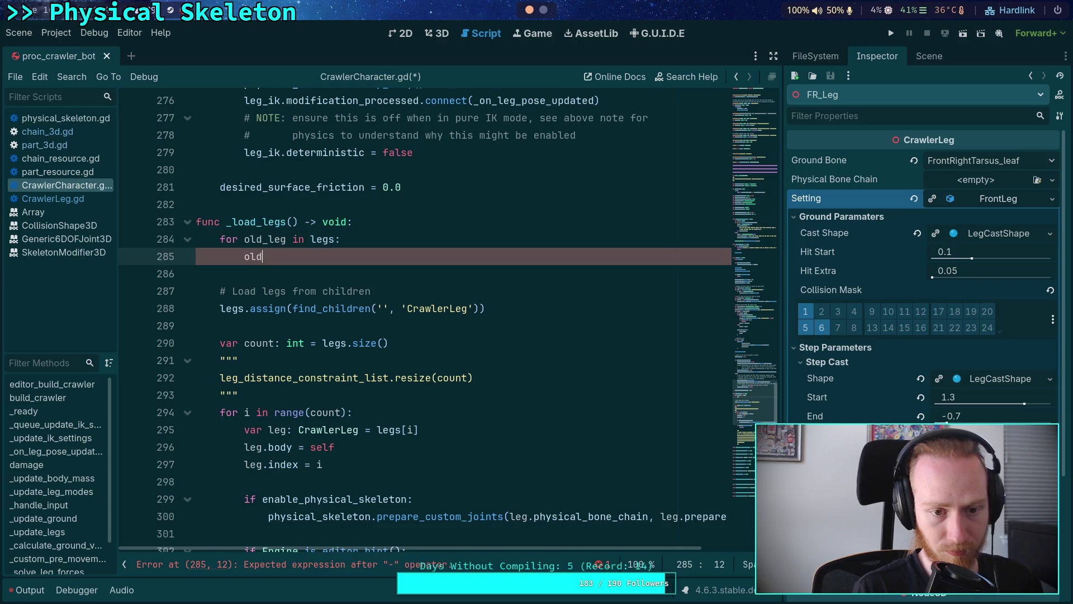
text(_leg.index)
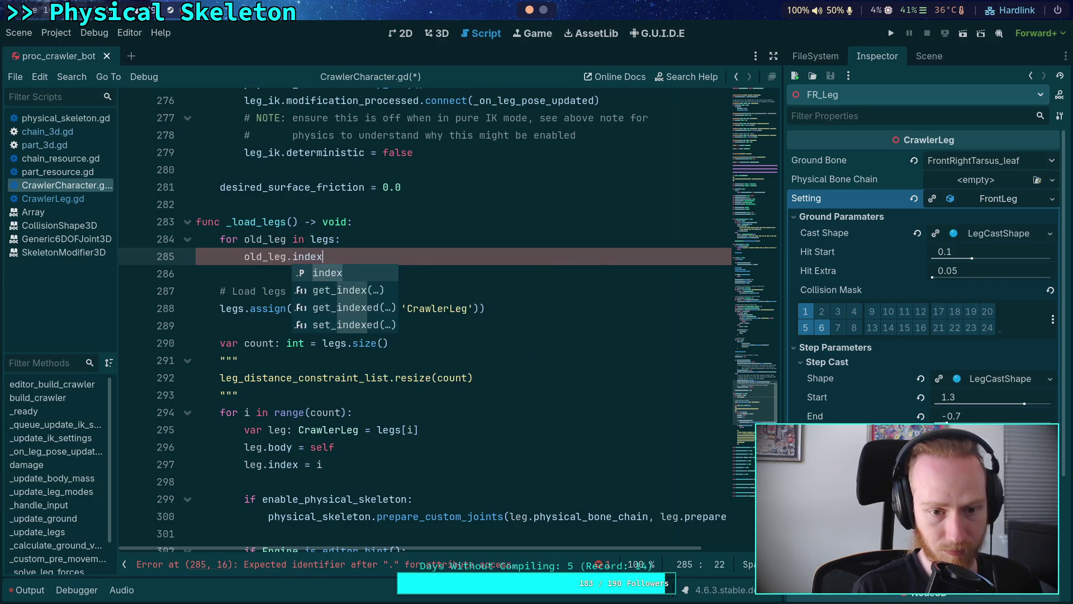
text( = -1)
key(Return)
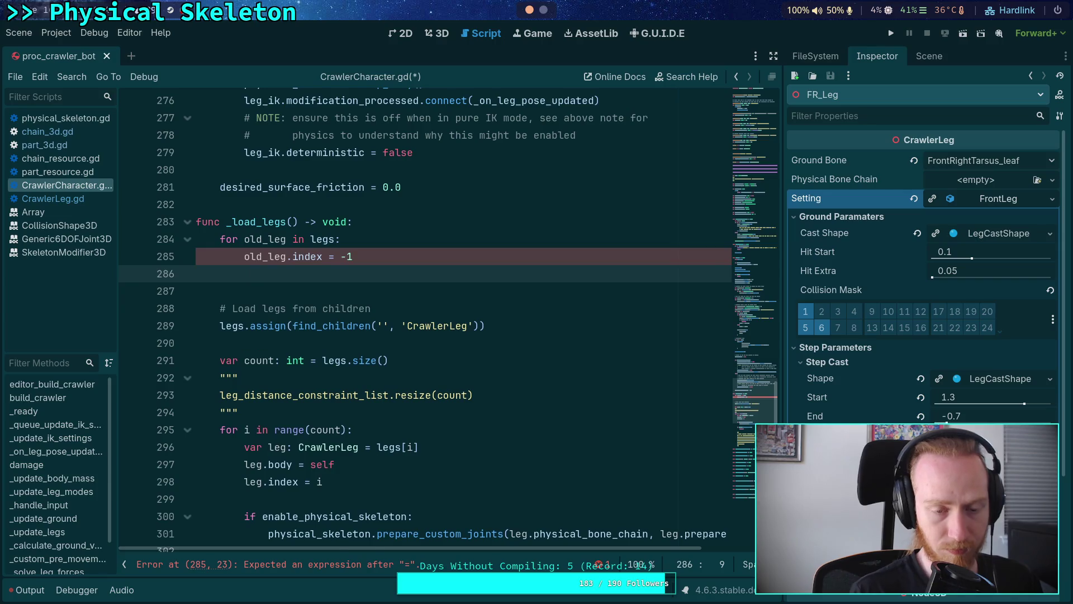
click(53, 199)
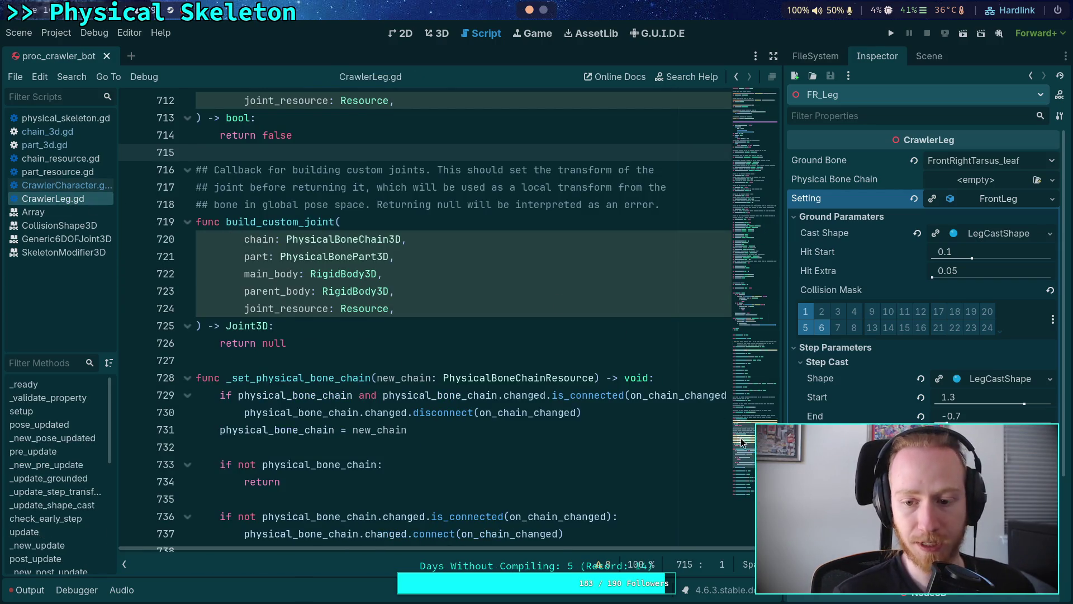
Search CrawlerLeg.gd for on_chain_changed and unfold that function to read it.
click(755, 122)
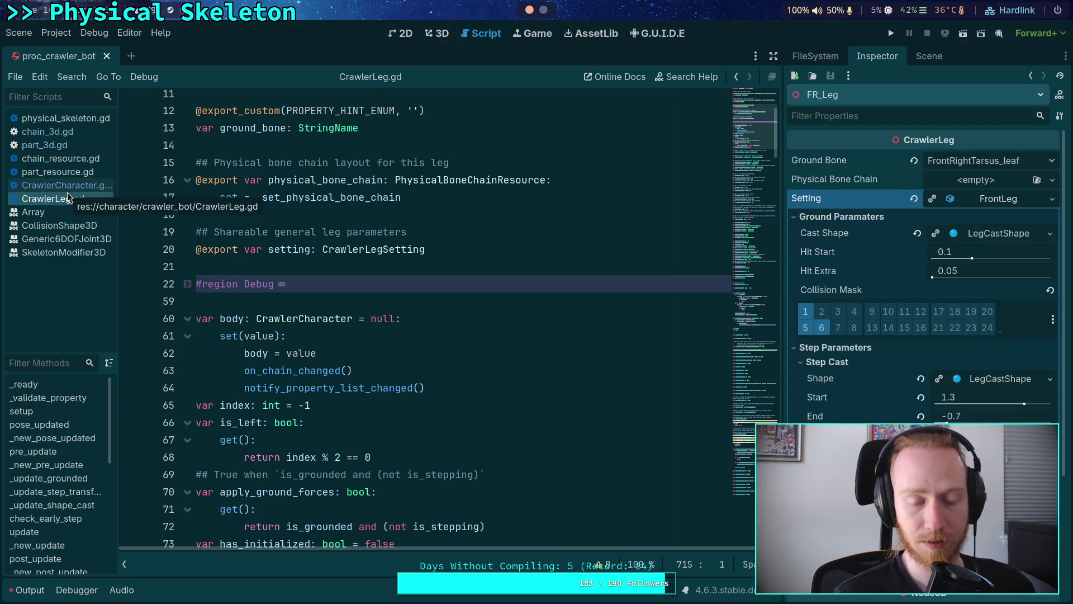
click(229, 320)
click(298, 371)
double_click(298, 372)
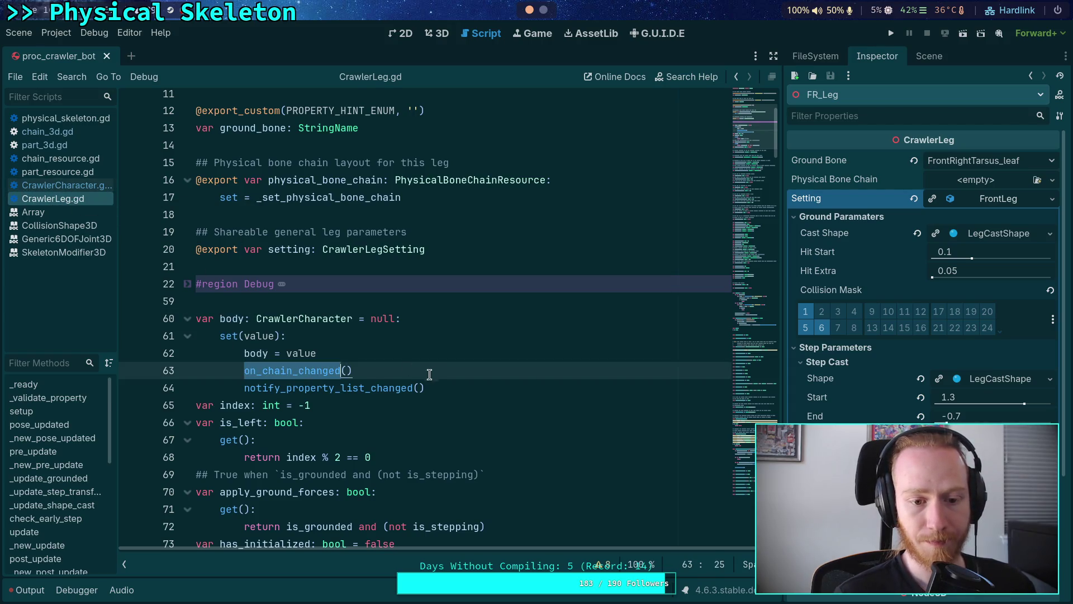
scroll(298, 376, down, 4)
key(ctrl+f)
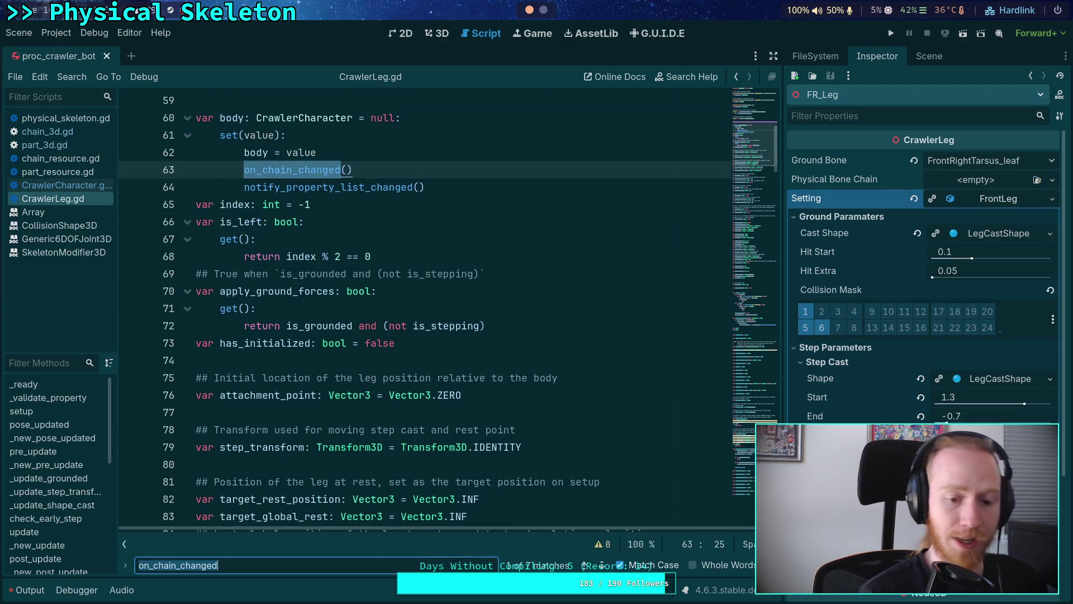
click(603, 565)
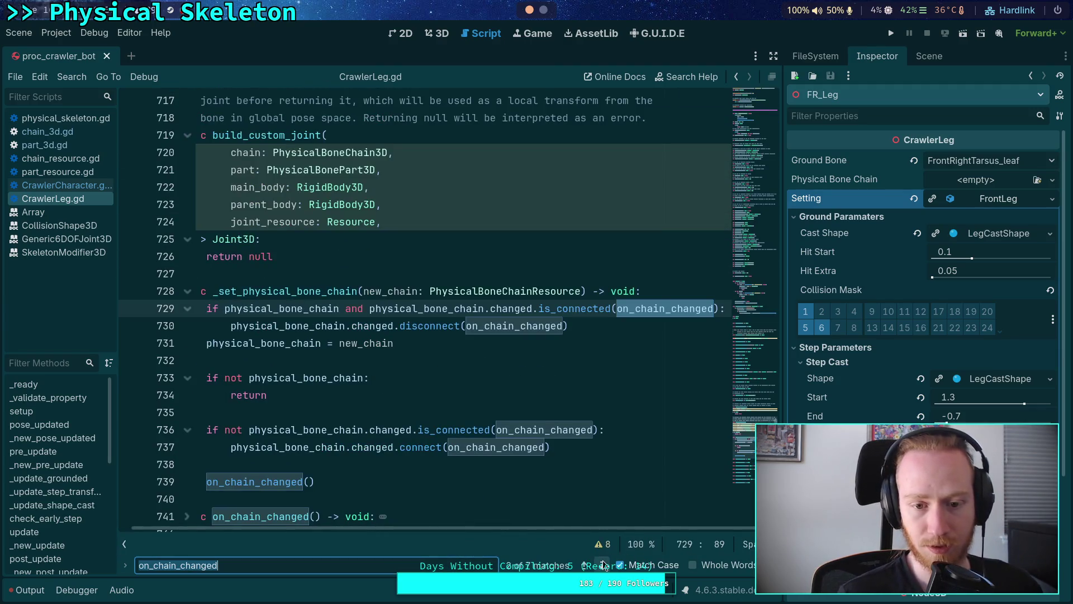
scroll(475, 529, left, 1)
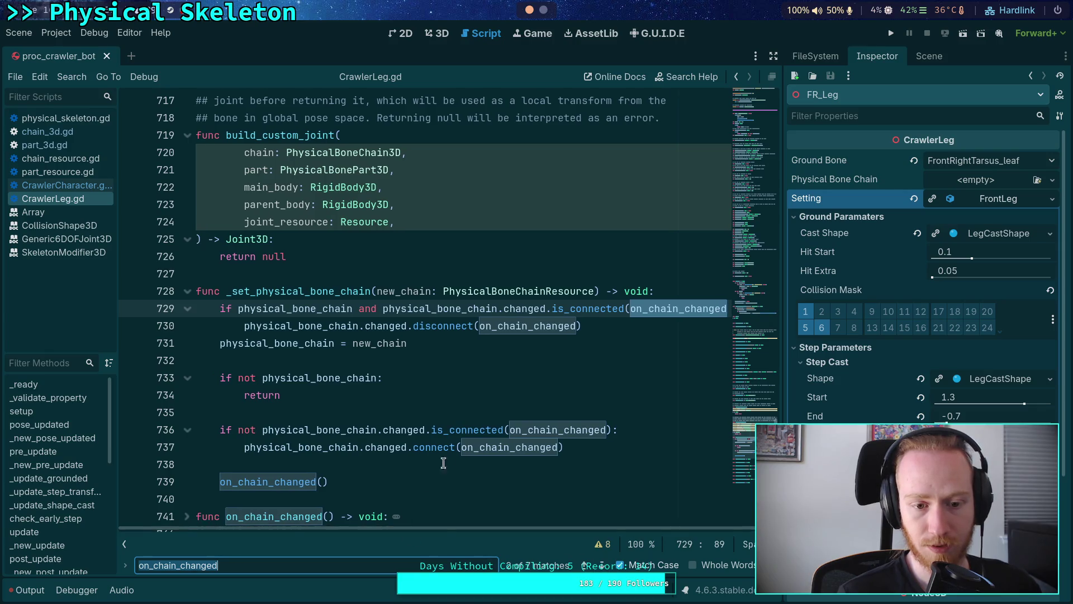
scroll(451, 447, down, 1)
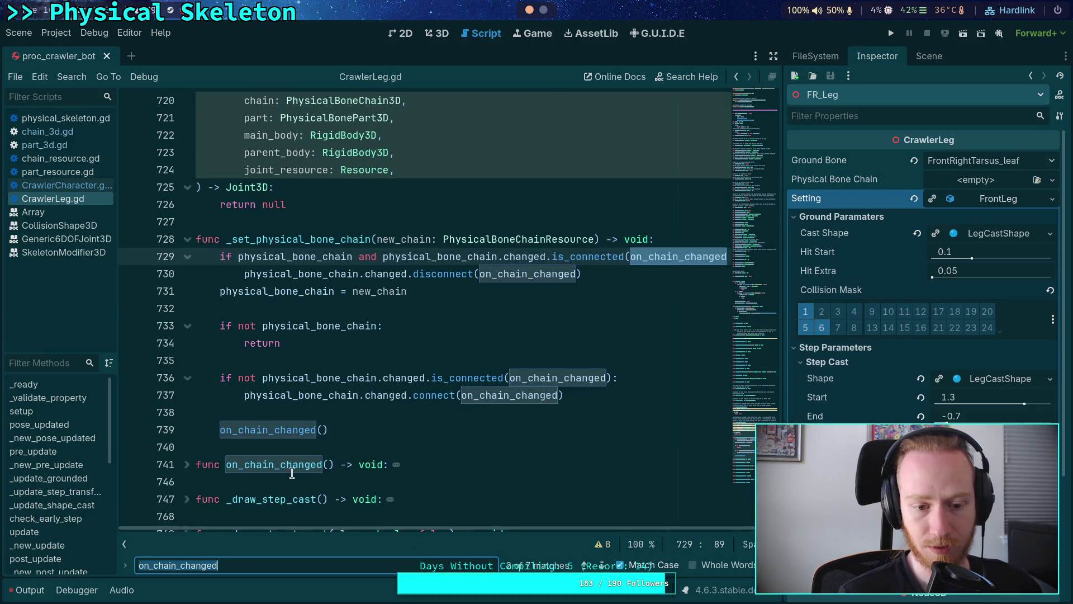
click(190, 469)
scroll(256, 447, down, 4)
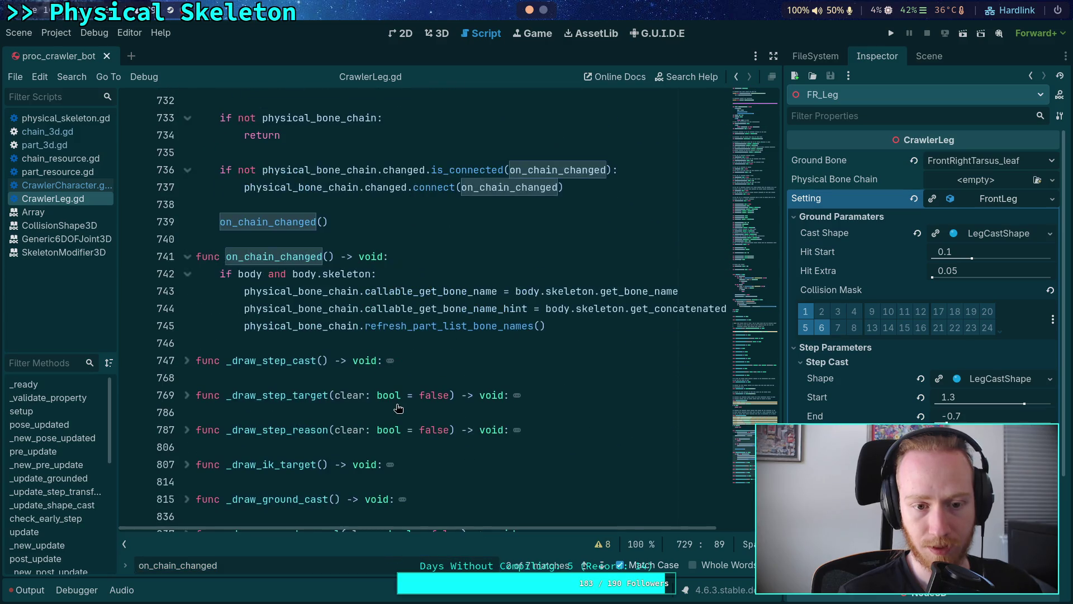
Step back and forth through the on_chain_changed matches with Find Previous and Find Next.
click(582, 566)
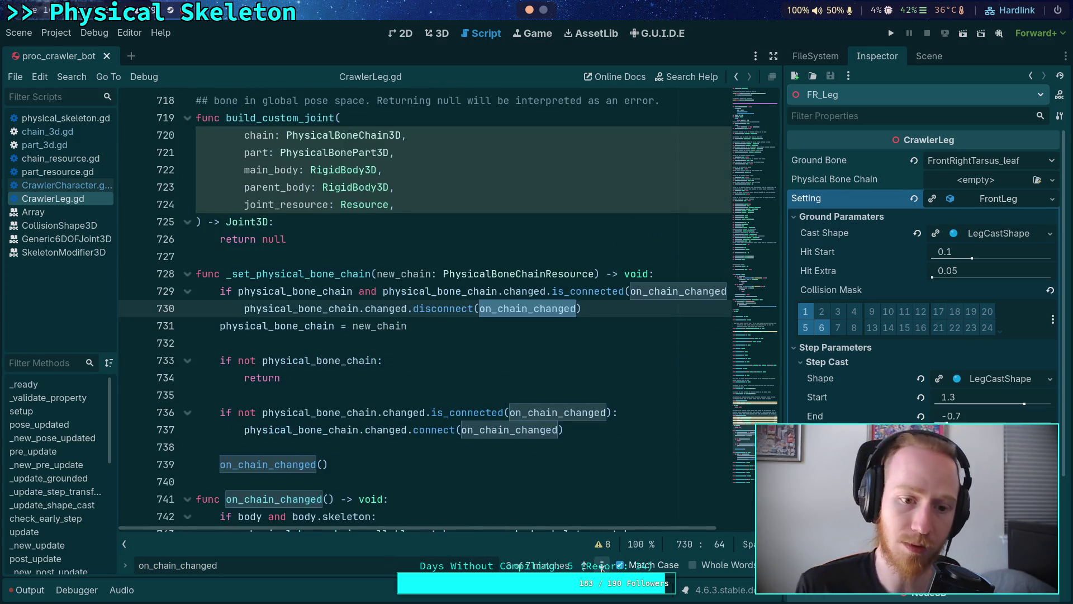
click(581, 565)
click(582, 566)
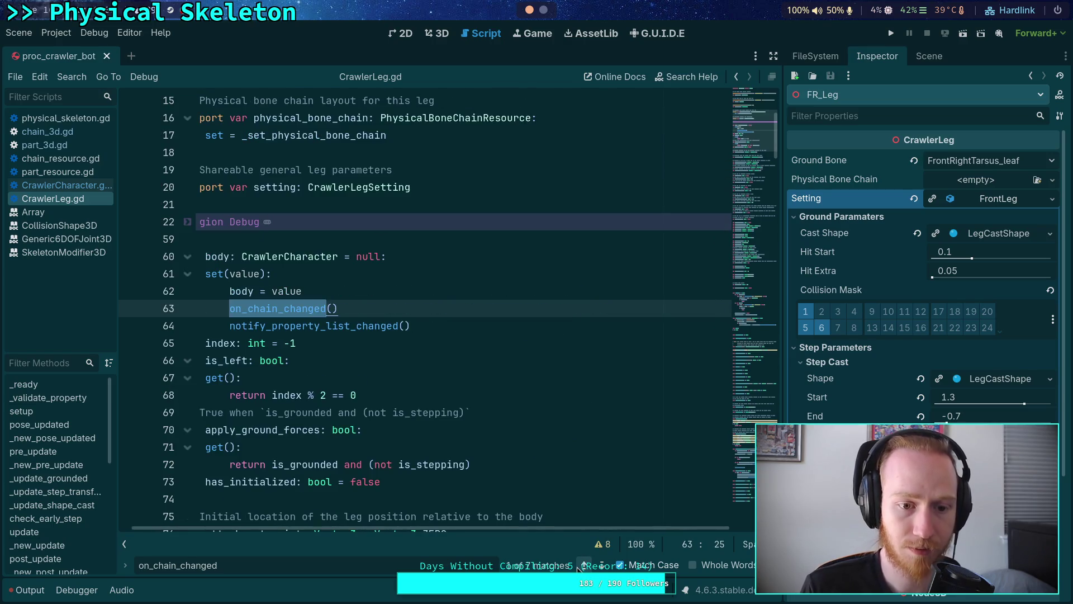
click(581, 565)
click(601, 565)
click(601, 565)
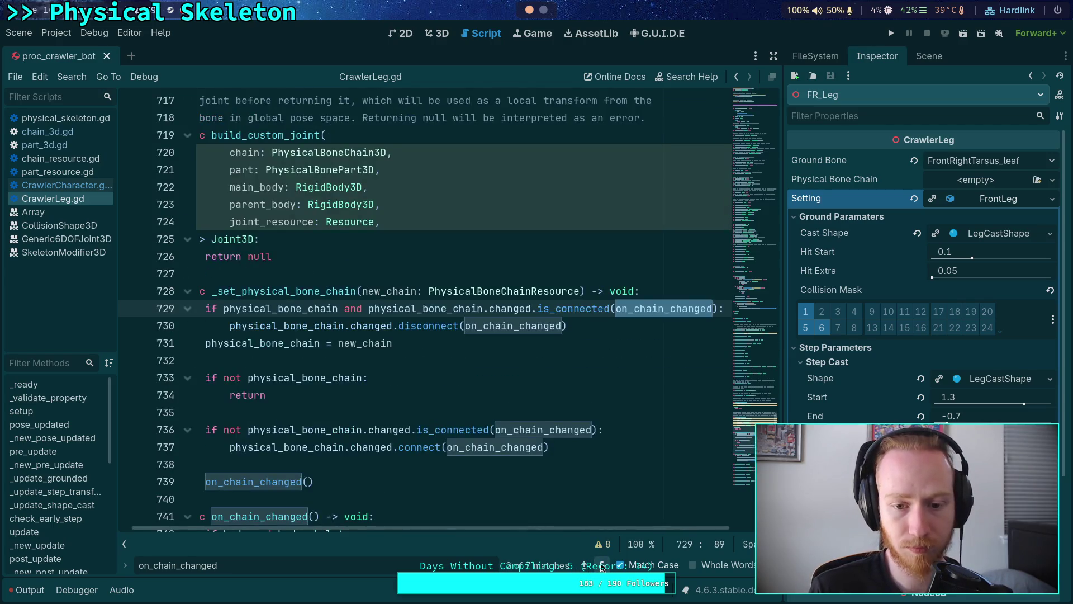
click(601, 566)
click(601, 566)
Fold on_chain_changed and _set_physical_bone_chain after reading the bone name hint code.
scroll(566, 515, down, 1)
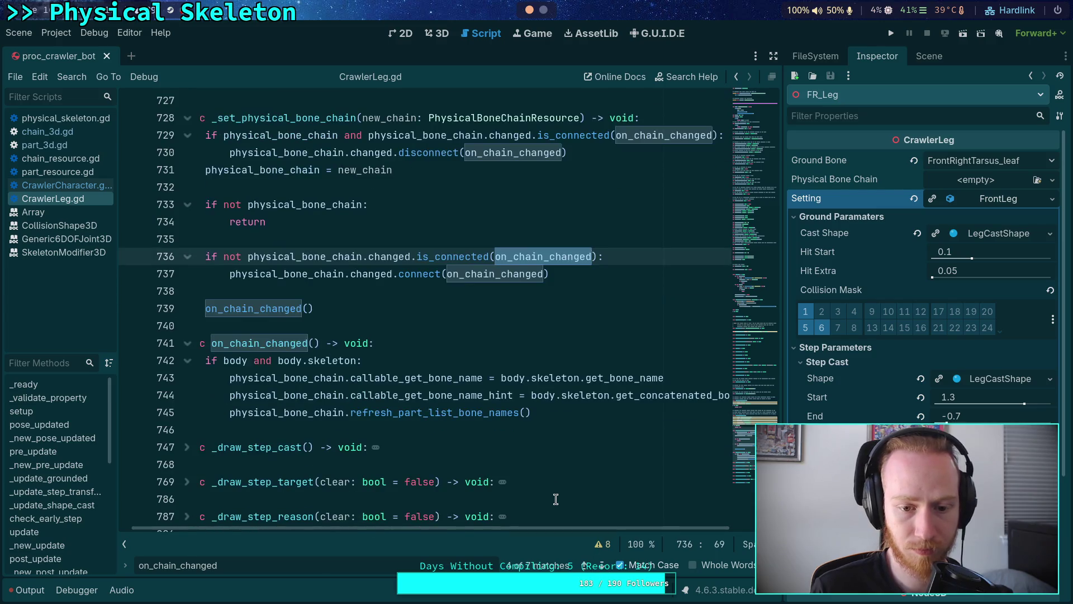
click(477, 394)
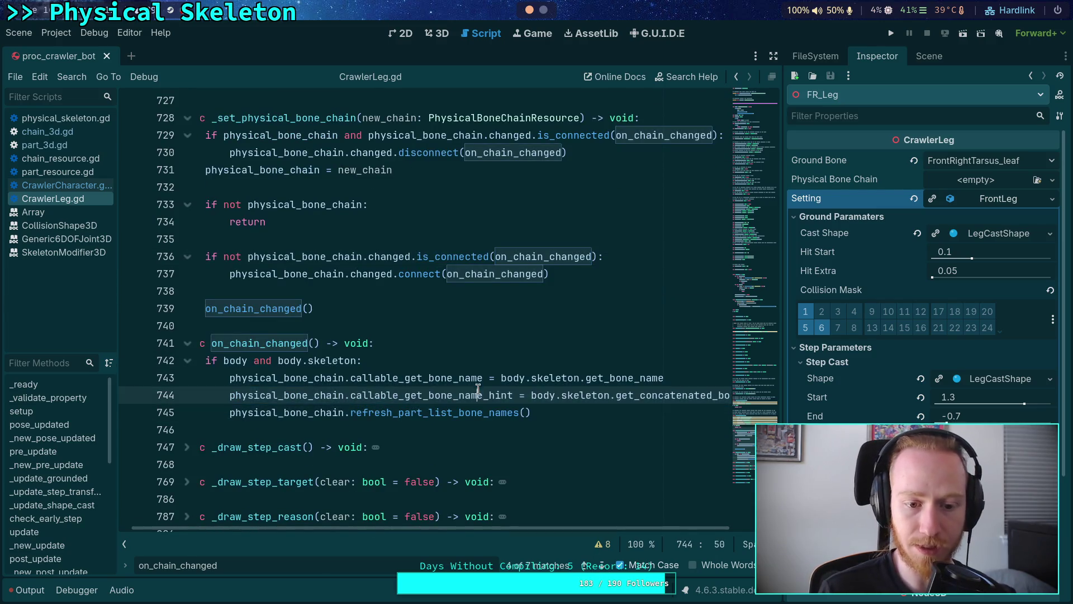
scroll(409, 447, up, 2)
click(409, 448)
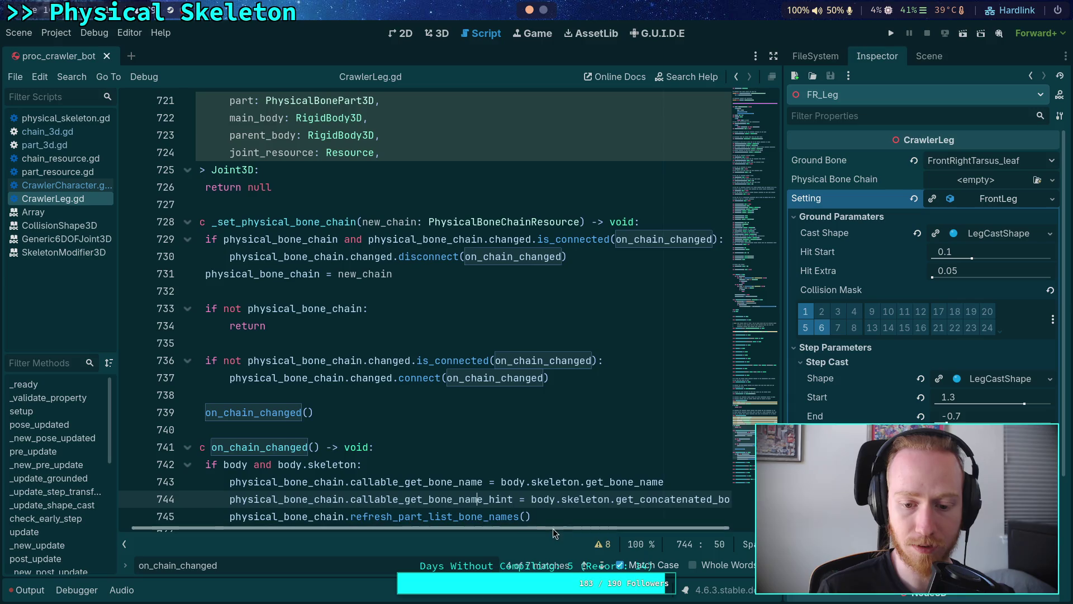
click(188, 448)
click(187, 222)
scroll(158, 259, up, 5)
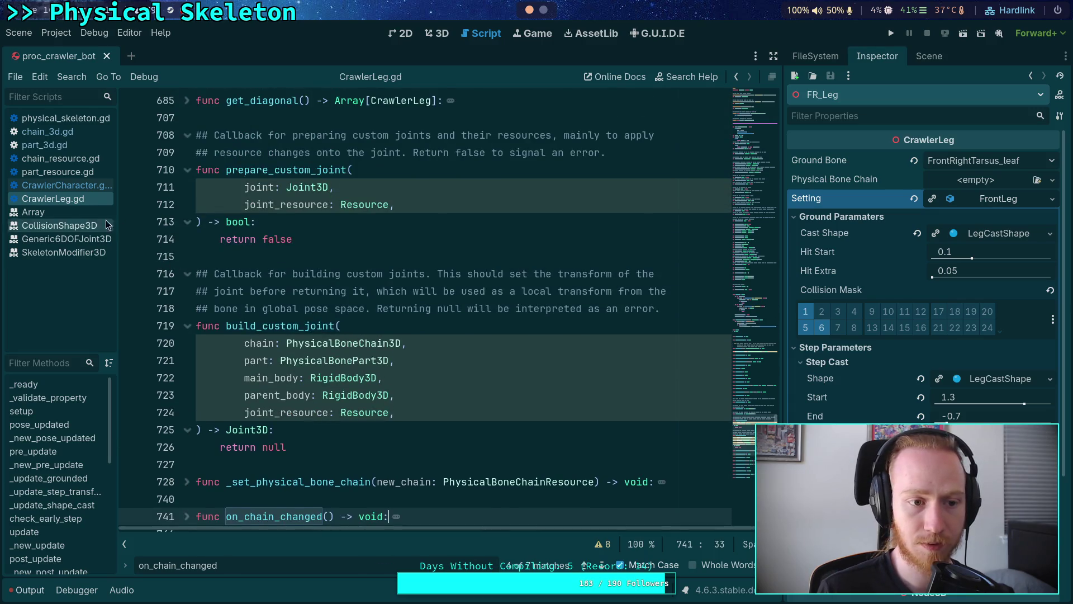
click(61, 185)
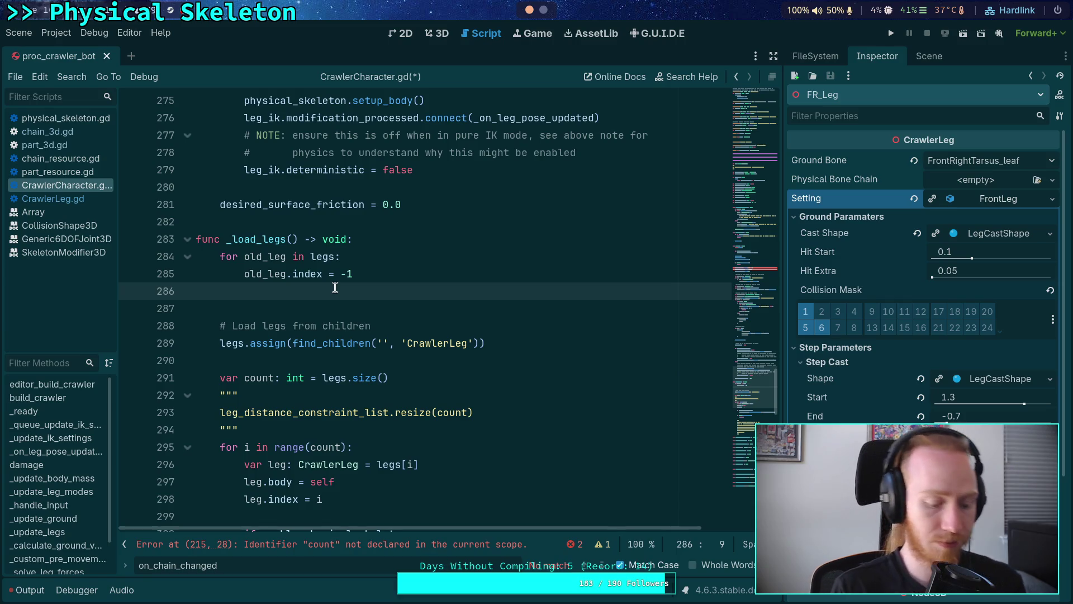
Add 'old_leg.body = null' below the index reset inside _load_legs' loop.
text(old_leg.self)
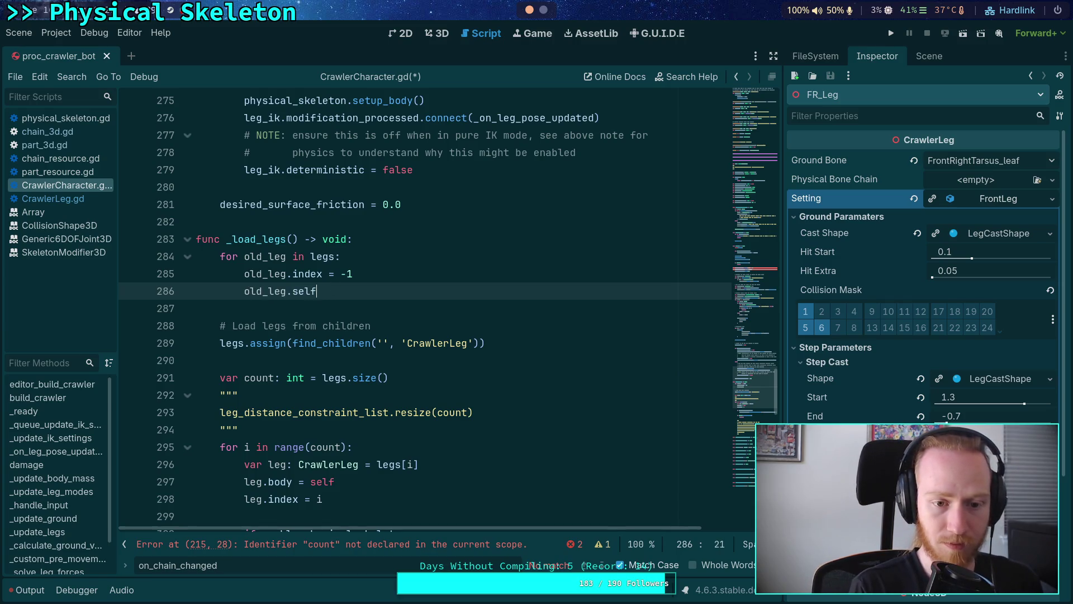
key(BackSpace)
key(BackSpace)
key(BackSpace)
key(BackSpace)
text(body = null)
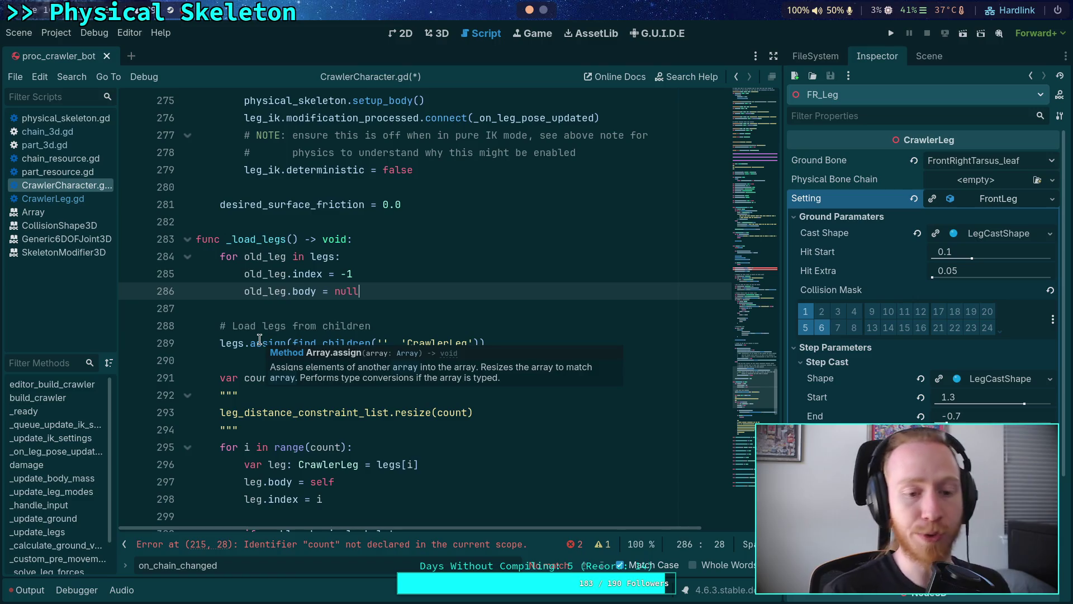
click(296, 325)
scroll(289, 308, down, 3)
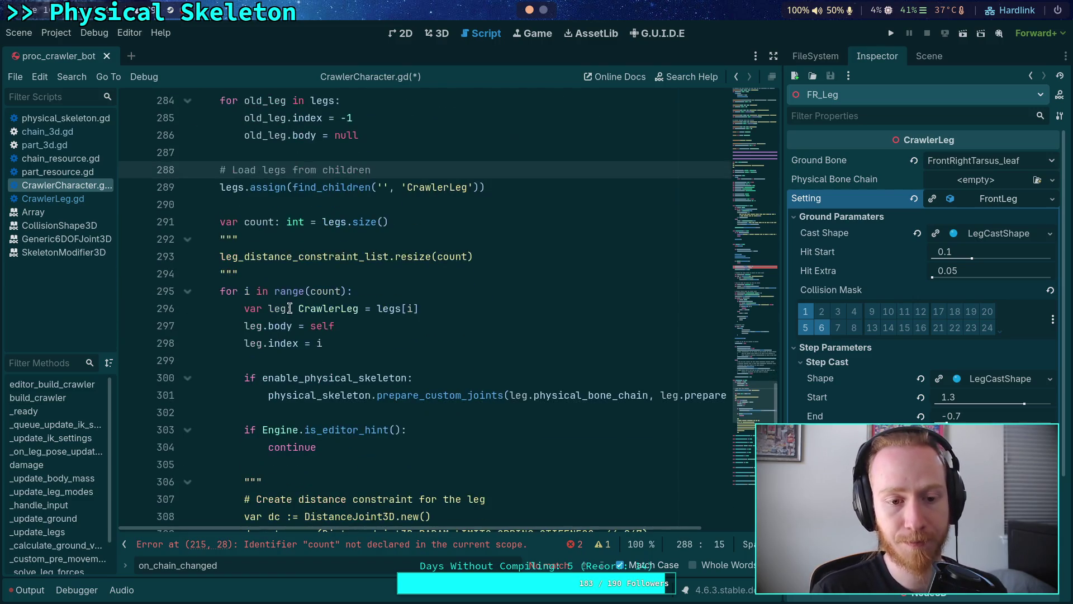
click(419, 219)
click(261, 221)
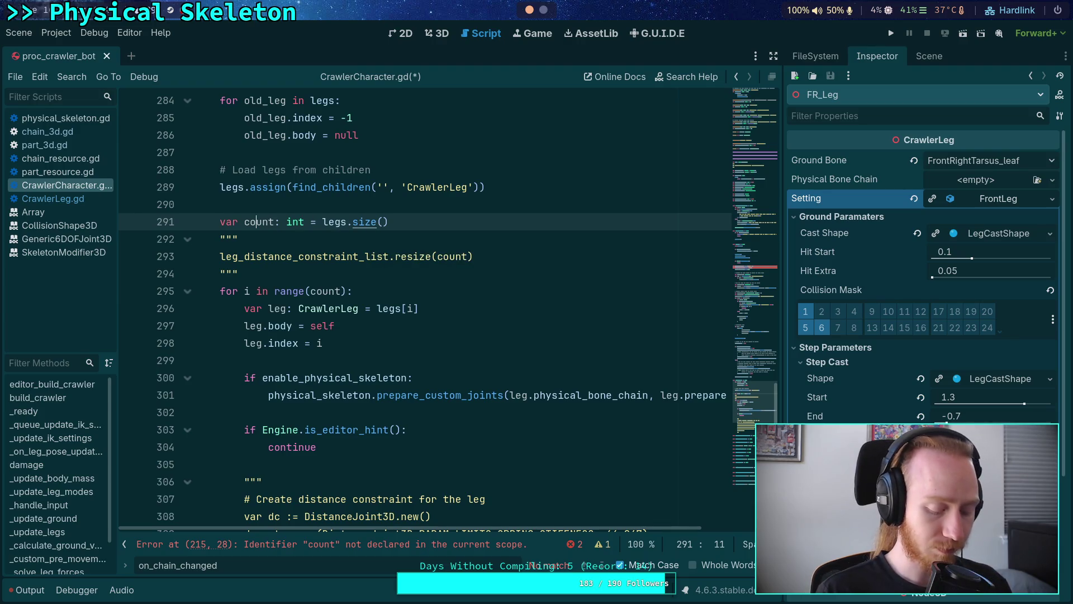
scroll(369, 322, up, 15)
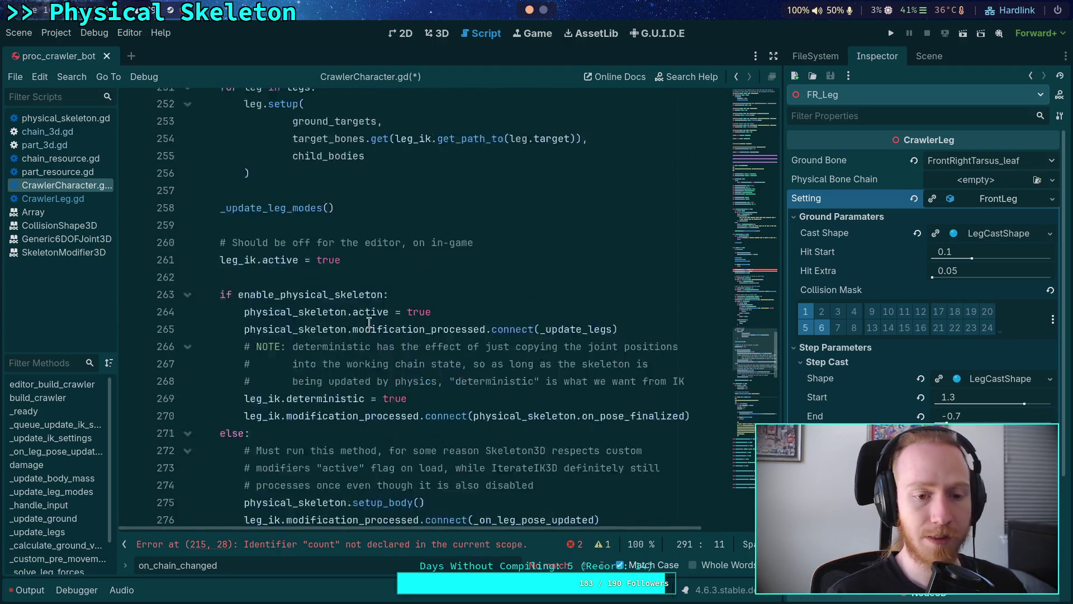
Paste 'var count: int = legs.size()' above leg_update_data.resize in _ready.
scroll(369, 322, up, 9)
click(359, 240)
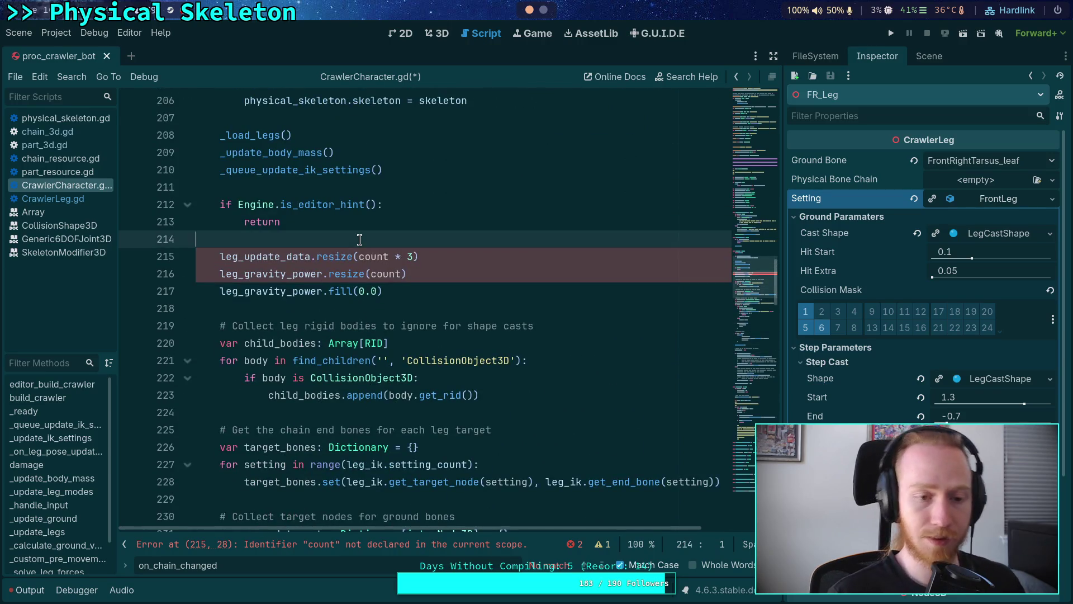
key(Return)
text(var count: int = legs.size())
key(Return)
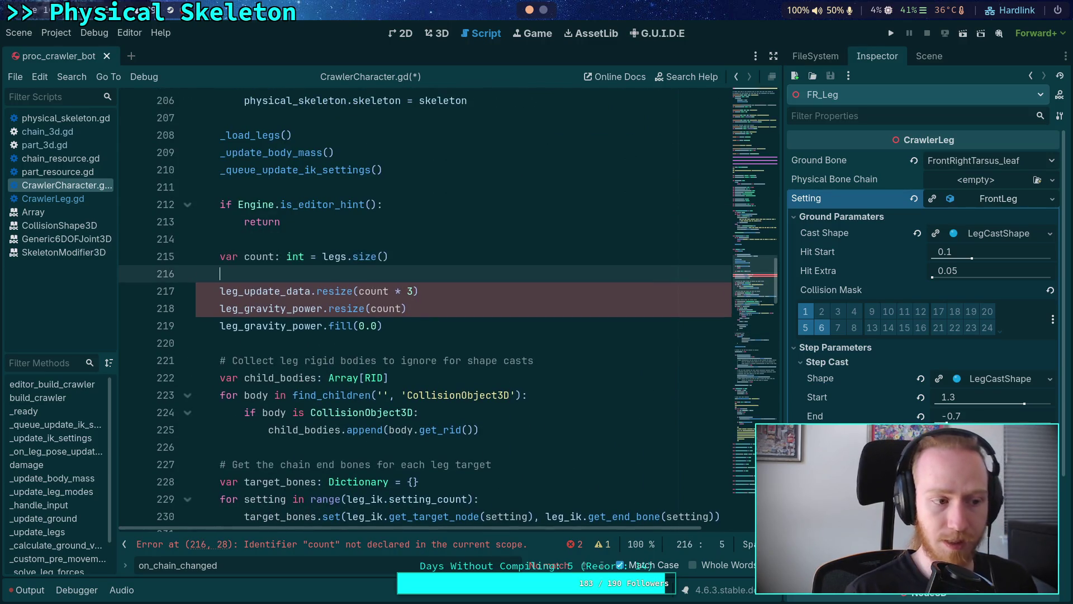
key(BackSpace)
key(BackSpace)
key(Left)
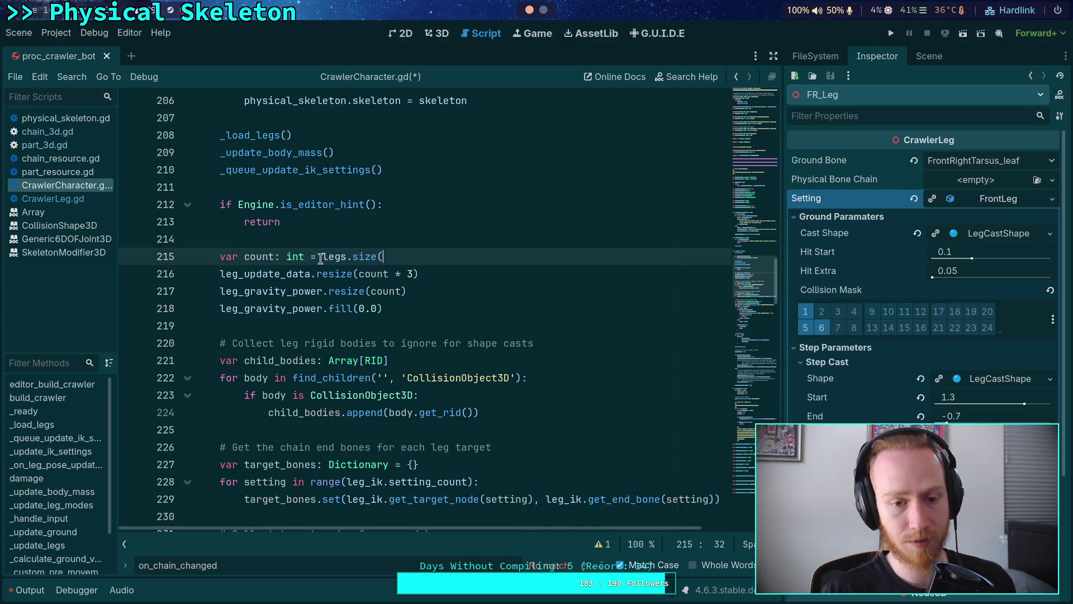
click(345, 236)
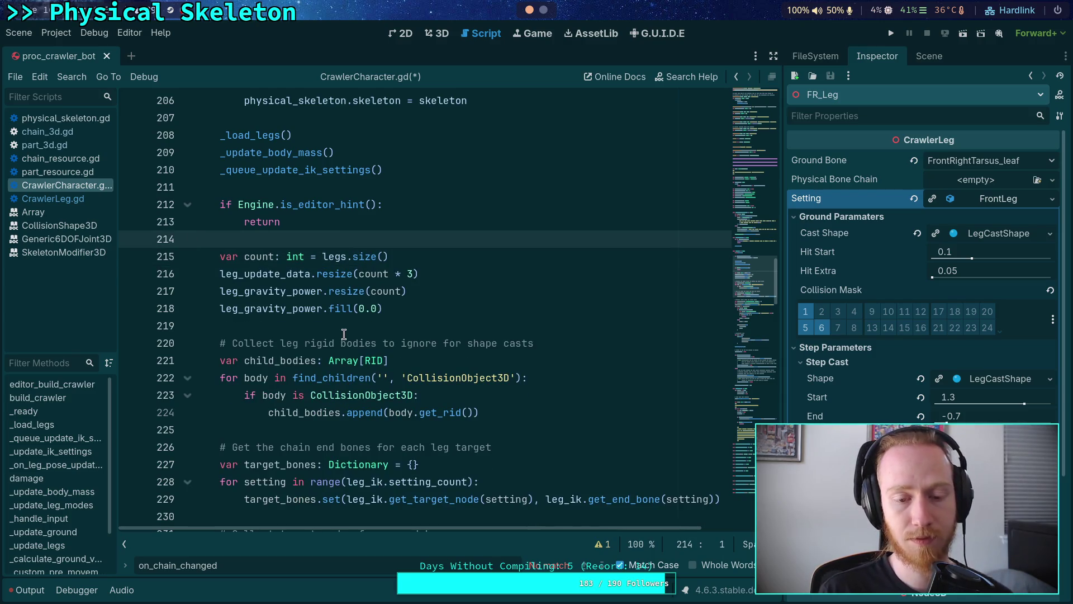
Check count's other uses in _ready and save CrawlerCharacter.gd.
double_click(254, 256)
scroll(455, 343, down, 15)
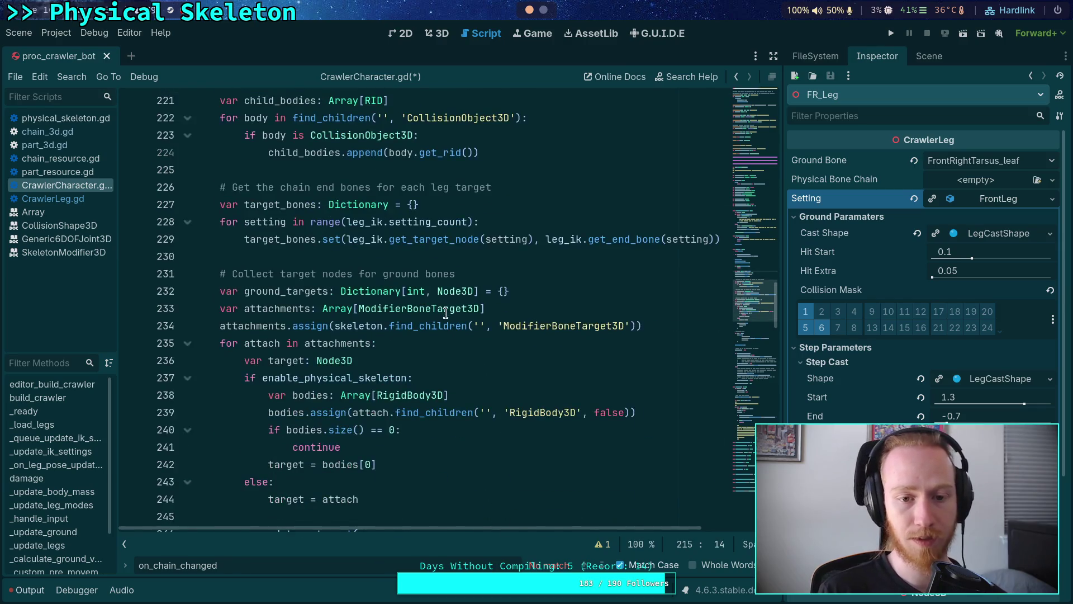
scroll(454, 343, down, 7)
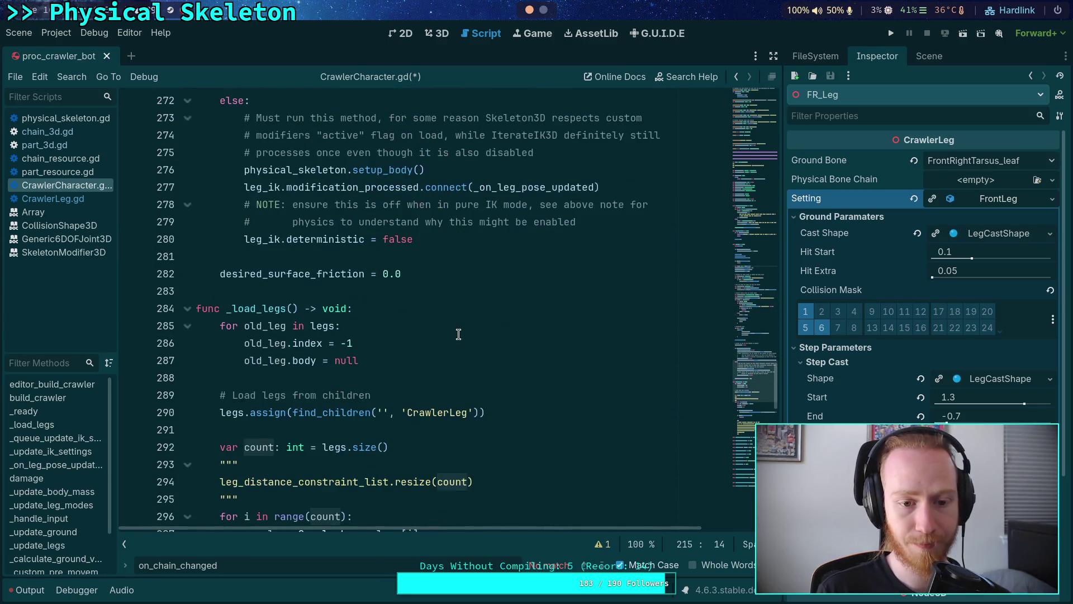
scroll(459, 334, down, 3)
scroll(459, 330, up, 1)
scroll(458, 329, down, 1)
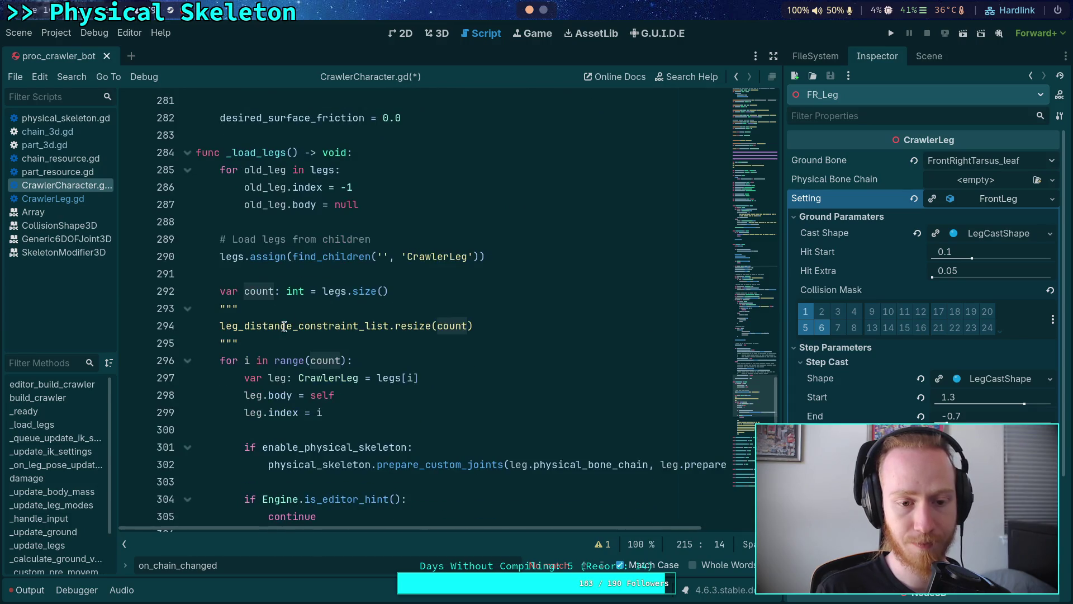
click(286, 326)
key(ctrl+s)
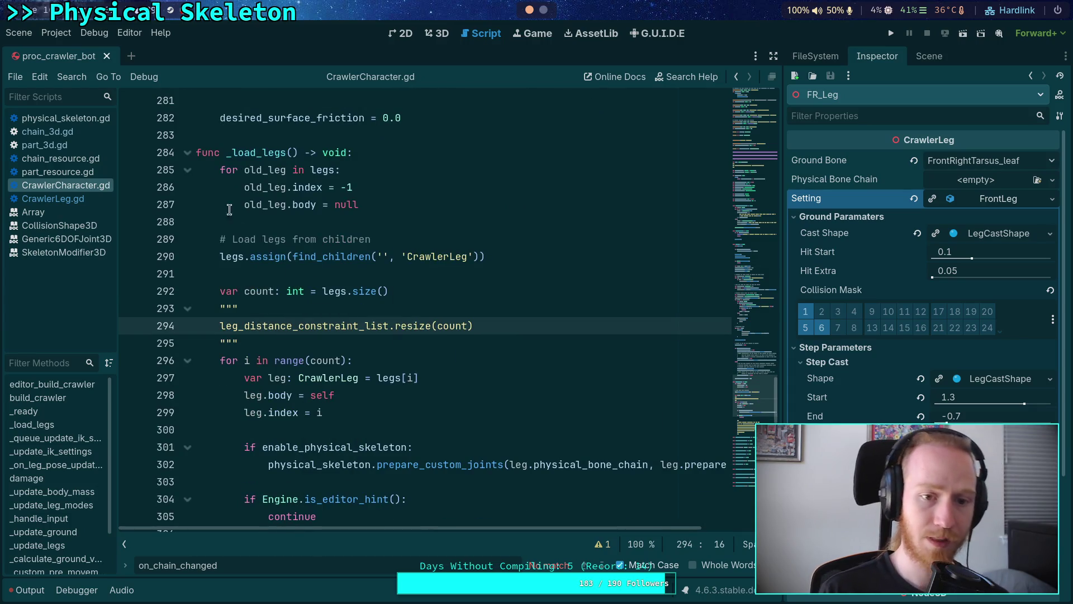
Fold the _load_legs and _ready functions.
click(187, 156)
scroll(245, 288, up, 20)
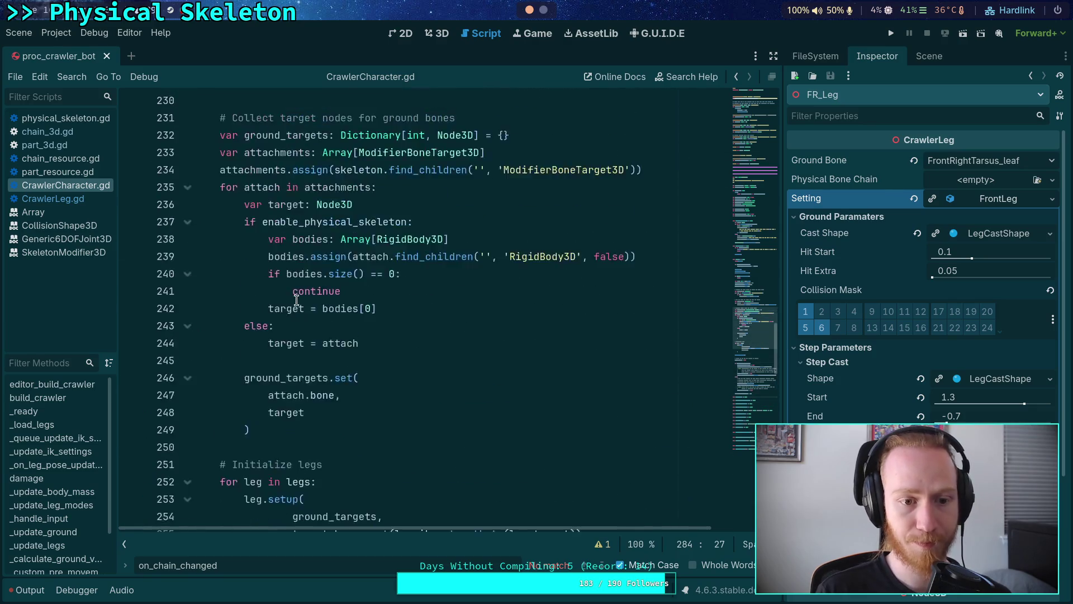
scroll(245, 288, up, 8)
click(187, 291)
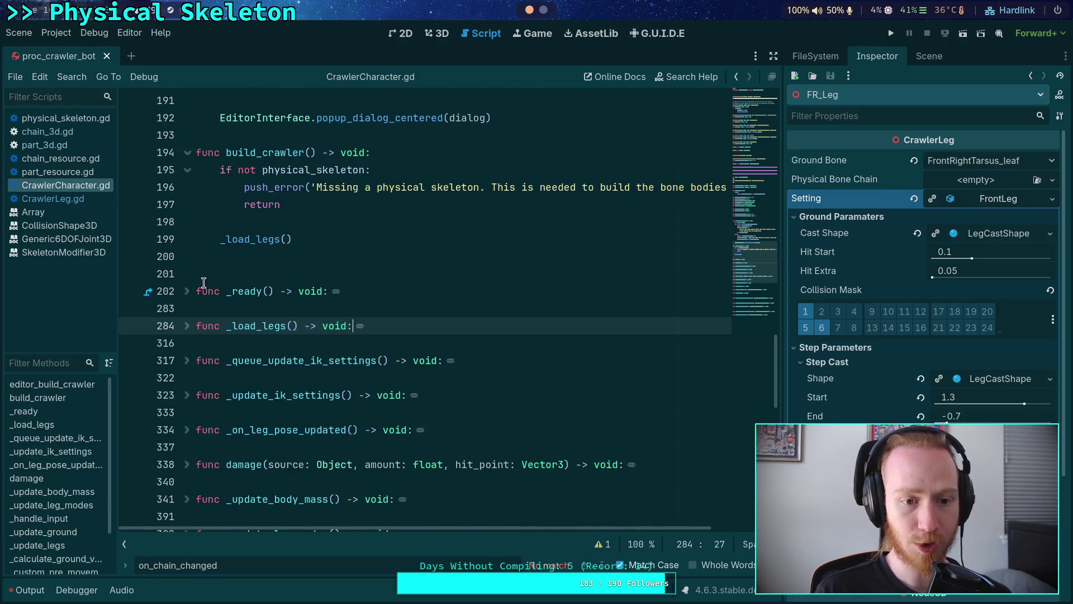
In build_crawler, loop over legs and skip any leg without a physical_bone_chain.
click(307, 256)
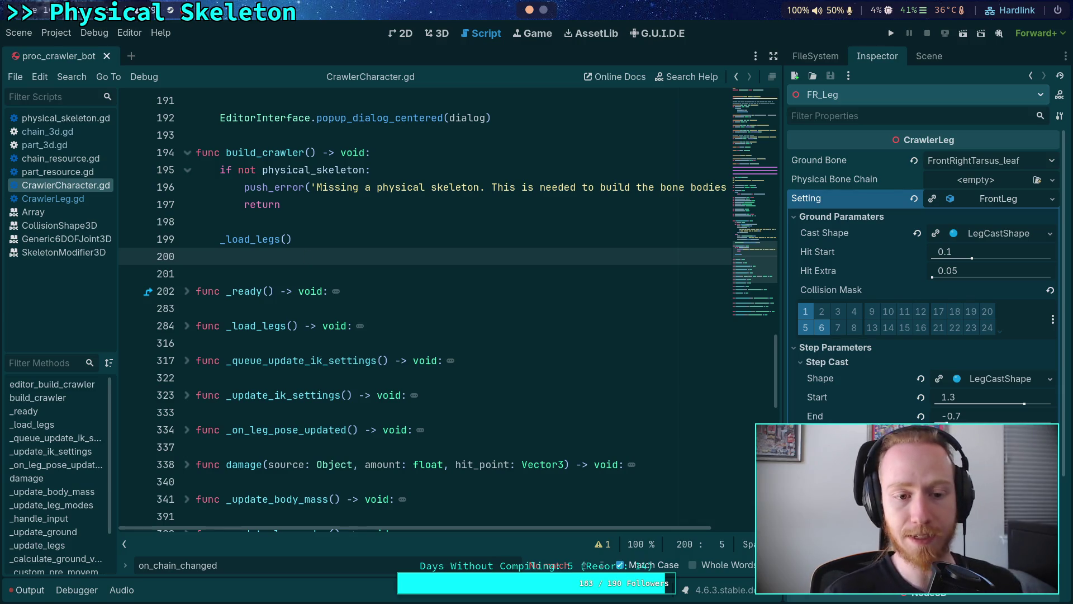
key(Return)
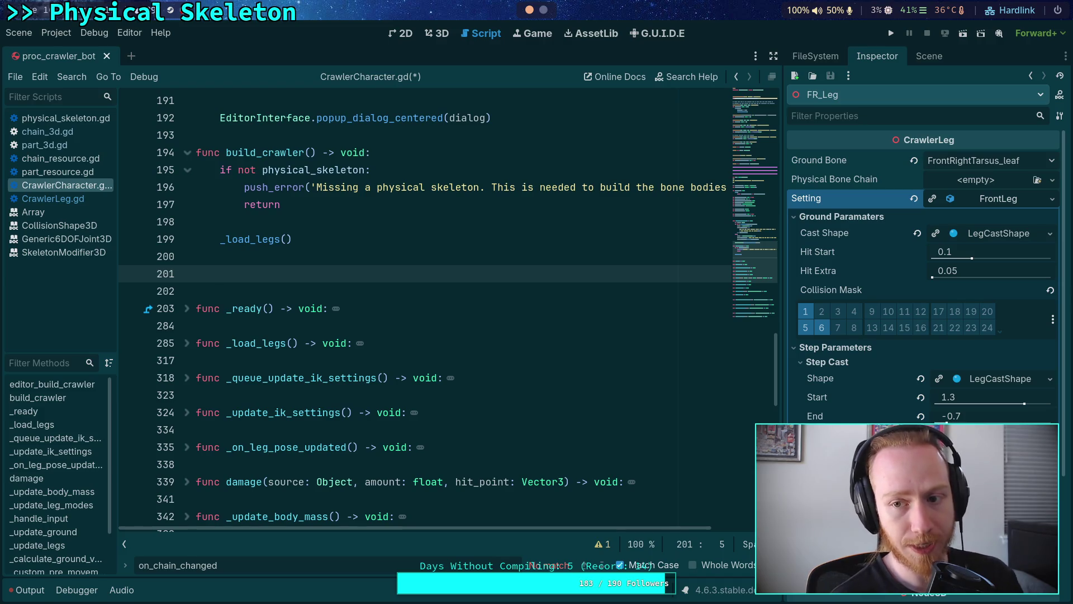
text(for )
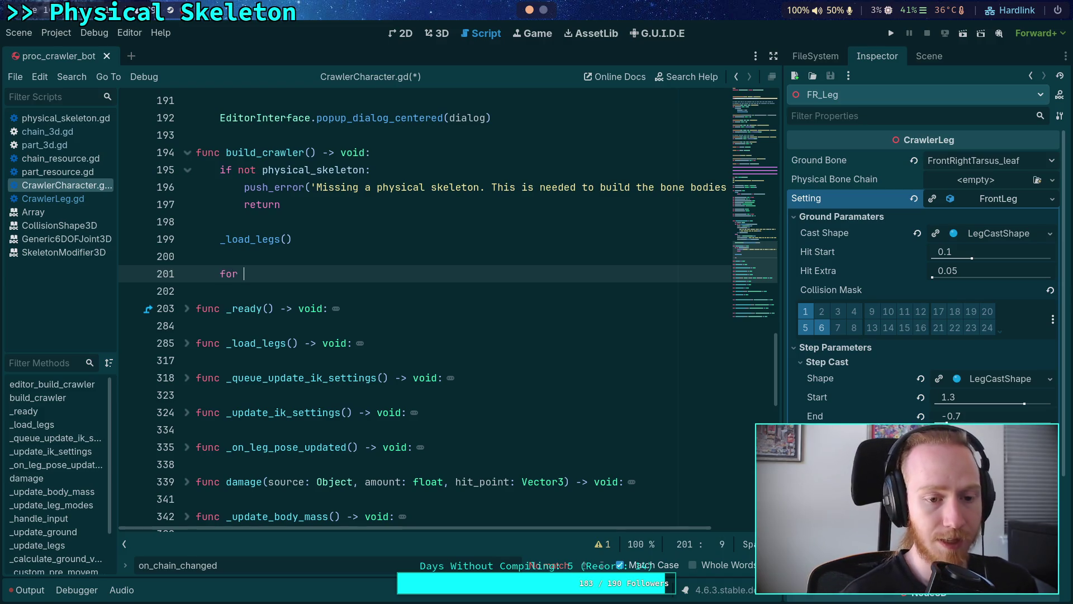
text(leg in legs:)
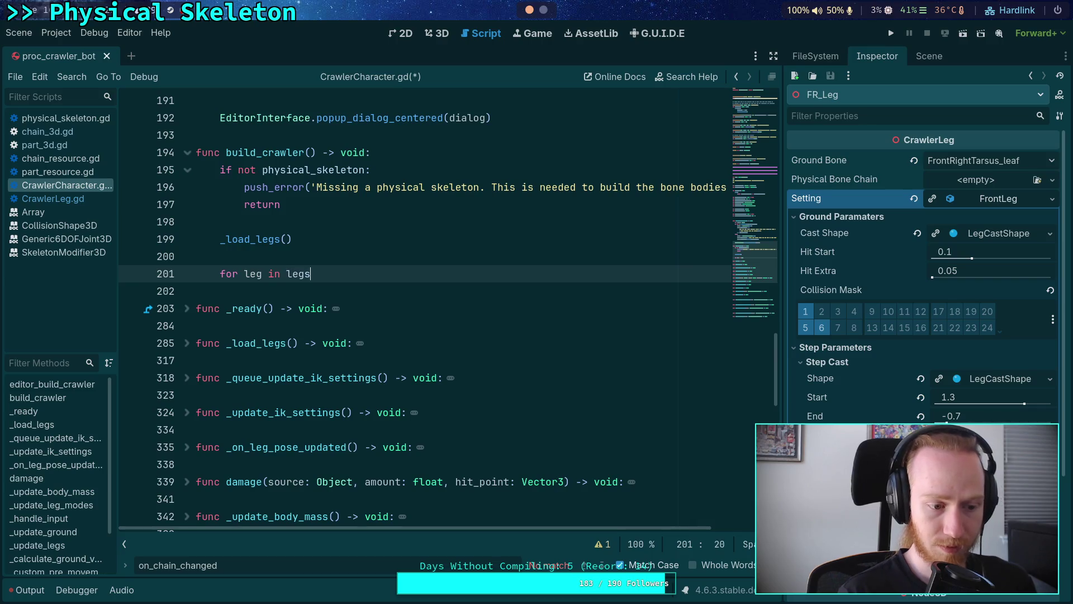
key(Return)
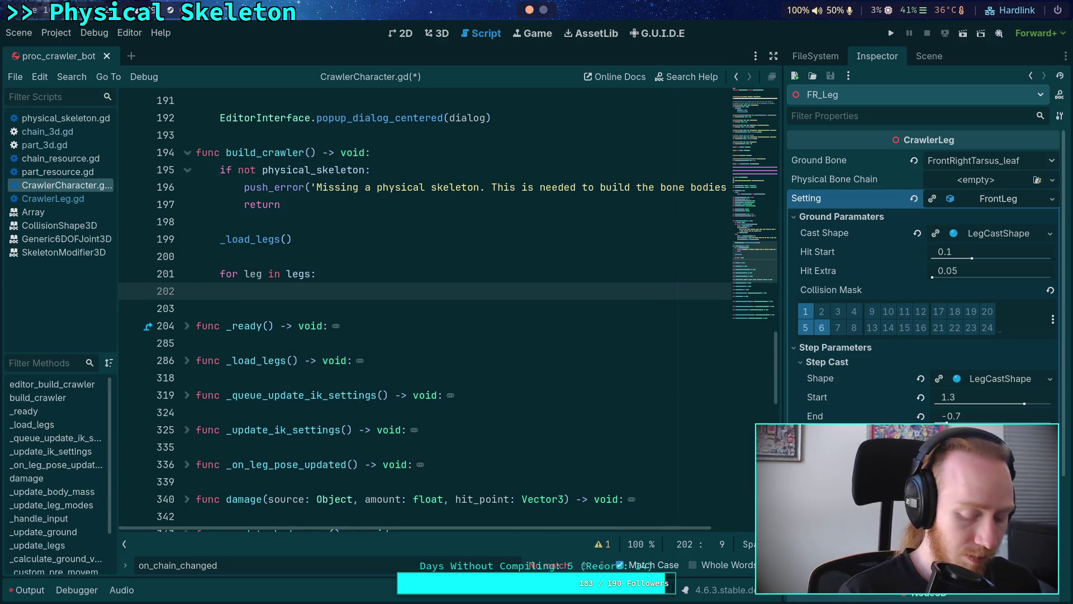
text(if not leg.ph)
key(Return)
text(:)
key(Return)
text(continue)
key(Return)
key(Return)
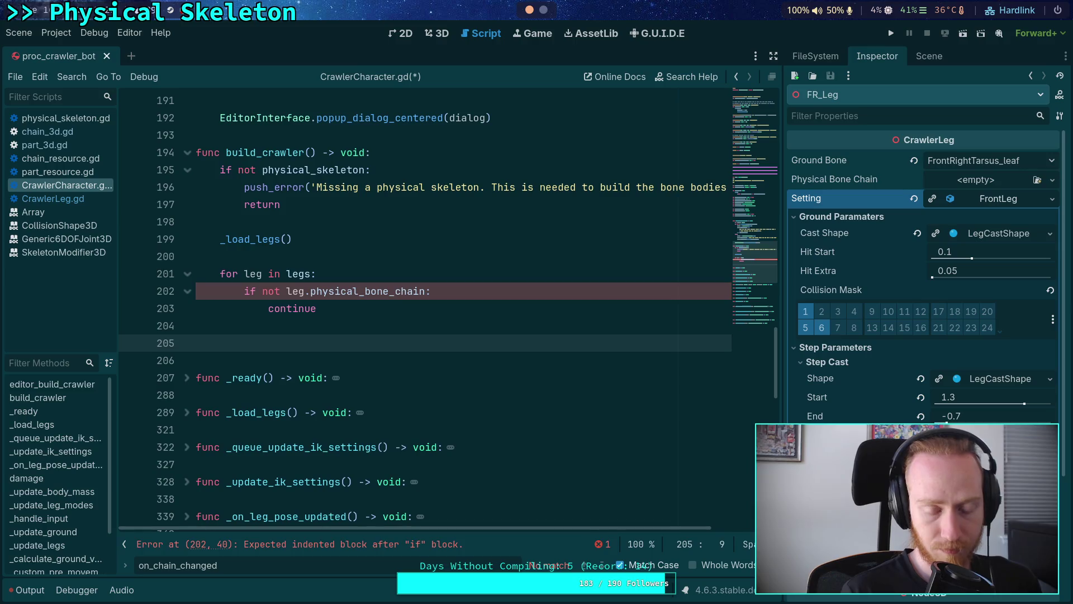
Call physical_skeleton.build_chain(leg.physical_bone_chain, leg.build_custom_joint) inside the loop and save the script.
text(phy)
key(Return)
text(.b)
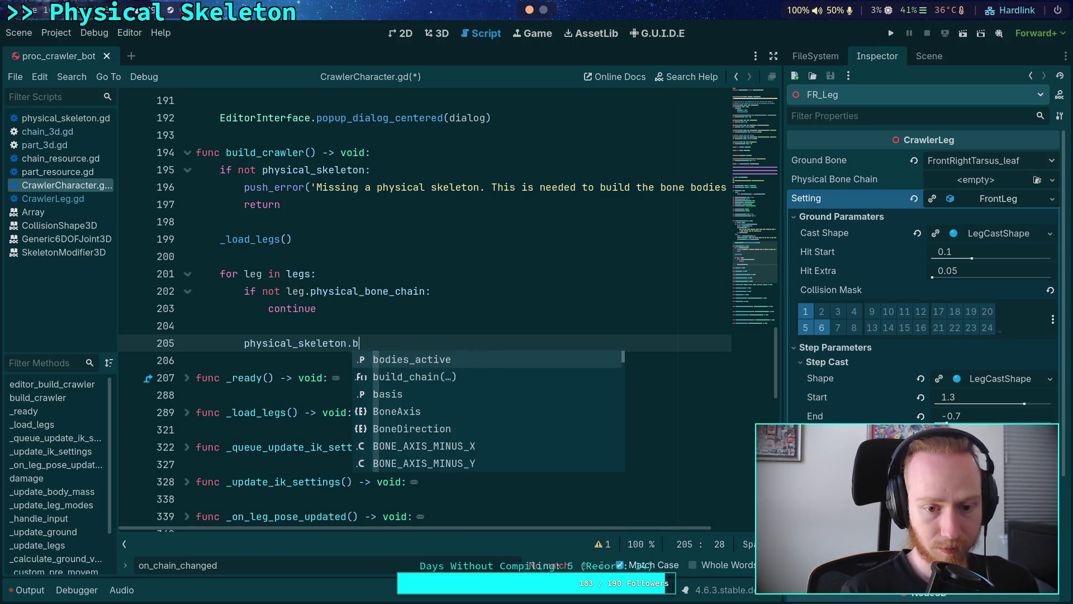
text(u)
key(Return)
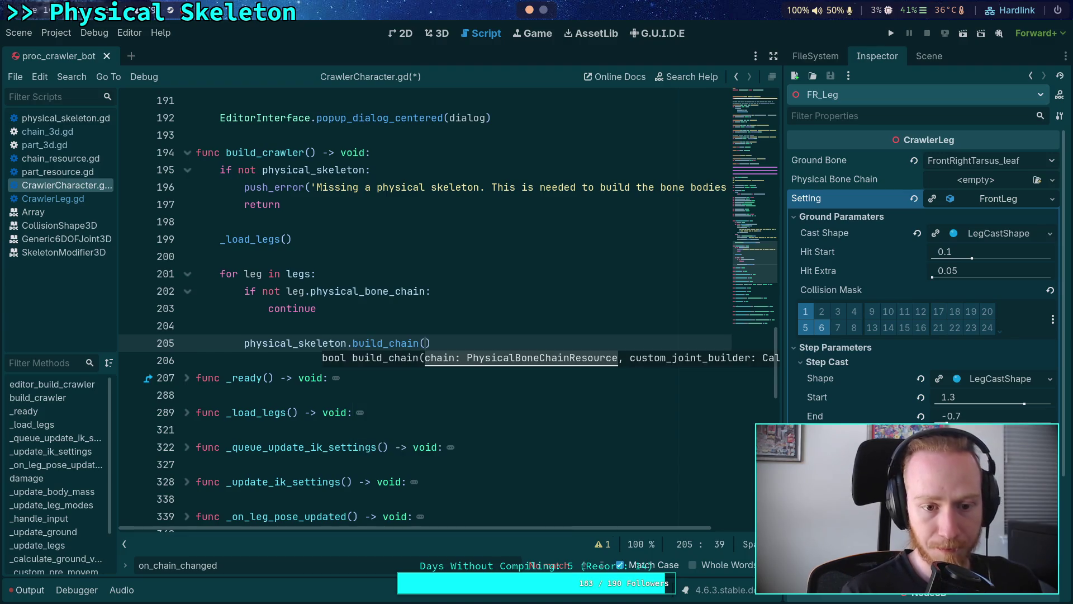
text(leg.ph)
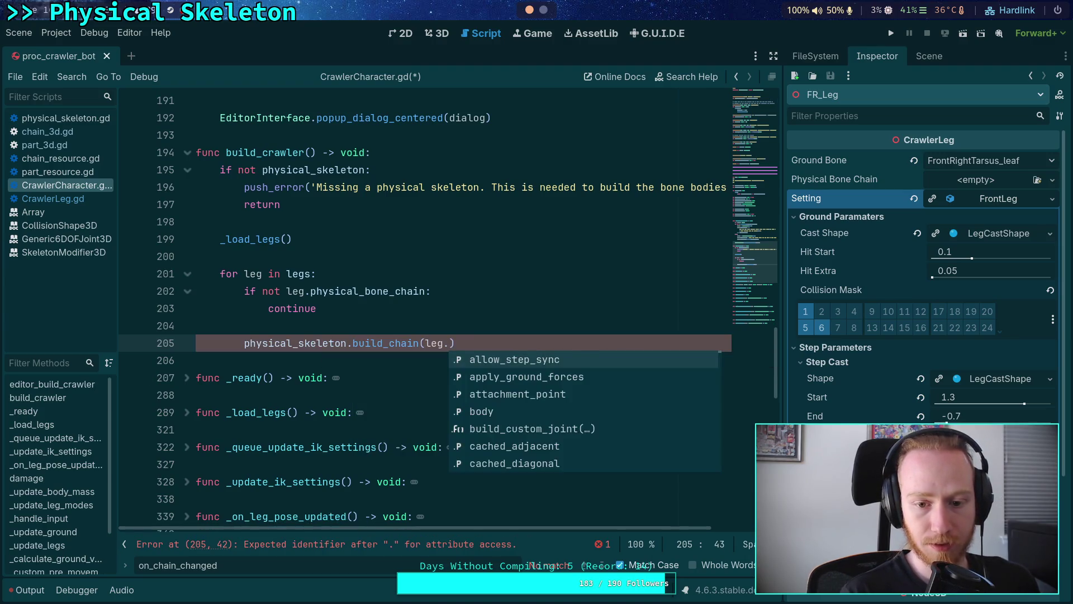
key(Return)
text(, leg.)
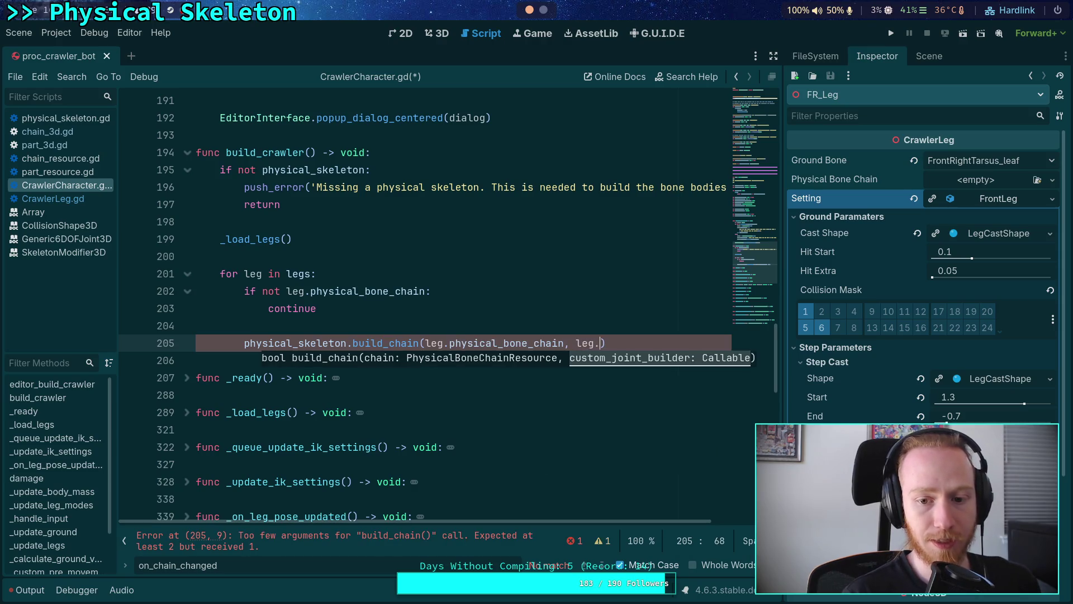
text(bu)
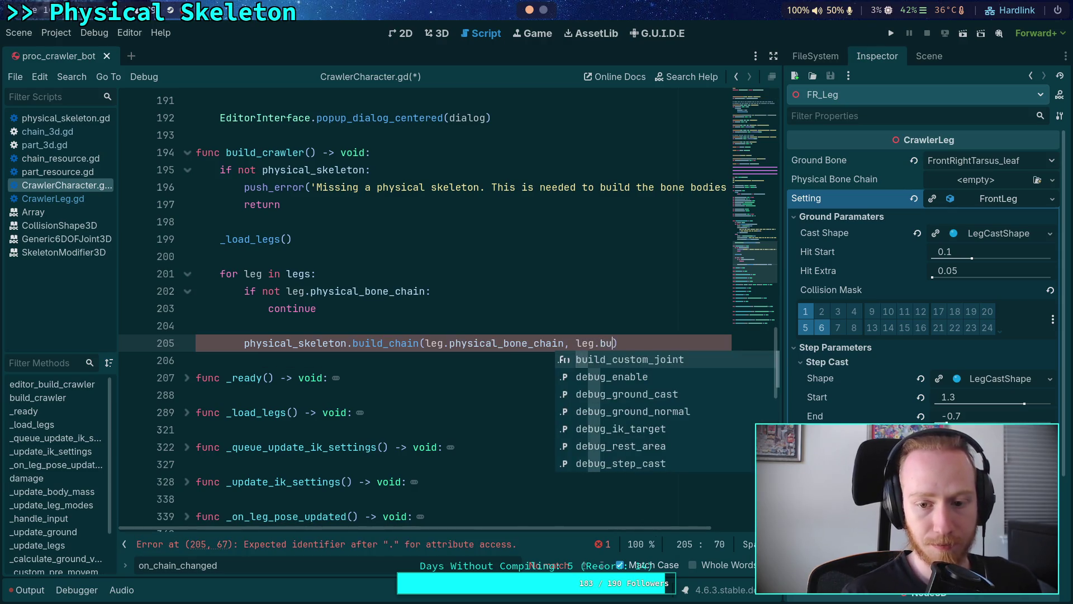
key(Return)
click(197, 360)
key(ctrl+s)
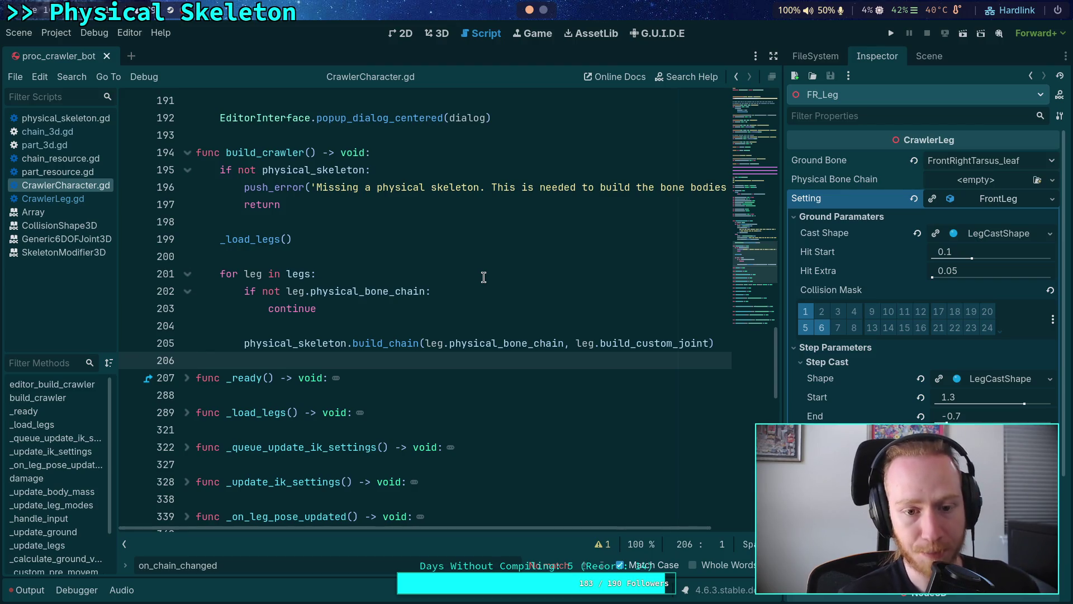
Tidy the loop's blank lines and add a teleport-leg-to-correct-location comment above build_chain.
click(440, 272)
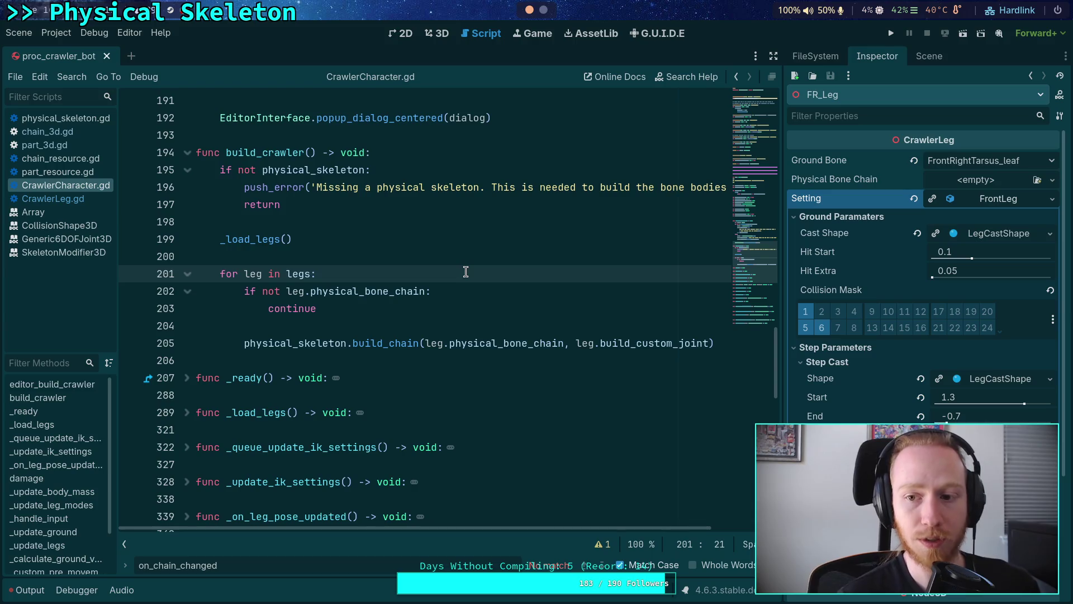
key(Return)
key(Return)
key(Up)
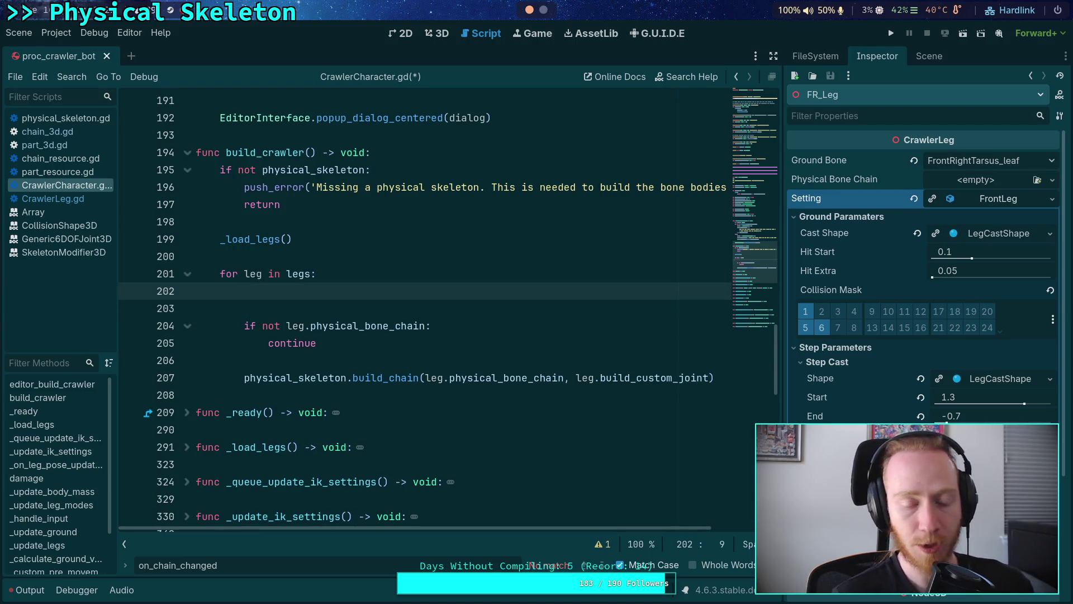
click(245, 308)
key(BackSpace)
key(BackSpace)
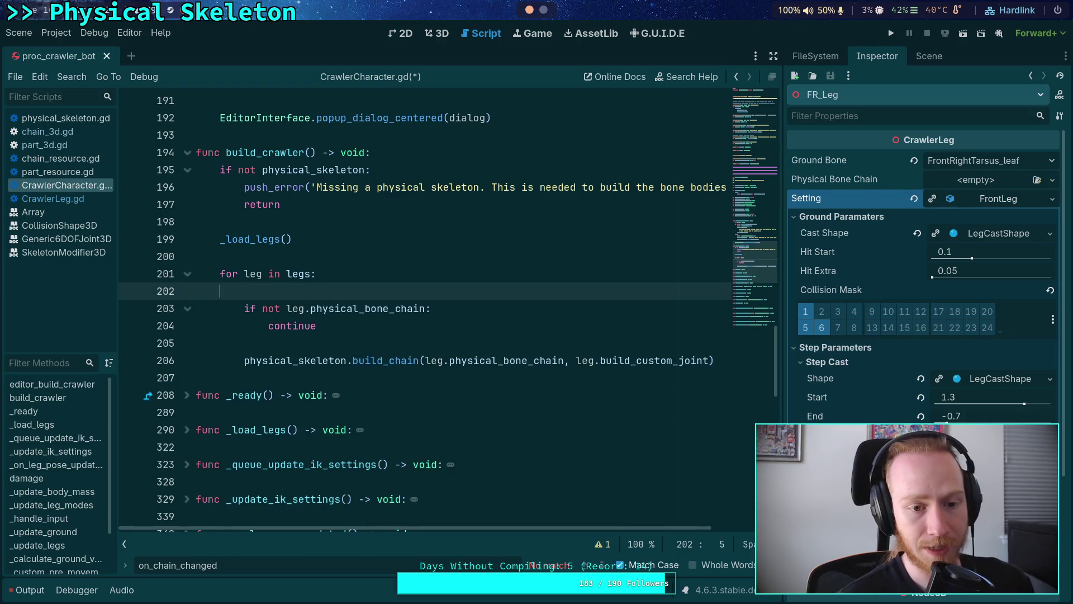
click(498, 321)
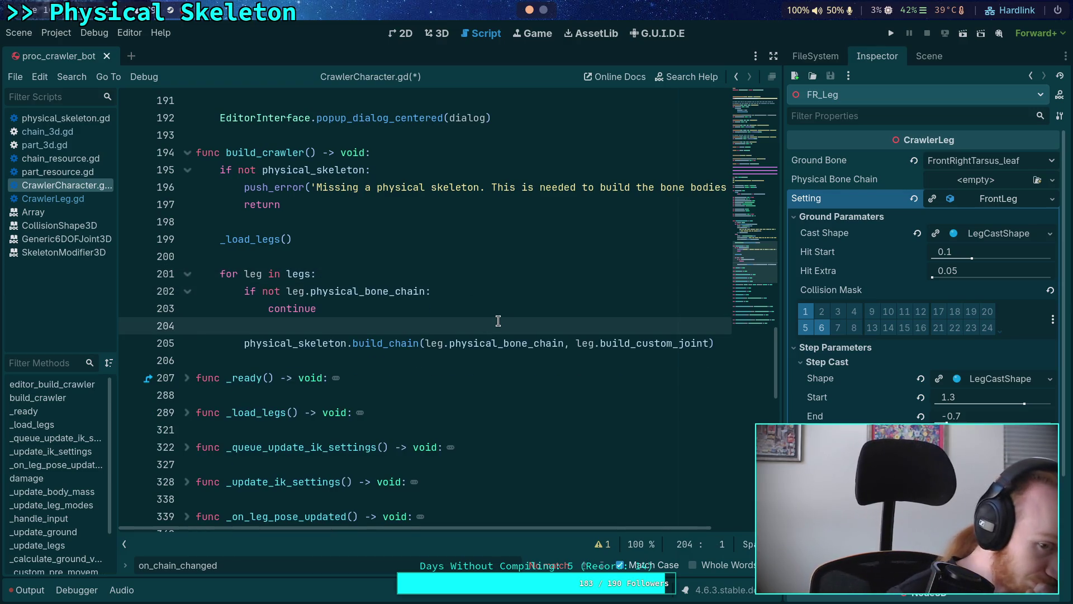
key(Return)
key(Up)
key(Return)
key(Tab)
text(# Telo)
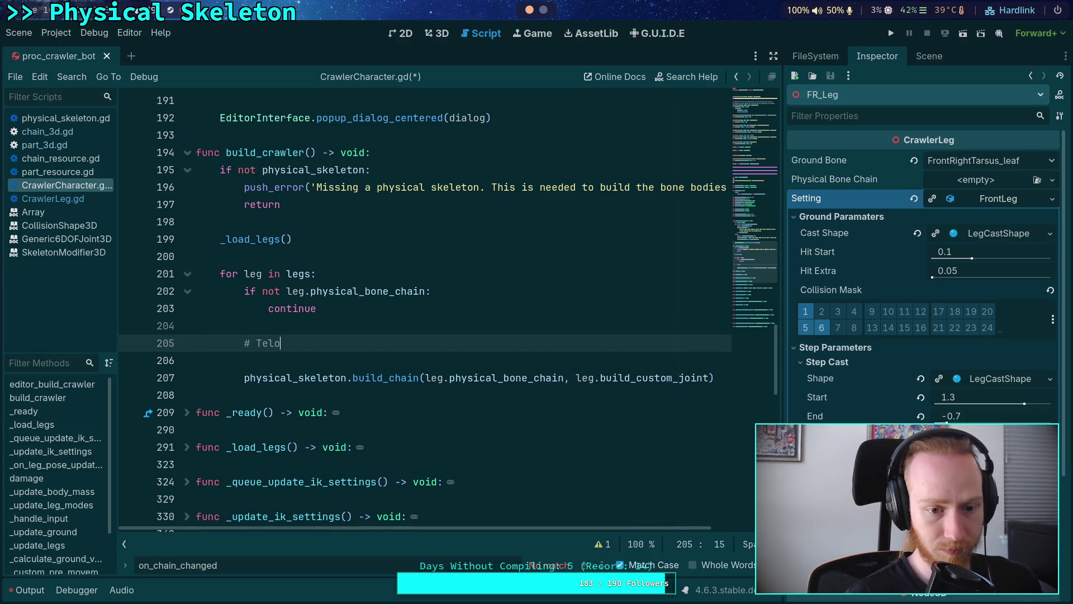
key(BackSpace)
text(eport leg t)
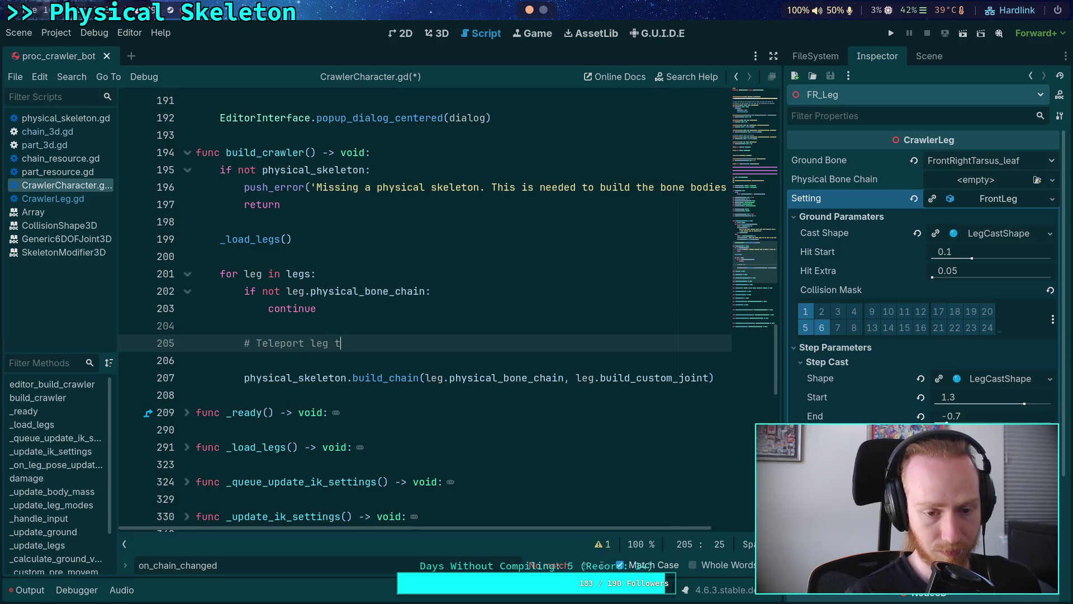
text(o correct location)
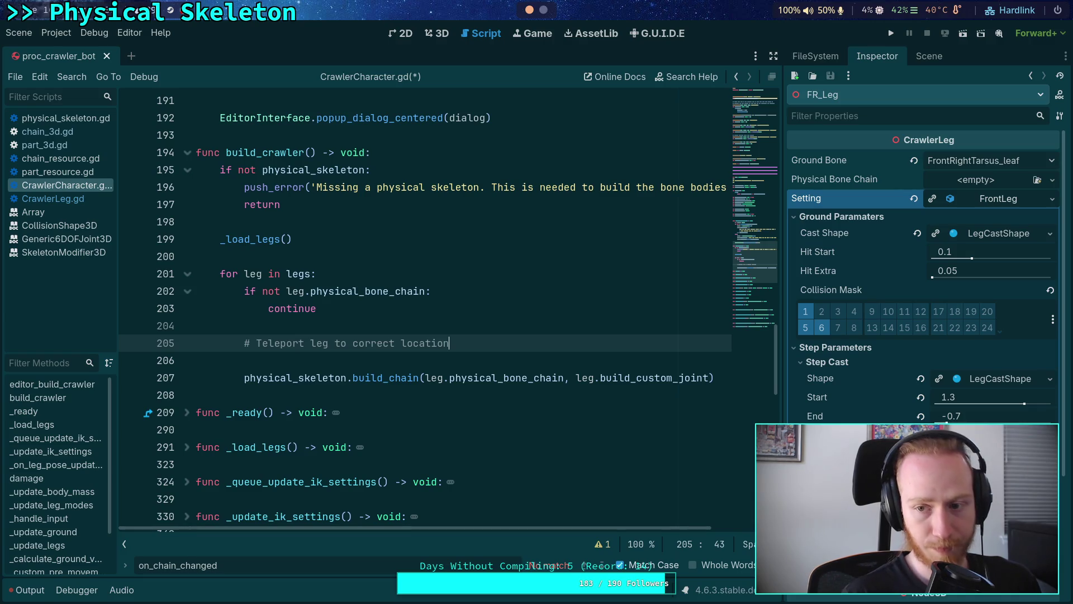
Check the FR_Tibia_Beam joint properties in the scene tree, then add a line below the comment.
click(1001, 198)
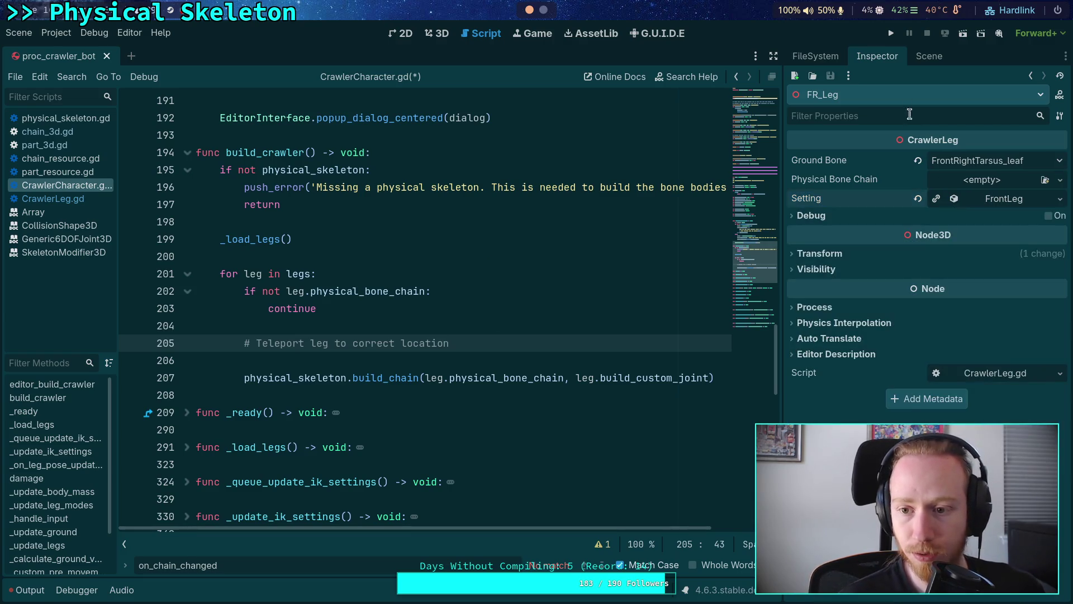
click(928, 57)
scroll(889, 355, down, 5)
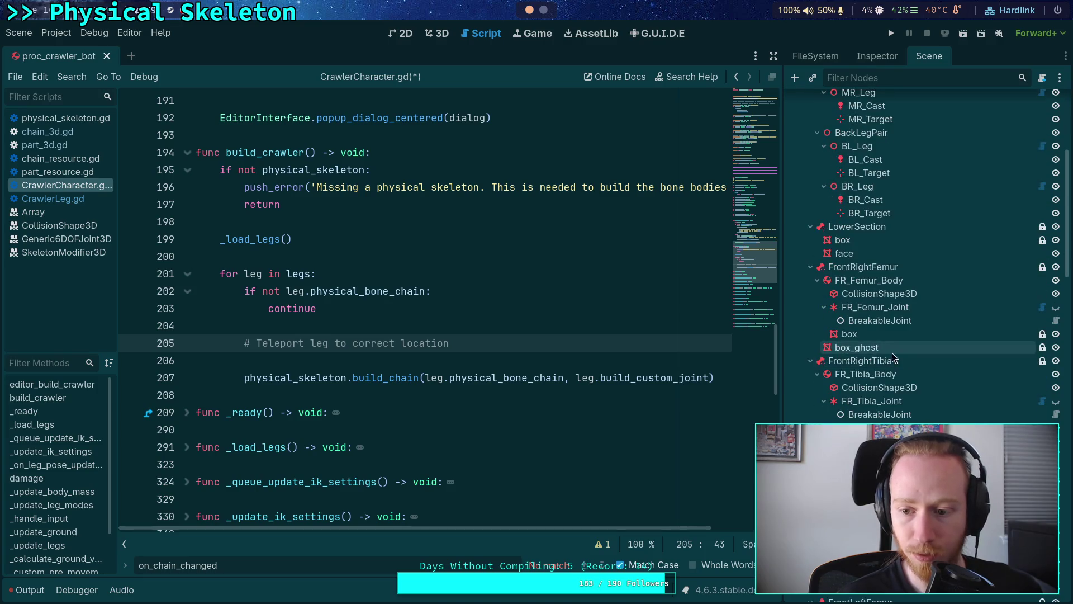
click(877, 56)
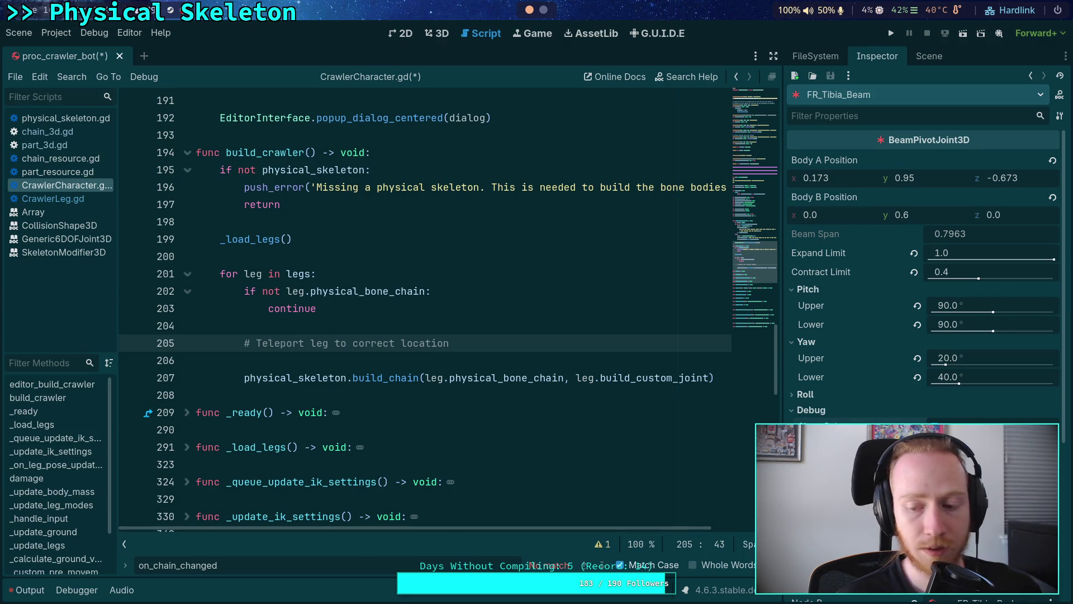
click(518, 341)
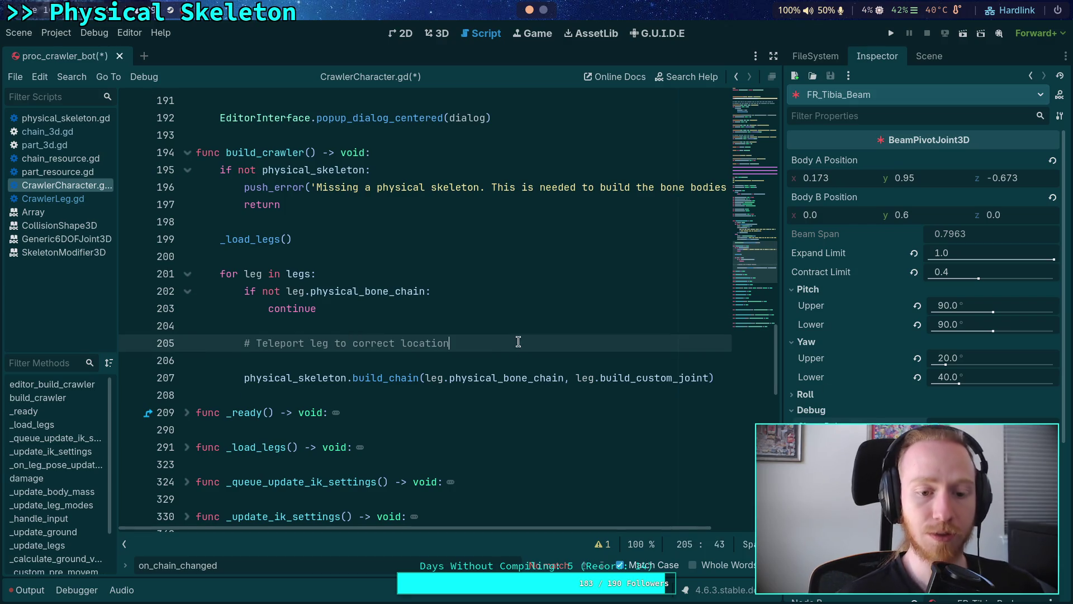
key(Return)
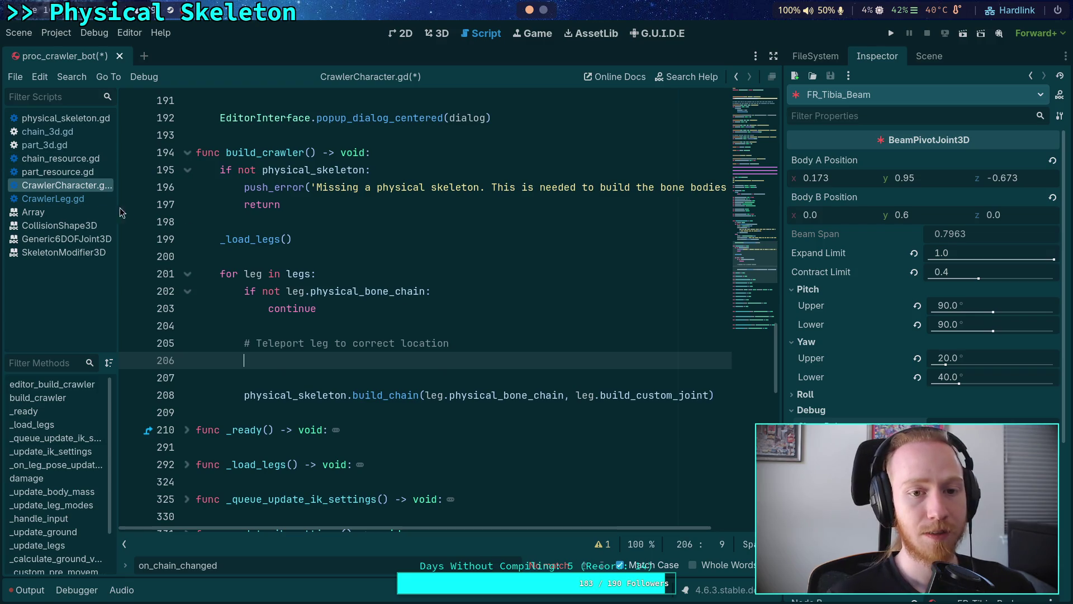
click(82, 118)
Search for add_child and glance at chain_3d.gd before returning to physical_skeleton.gd.
scroll(353, 286, down, 3)
key(ctrl+f)
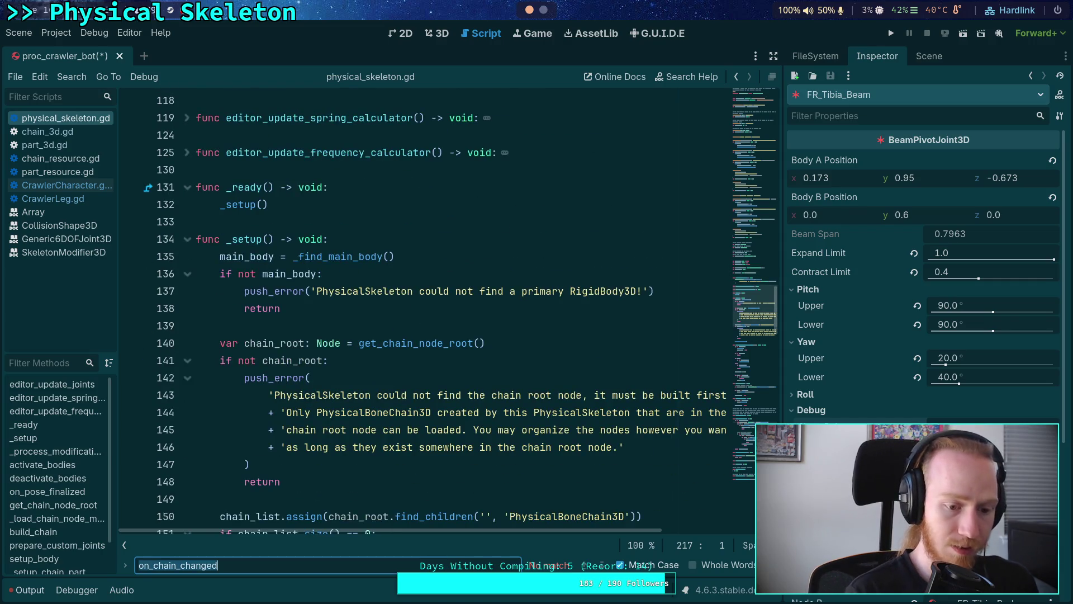
text(add_child)
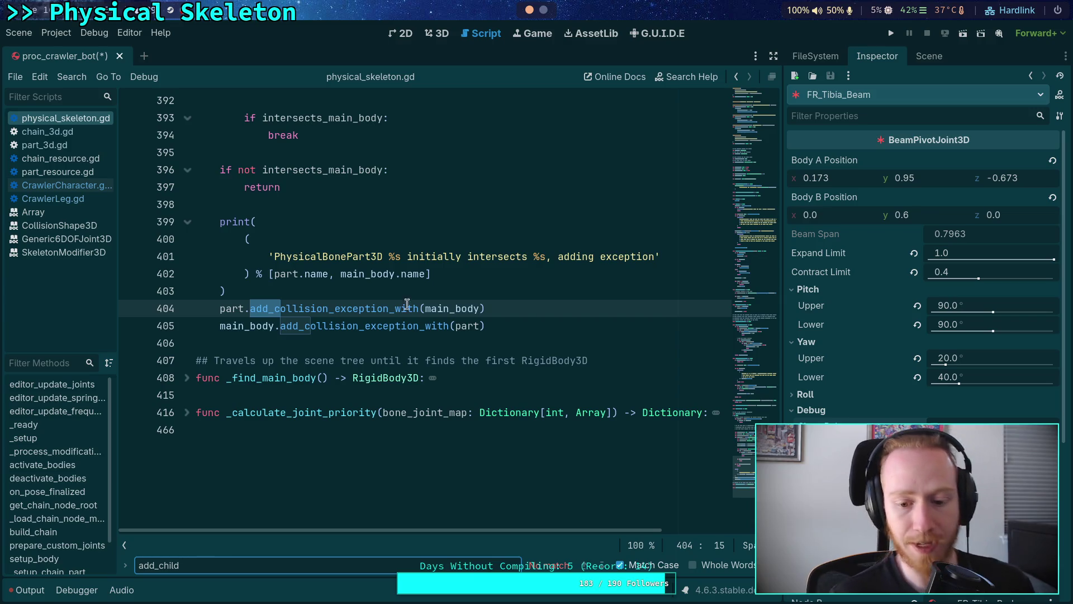
click(58, 132)
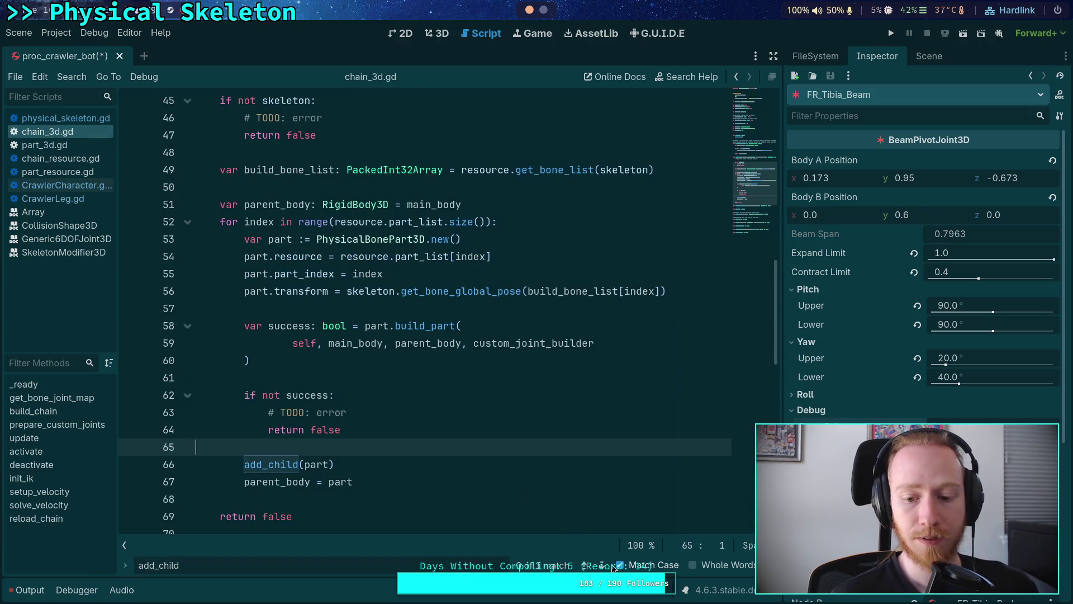
scroll(402, 404, up, 1)
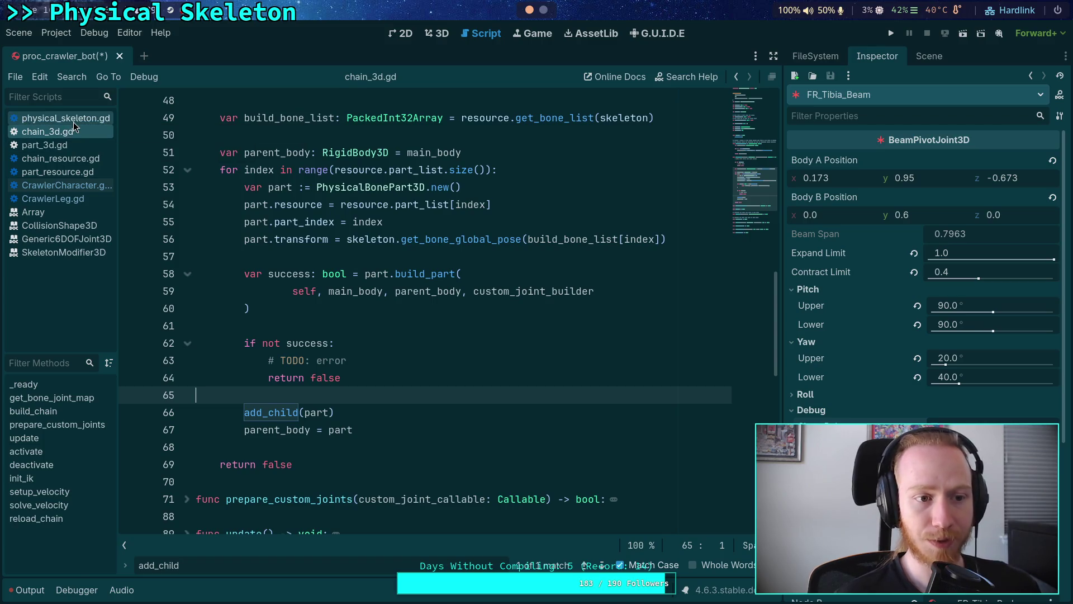
click(72, 122)
Scroll up to line 363 and select the _setup_chain_part function name.
scroll(305, 371, up, 8)
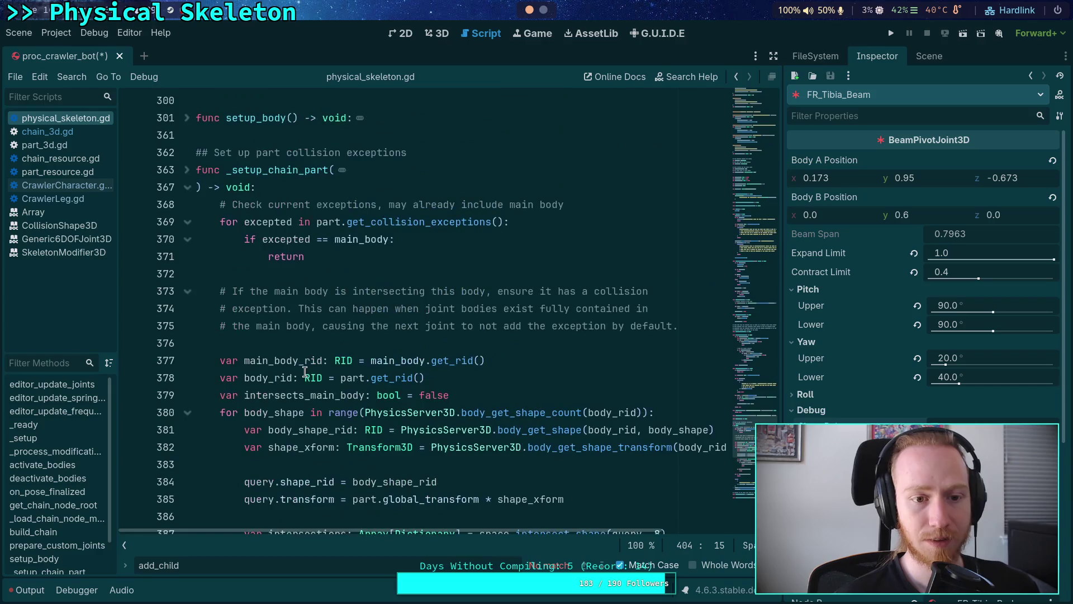
scroll(305, 372, up, 2)
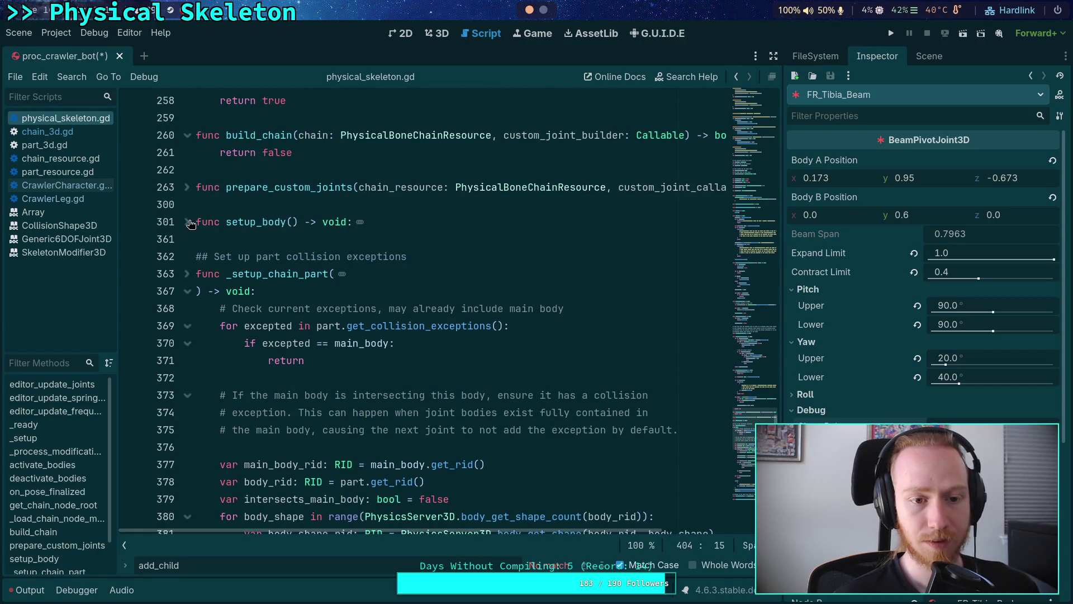
scroll(195, 218, up, 3)
drag(292, 309, 221, 310)
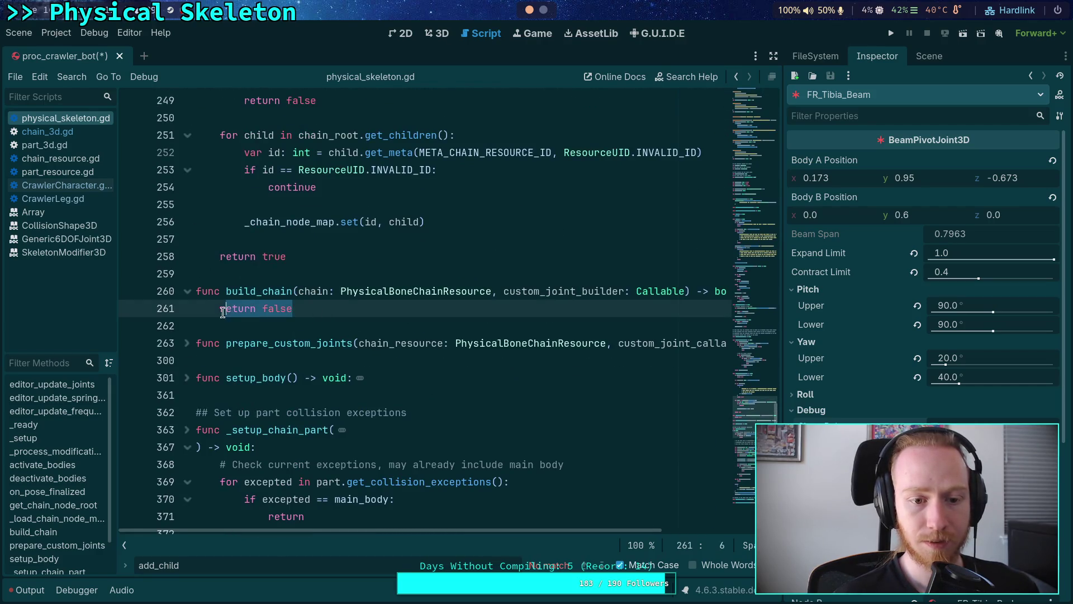
scroll(324, 323, down, 5)
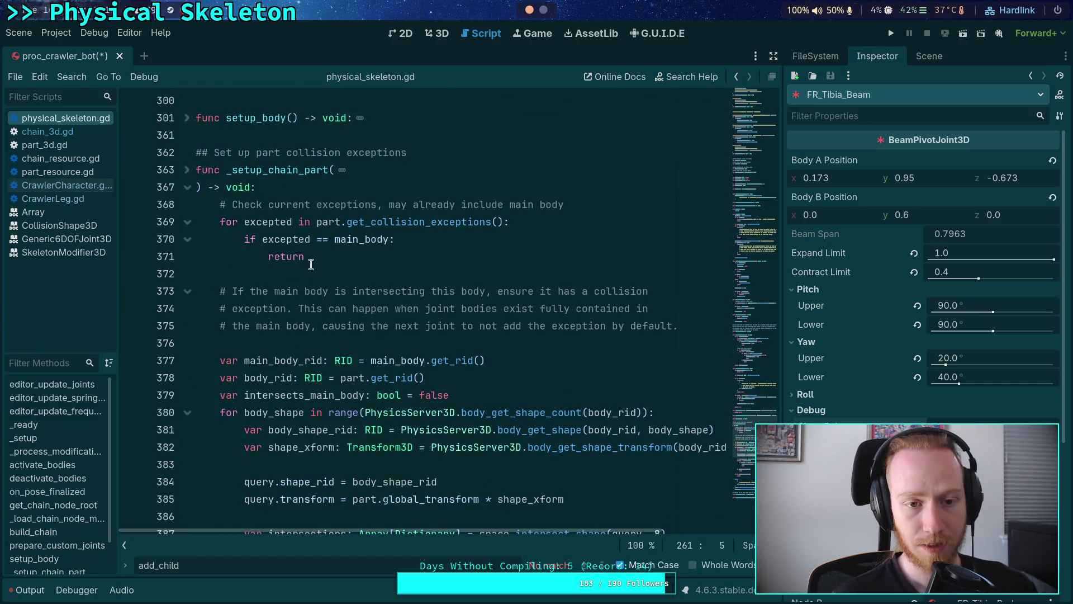
double_click(292, 170)
mouse_move(390, 388)
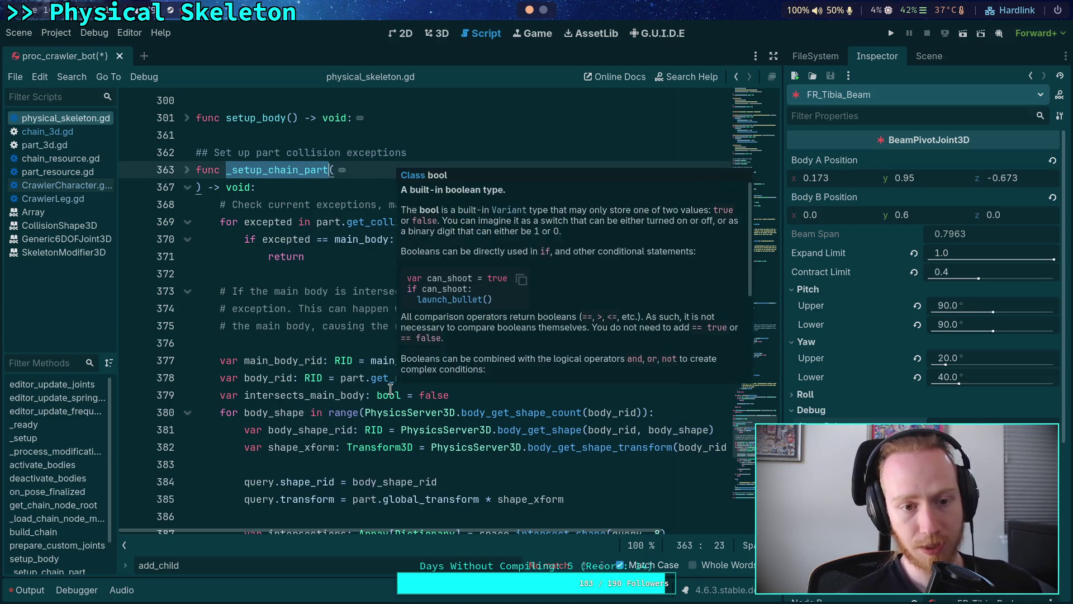
Fold the empty chain list and missing chain root error blocks while reviewing the code.
scroll(281, 353, down, 13)
scroll(280, 353, up, 6)
scroll(280, 353, up, 20)
scroll(281, 353, up, 15)
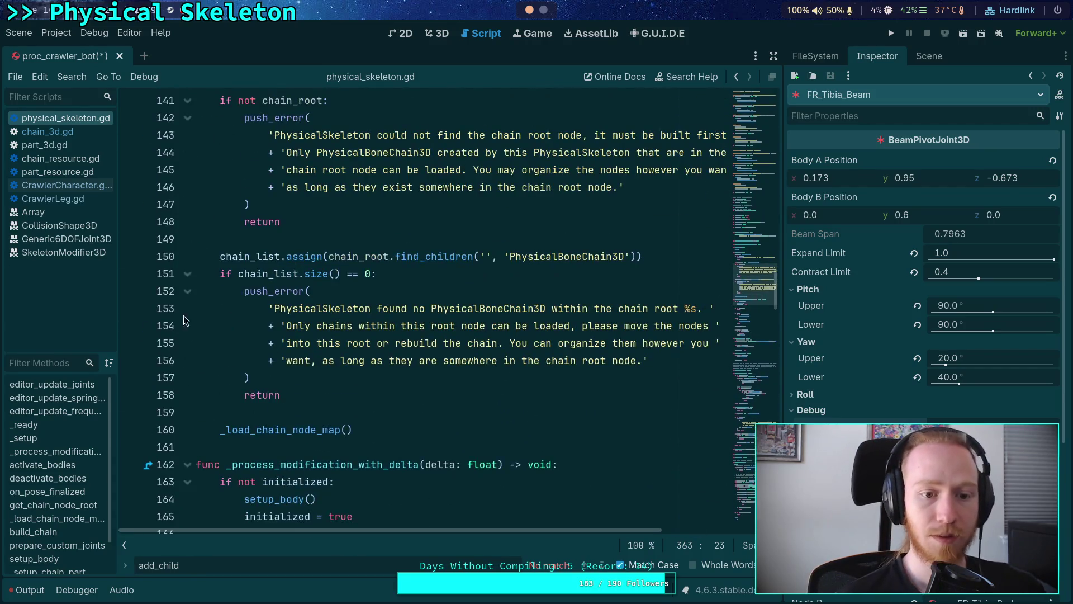
click(185, 275)
scroll(188, 240, up, 2)
click(187, 205)
scroll(191, 223, up, 3)
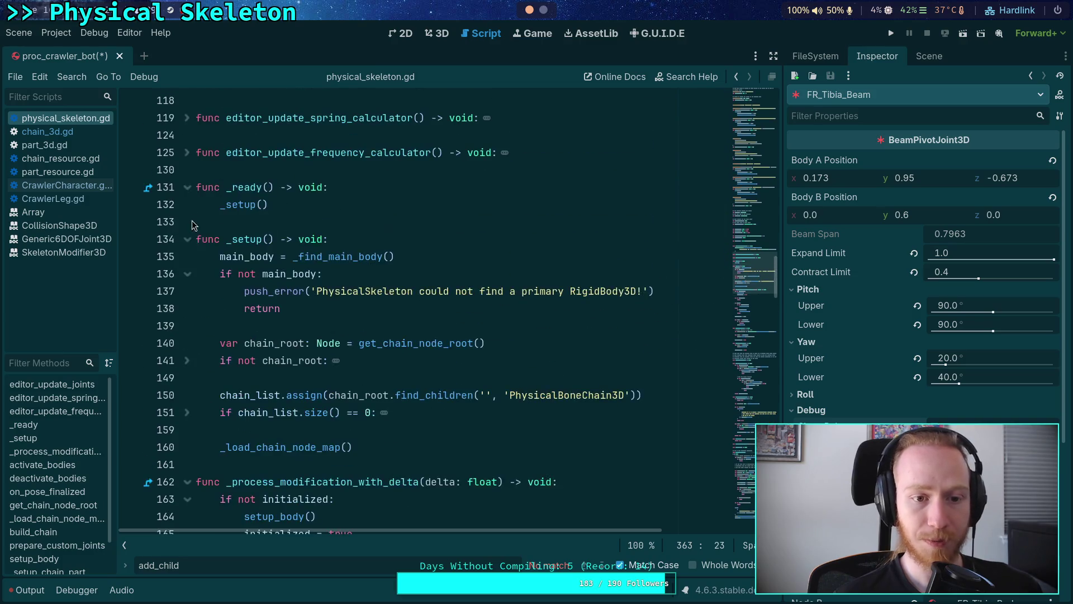
scroll(329, 330, up, 11)
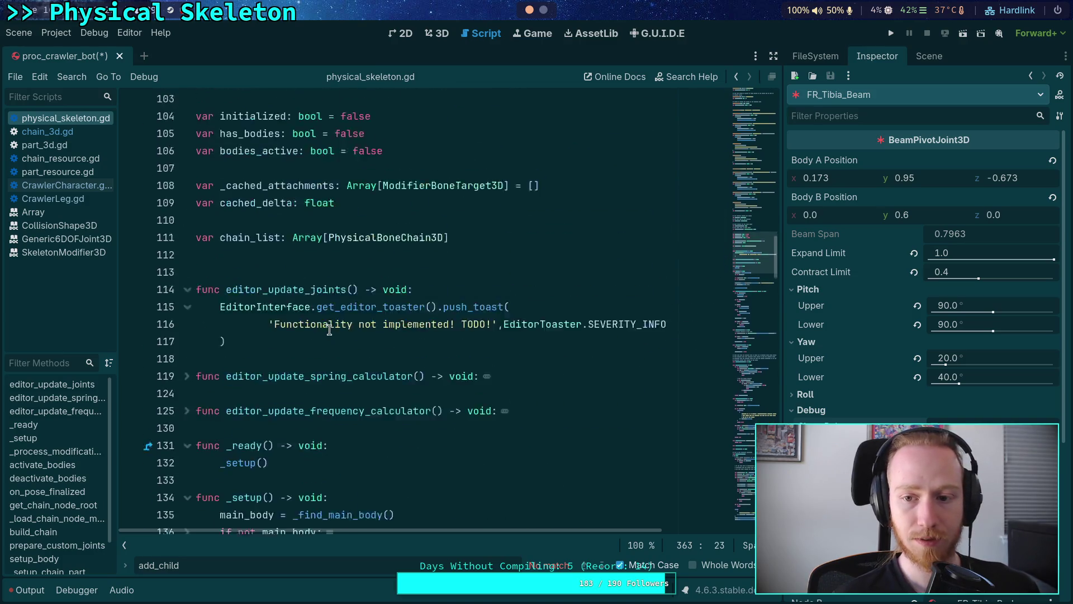
scroll(329, 330, down, 20)
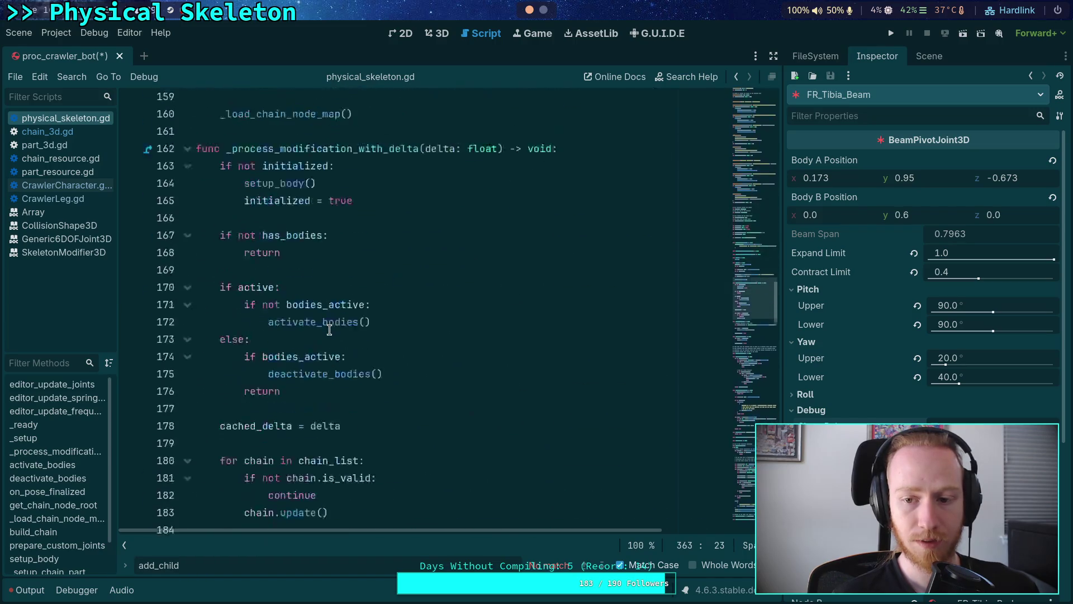
scroll(329, 329, down, 9)
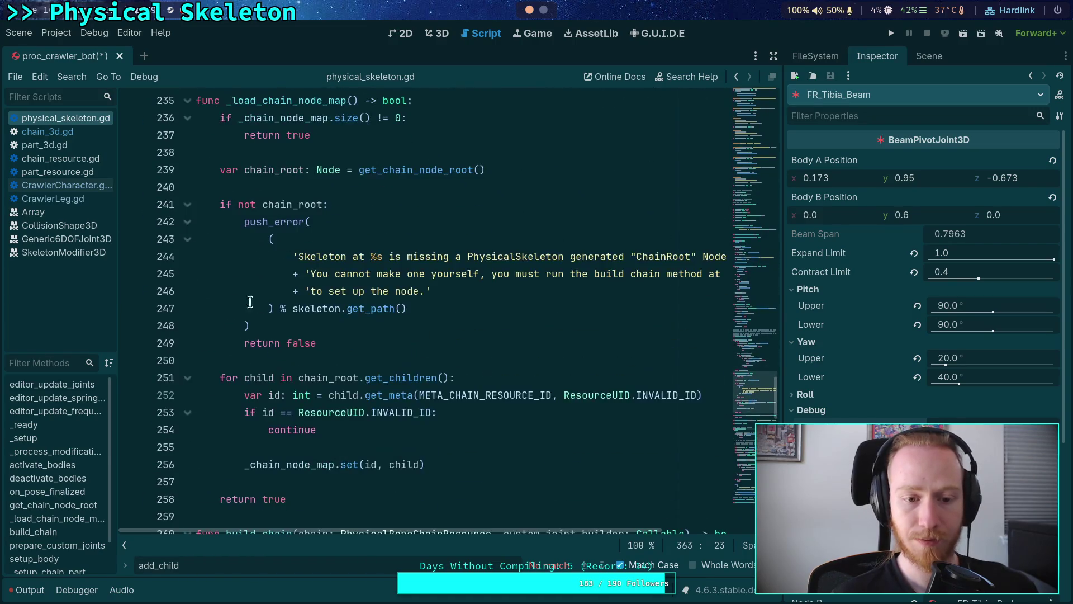
scroll(189, 209, down, 20)
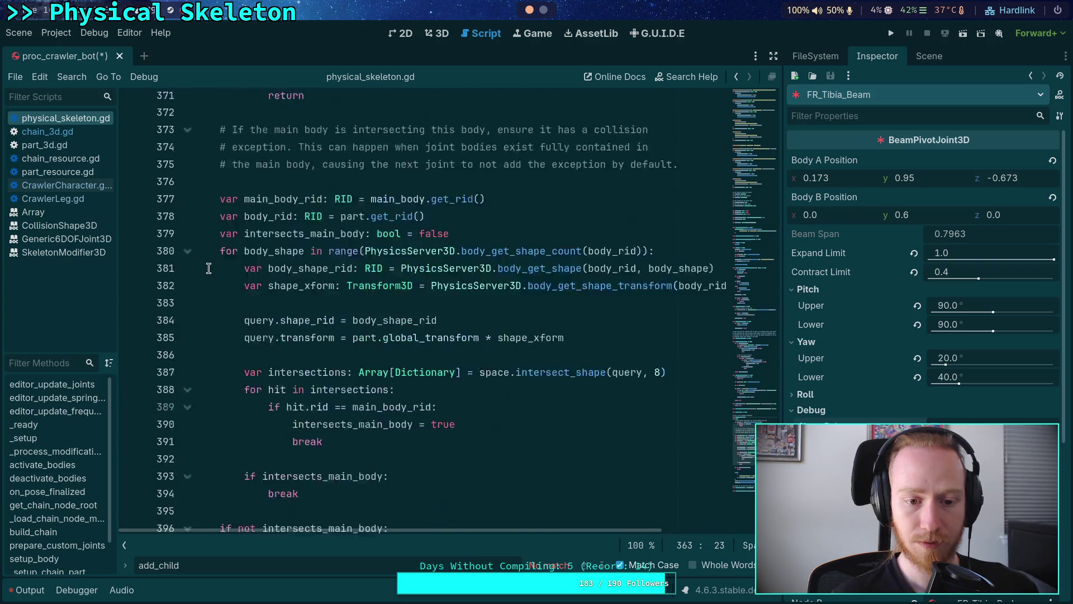
scroll(209, 269, down, 2)
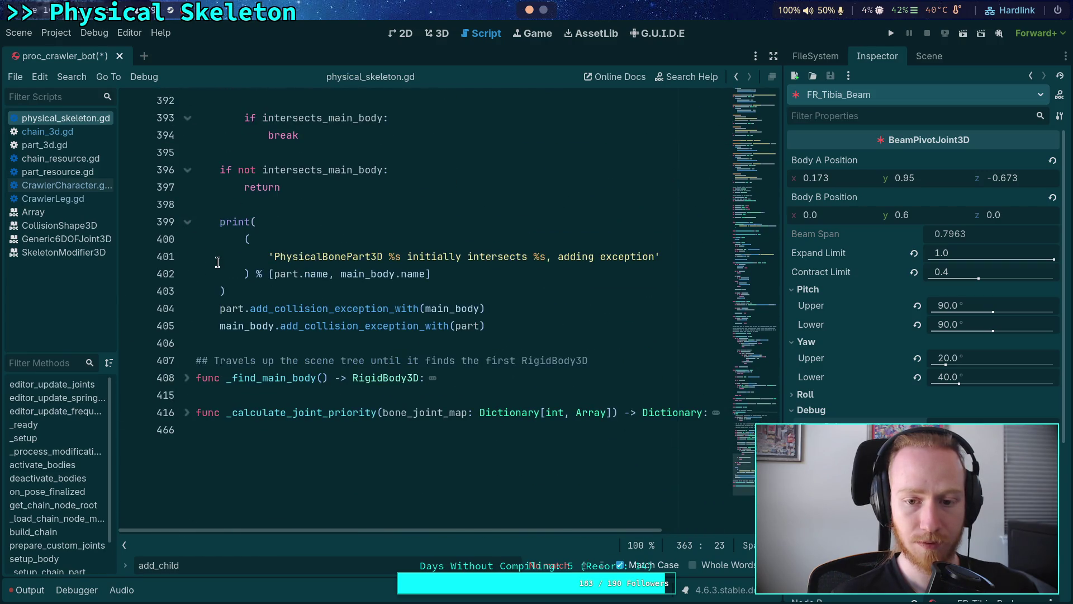
scroll(219, 336, up, 13)
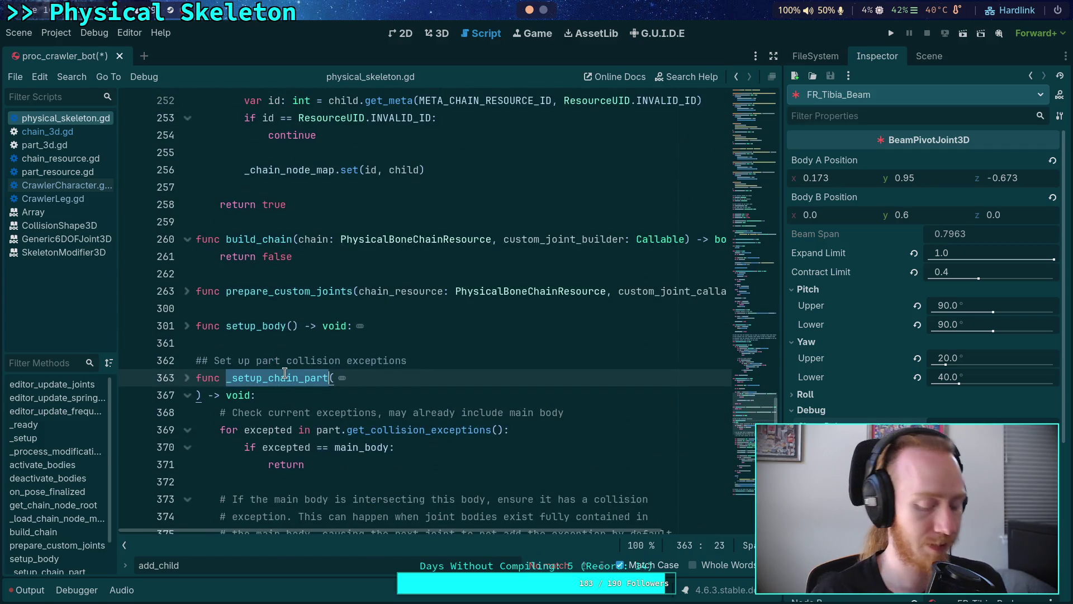
key(ctrl+f)
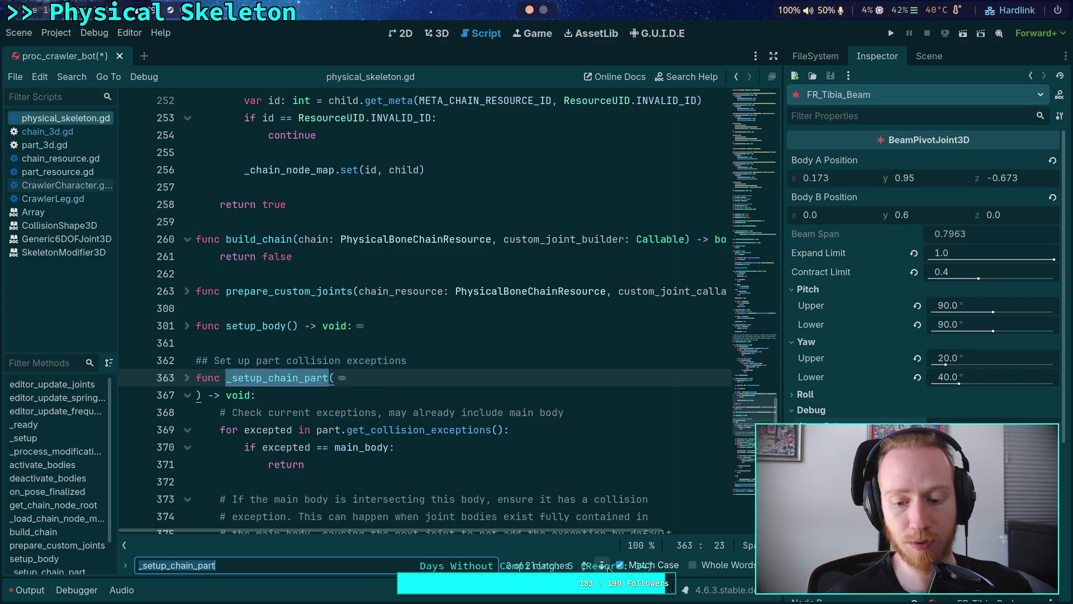
Jump to the _setup_chain_part call on line 340 and fold the duplicate-bone check at line 325.
key(Return)
scroll(206, 340, up, 4)
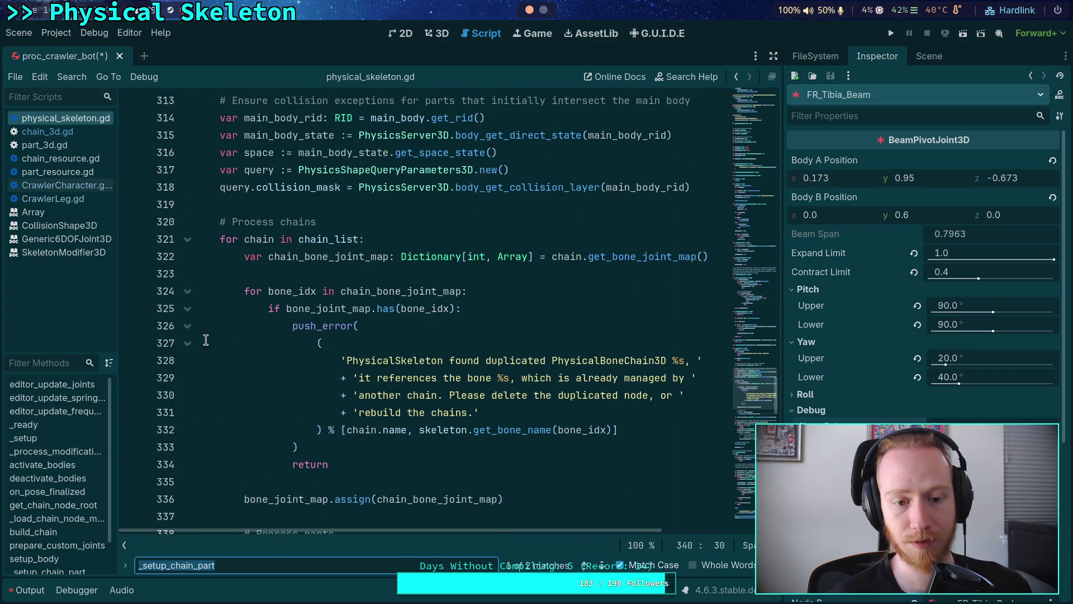
click(187, 311)
scroll(287, 319, down, 10)
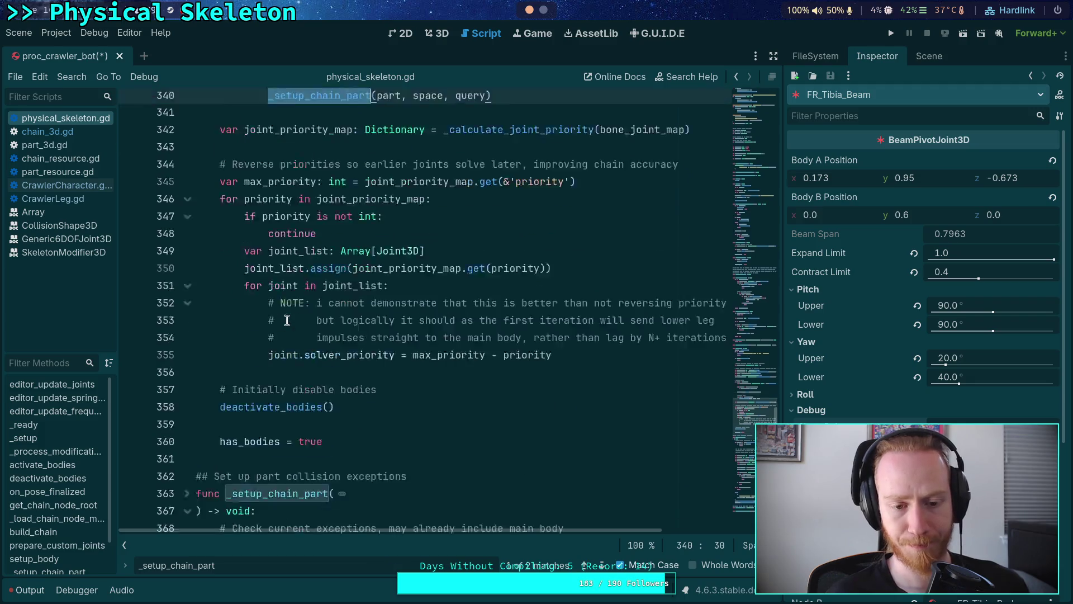
scroll(286, 320, up, 17)
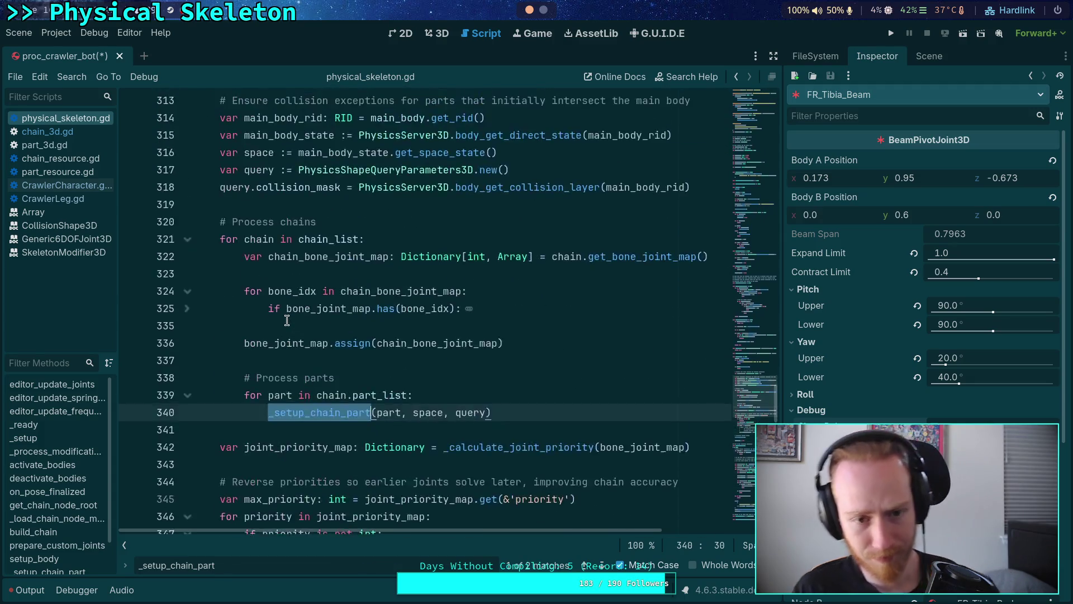
scroll(287, 319, up, 3)
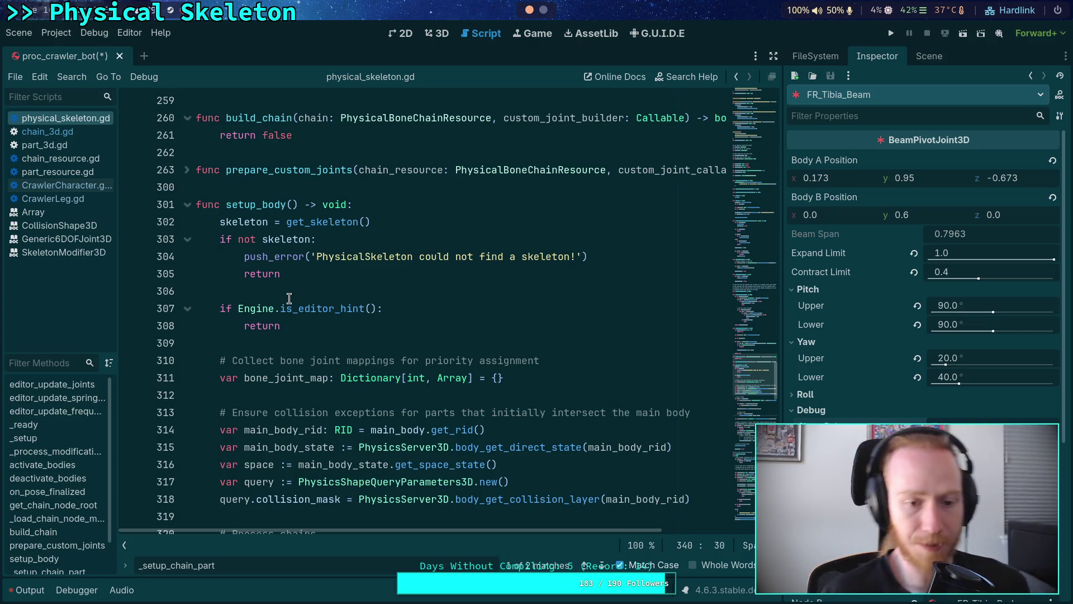
click(287, 308)
click(295, 331)
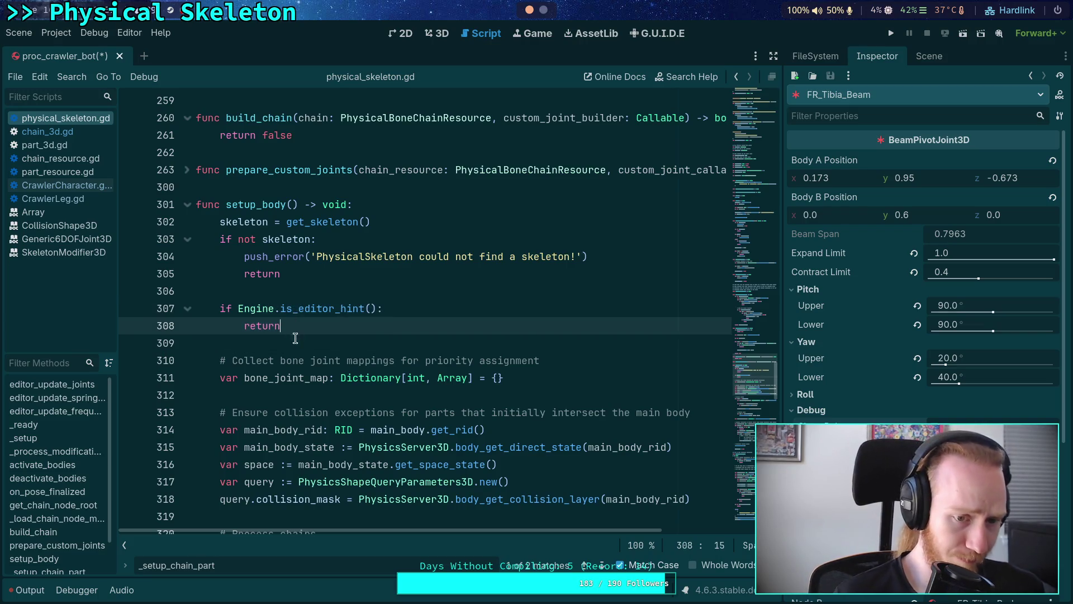
click(294, 338)
scroll(295, 324, down, 9)
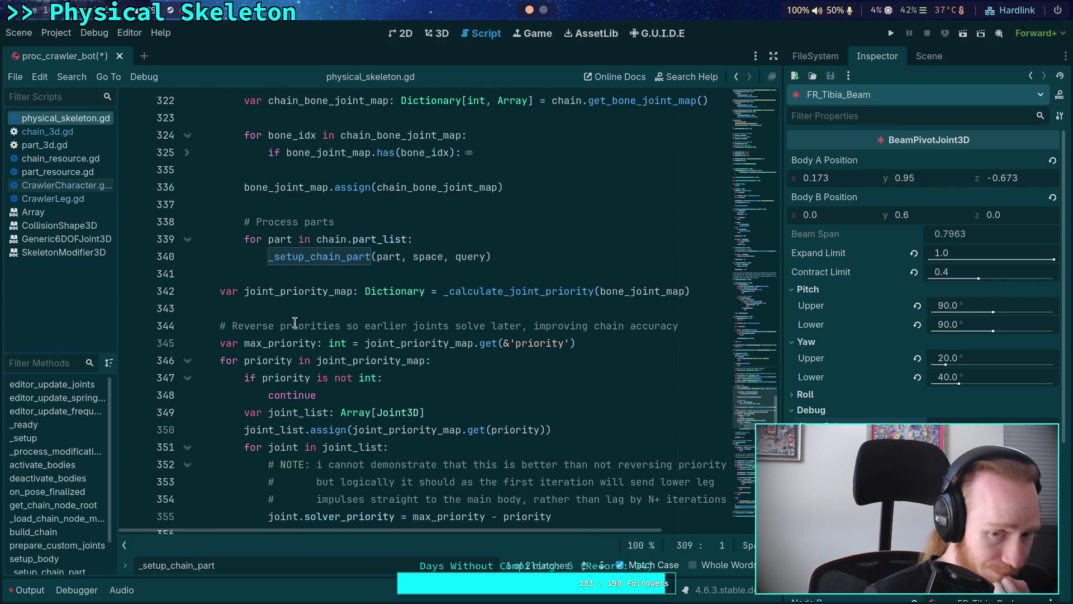
scroll(243, 277, up, 4)
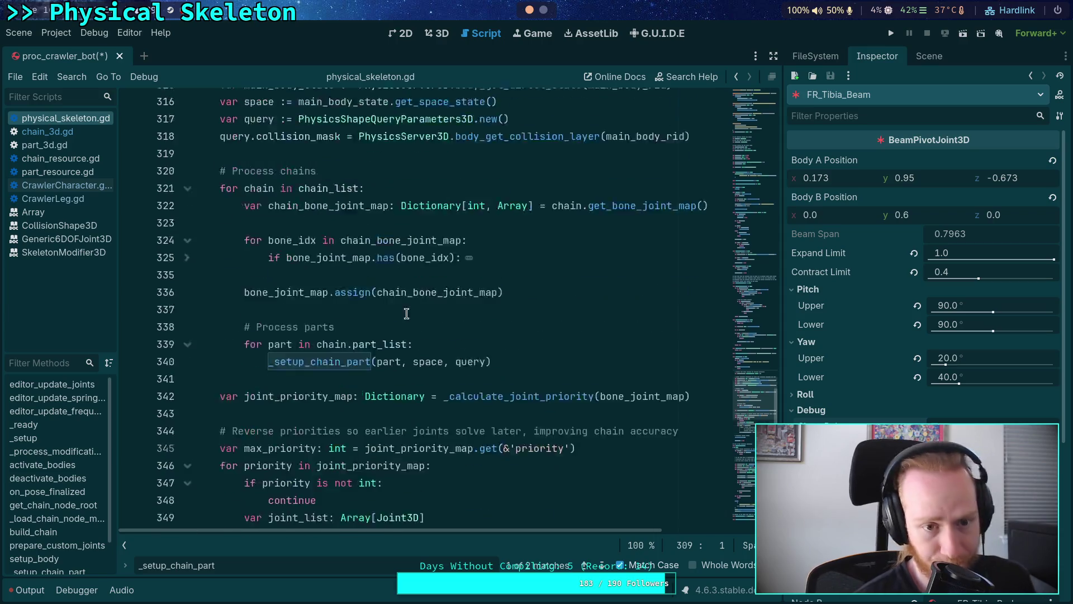
Search for chain_list and unfold the empty chain_list error check on line 151.
double_click(332, 292)
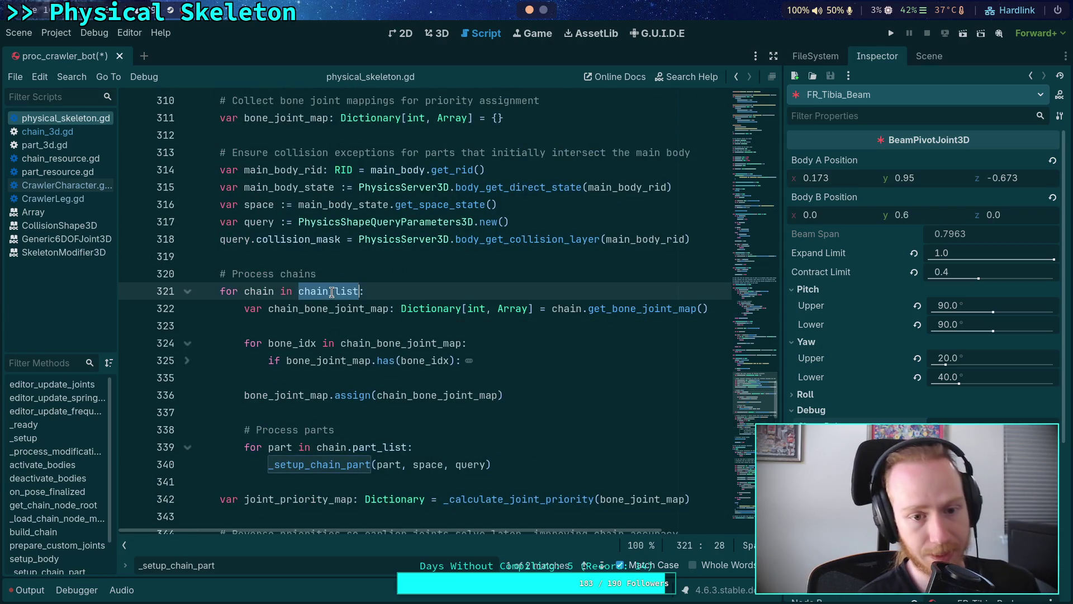
key(ctrl+f)
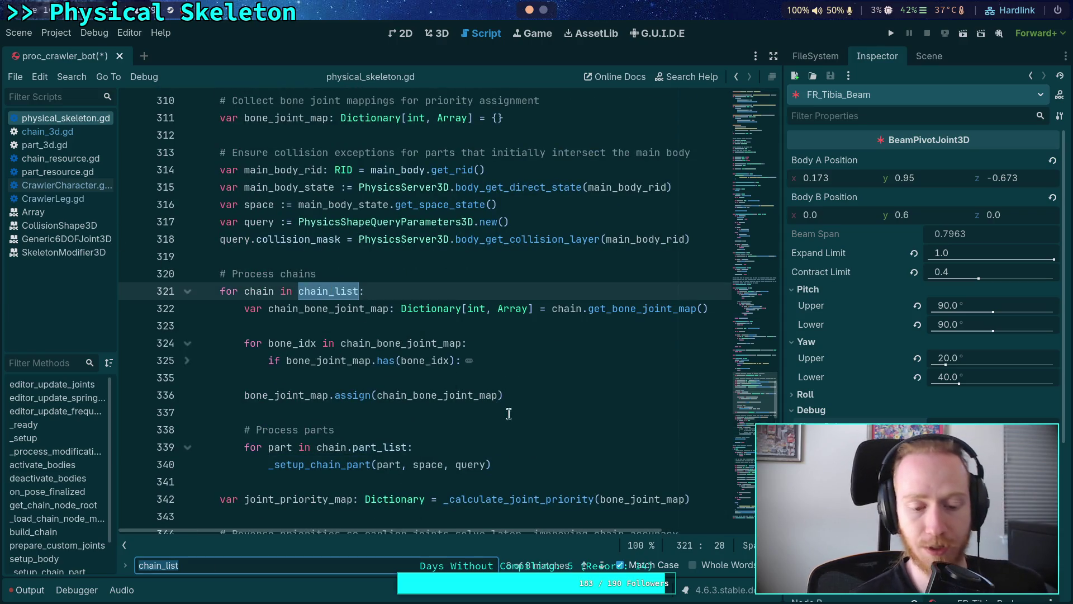
click(600, 564)
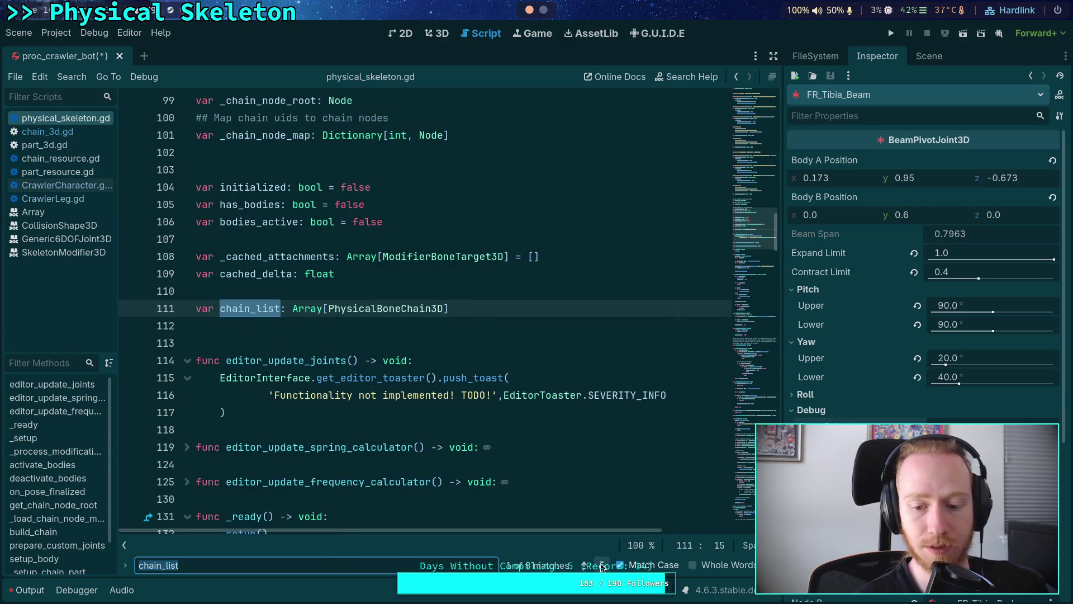
click(602, 564)
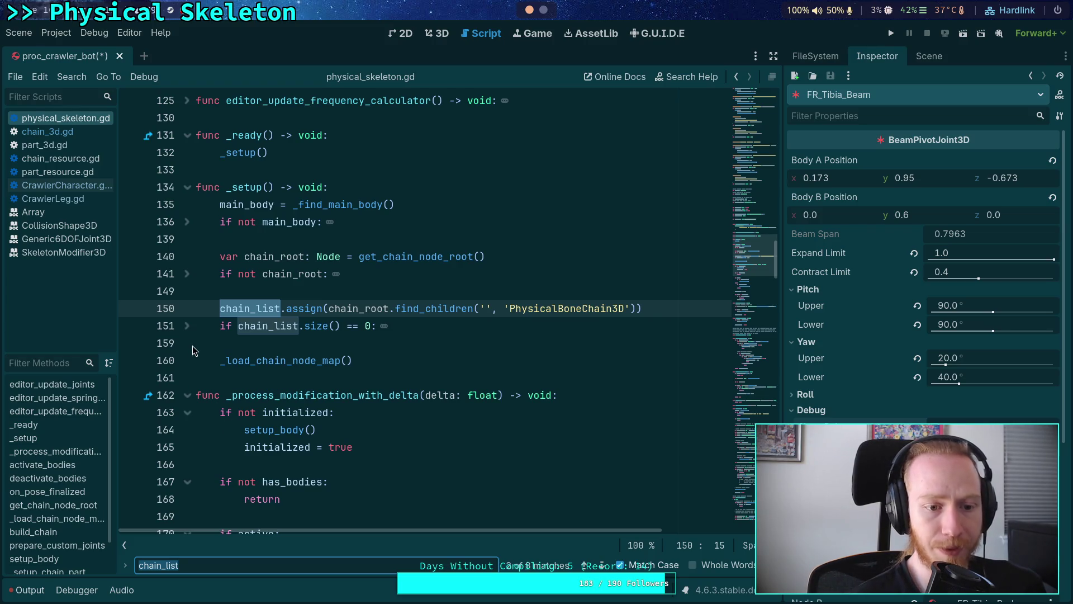
click(187, 326)
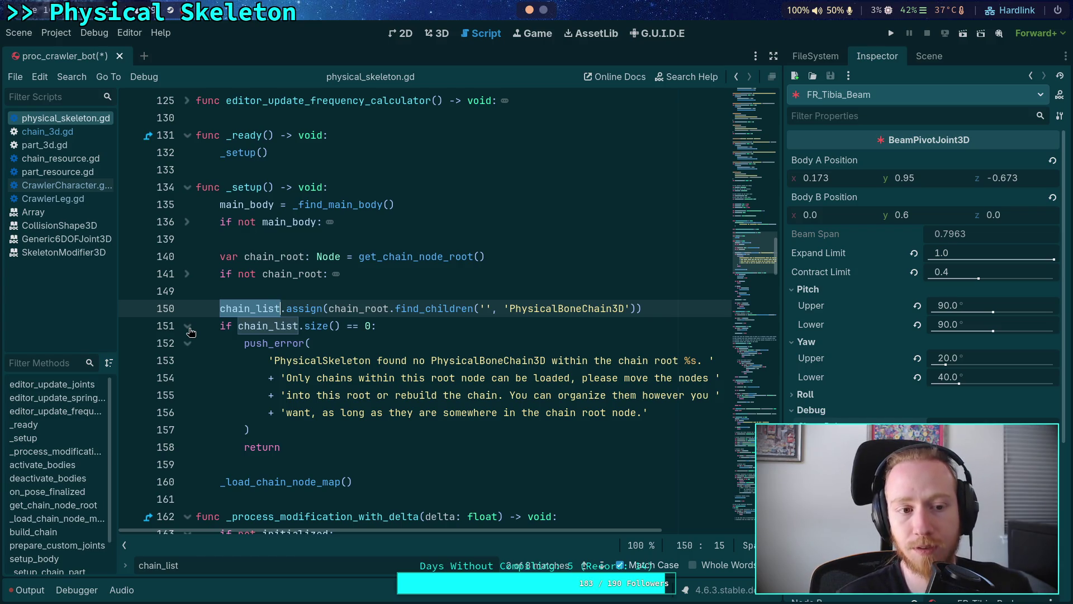
click(817, 56)
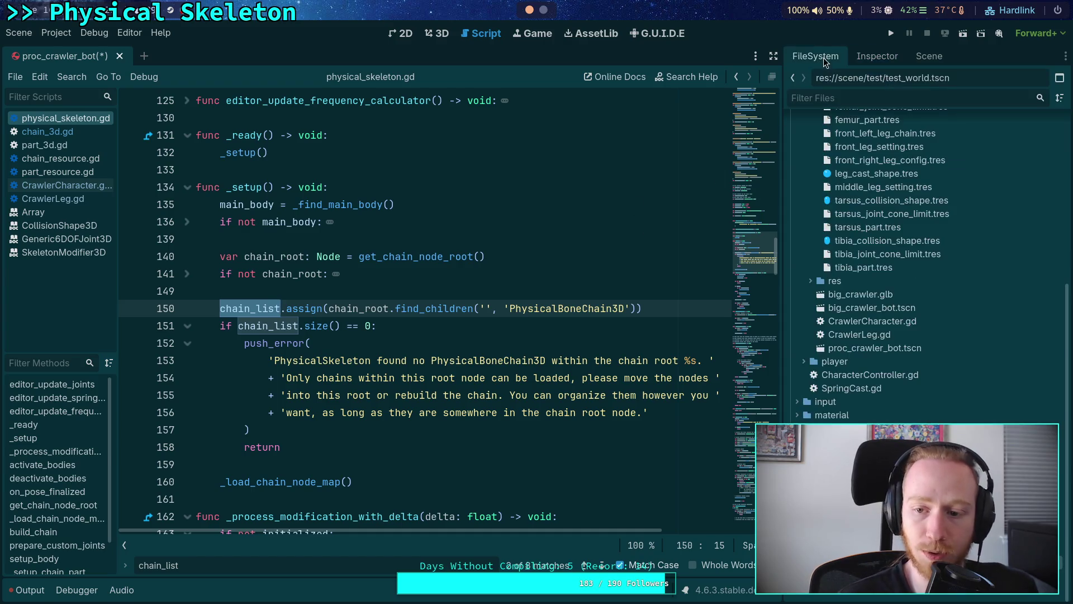
In the Scene dock, collapse every Femur, Tibia and Tarsus leg-part branch.
click(929, 56)
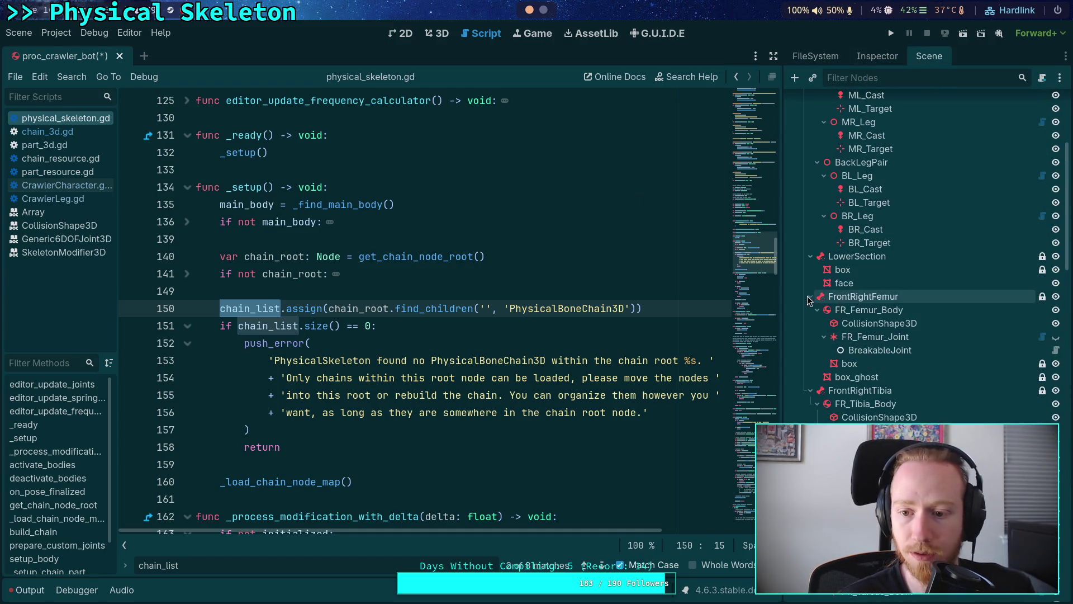
click(810, 297)
click(810, 309)
click(811, 323)
click(810, 336)
click(810, 350)
click(810, 363)
click(811, 377)
click(810, 391)
click(811, 404)
click(810, 417)
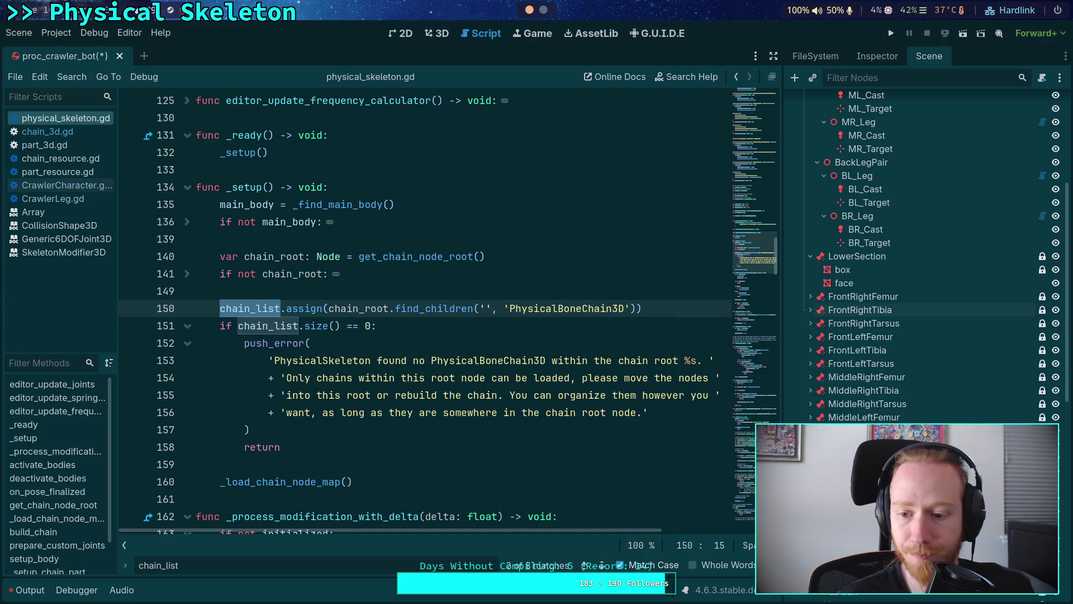
click(811, 430)
click(811, 444)
click(810, 457)
click(811, 471)
click(810, 484)
scroll(816, 399, up, 8)
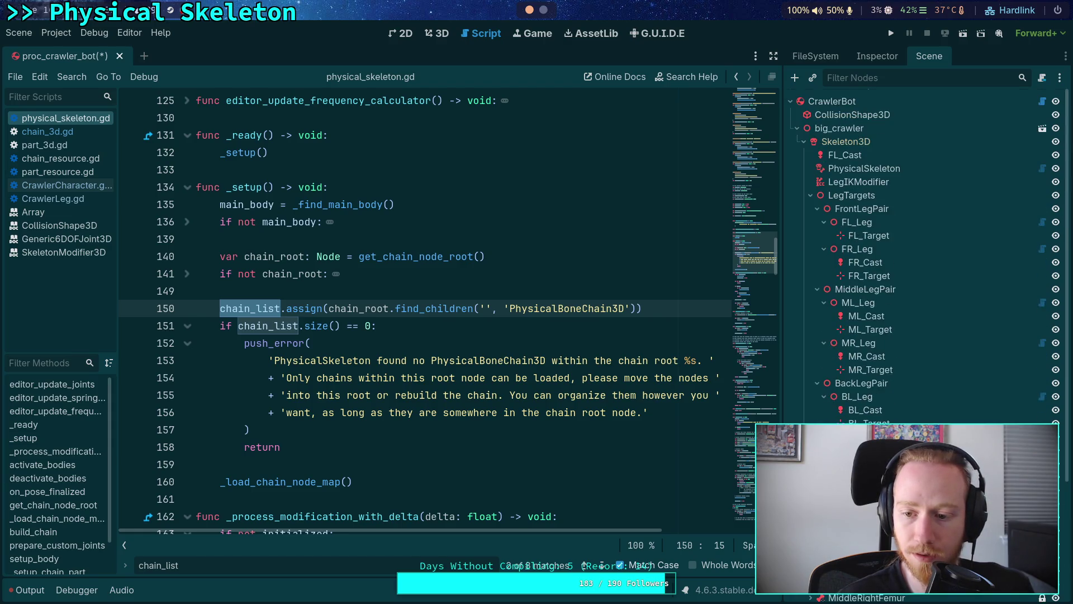
Collapse the leg and leg-pair branches, then select get_chain_node_root on line 140.
click(824, 397)
click(818, 383)
click(824, 343)
click(824, 302)
click(817, 289)
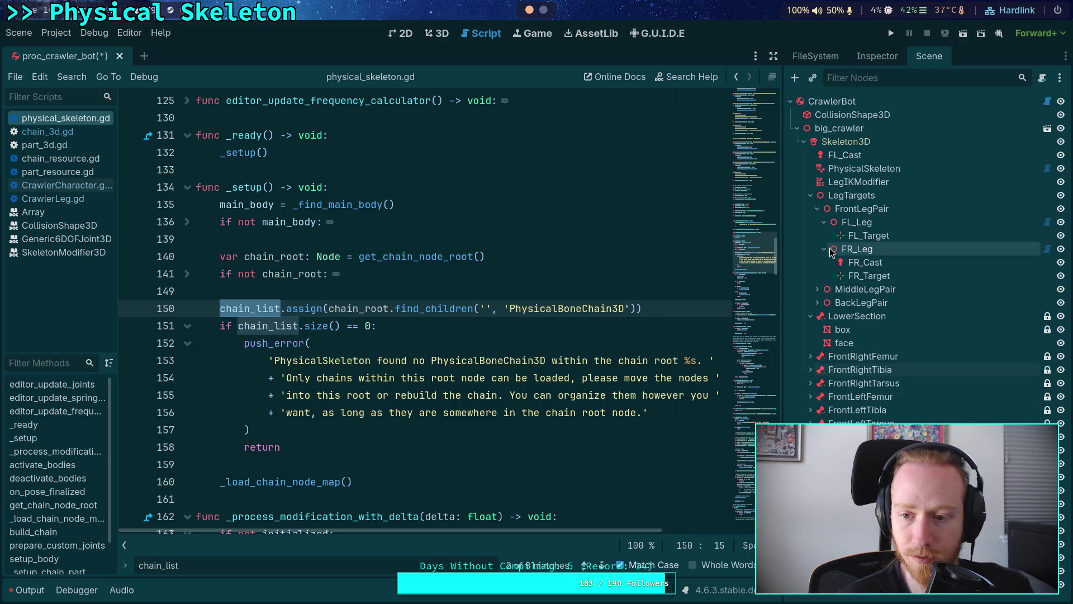
click(824, 249)
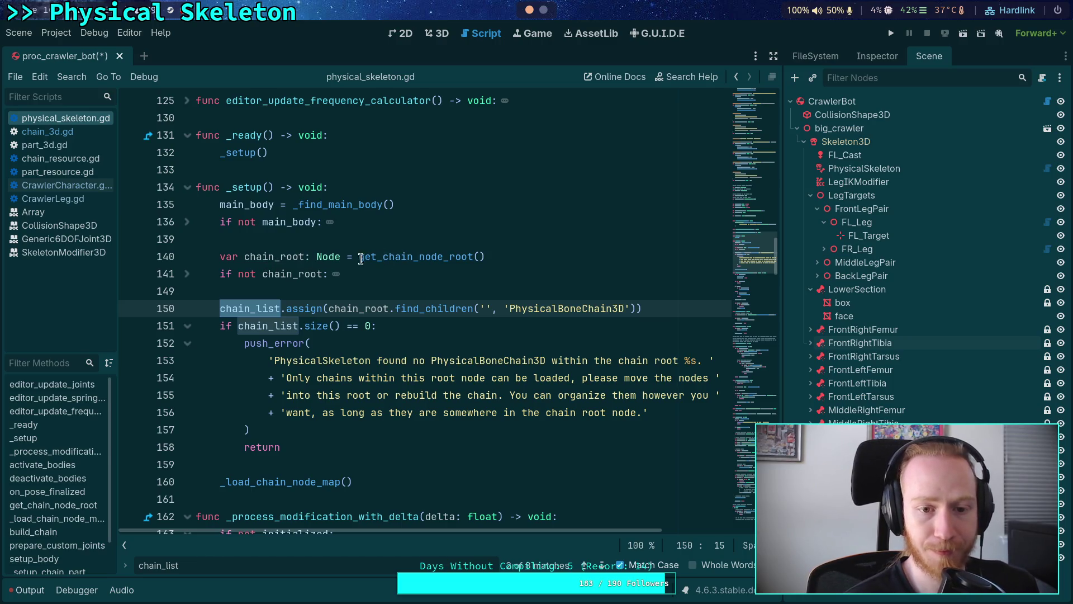
double_click(396, 256)
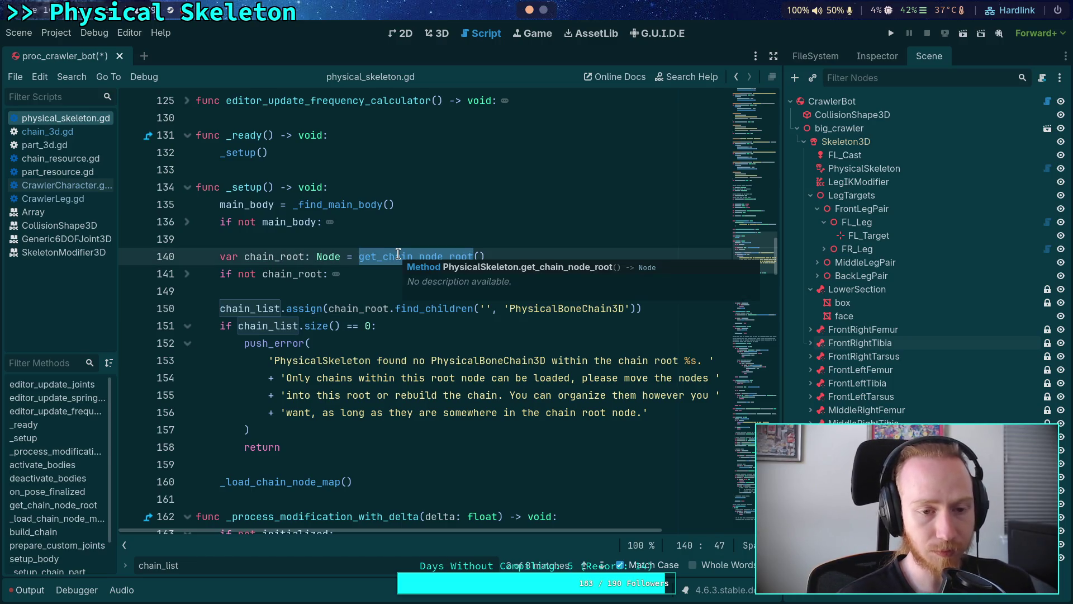
Find the get_chain_node_root definition in physical_skeleton.gd.
key(ctrl+f)
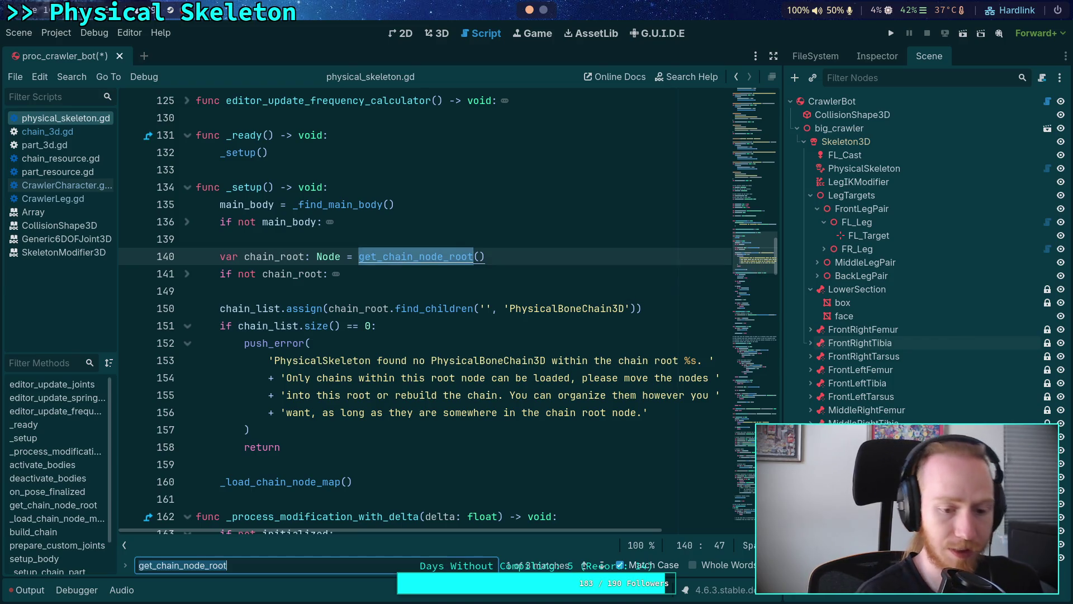
key(Return)
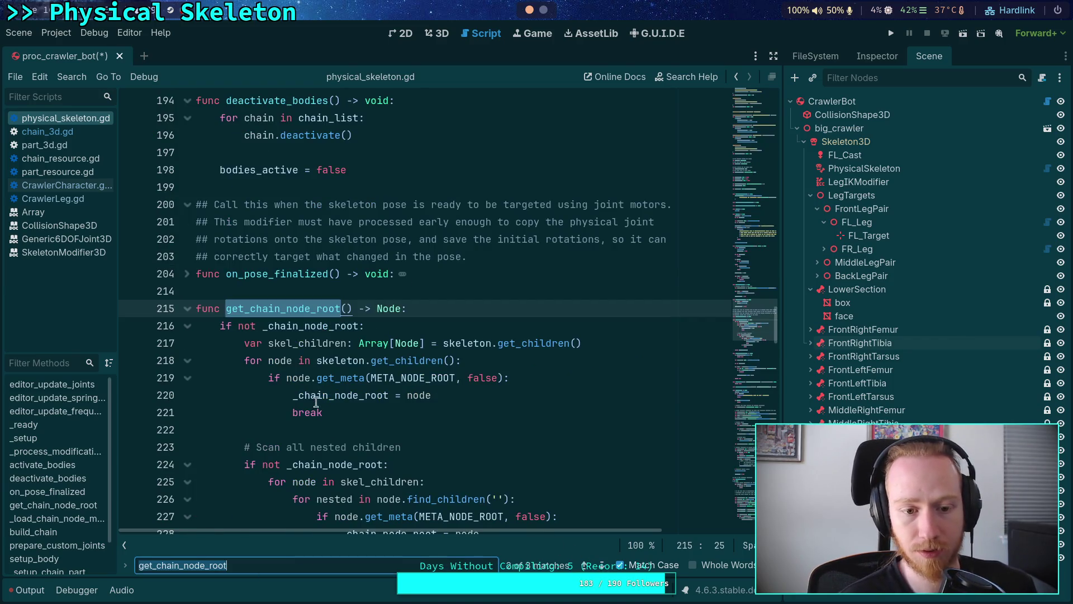
scroll(317, 412, down, 3)
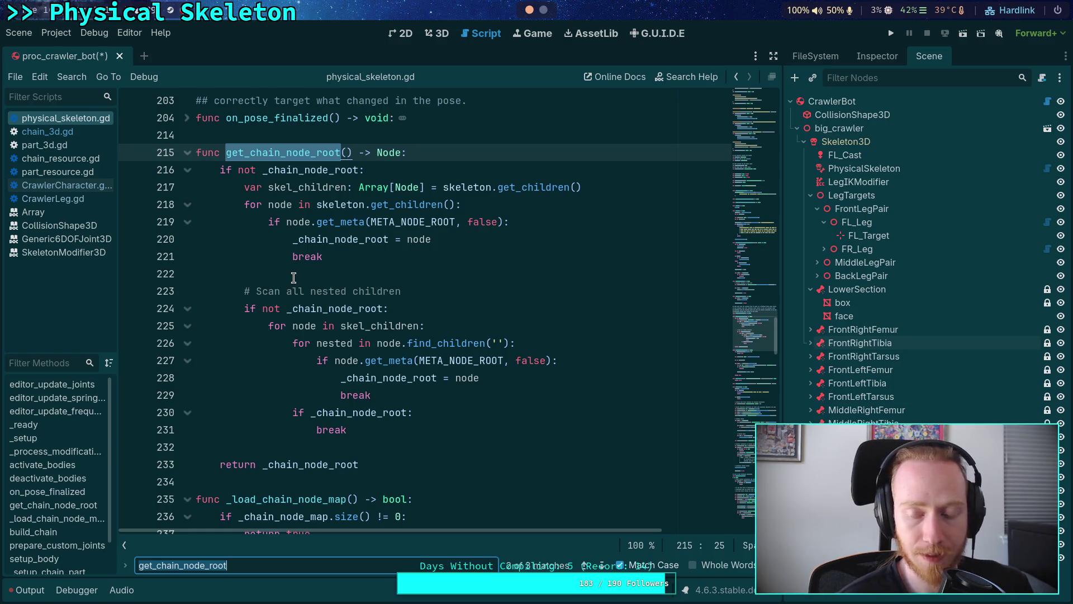
scroll(294, 278, up, 10)
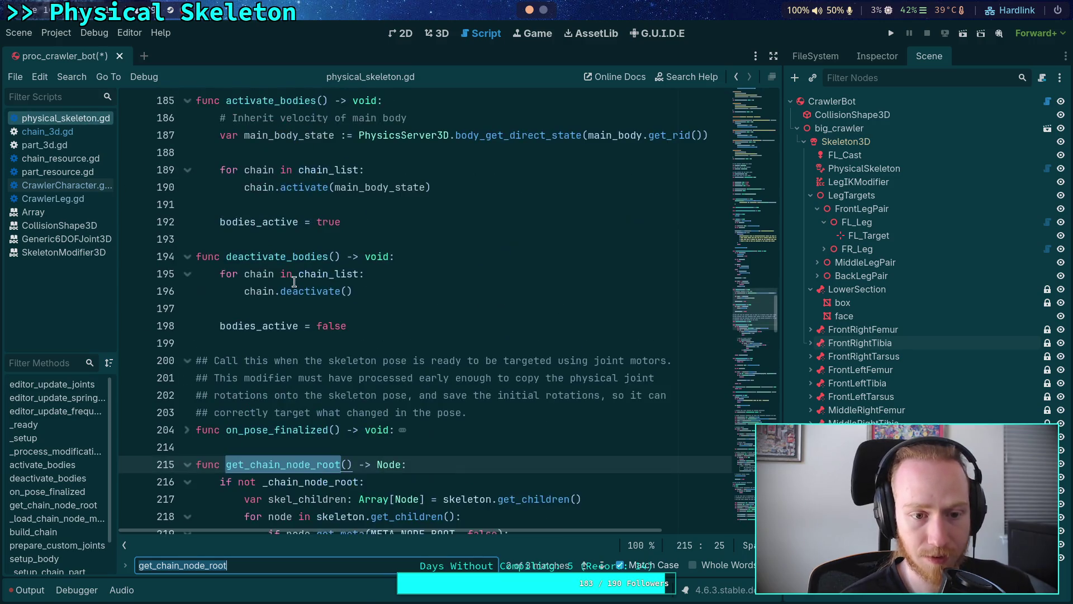
scroll(331, 292, up, 20)
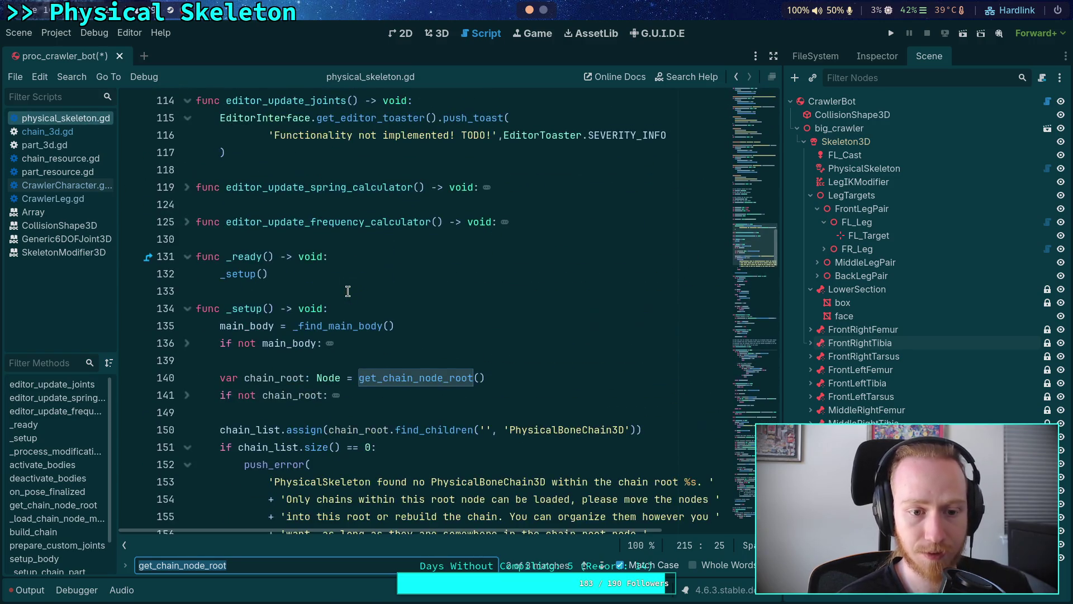
scroll(317, 282, down, 8)
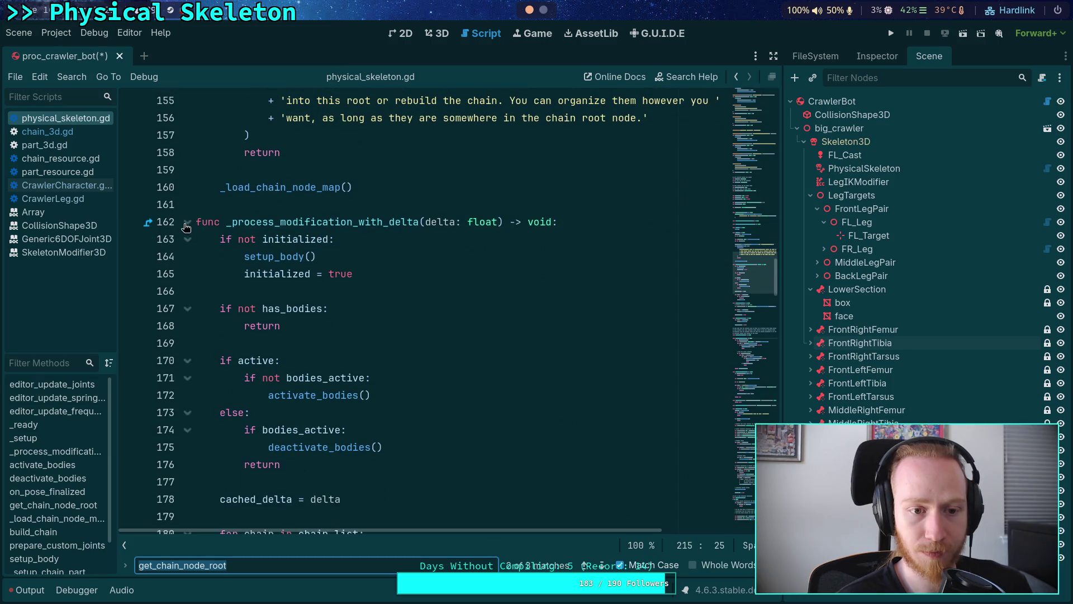
Fold the functions preceding build_chain and delete its placeholder 'return false' line.
click(187, 224)
click(188, 258)
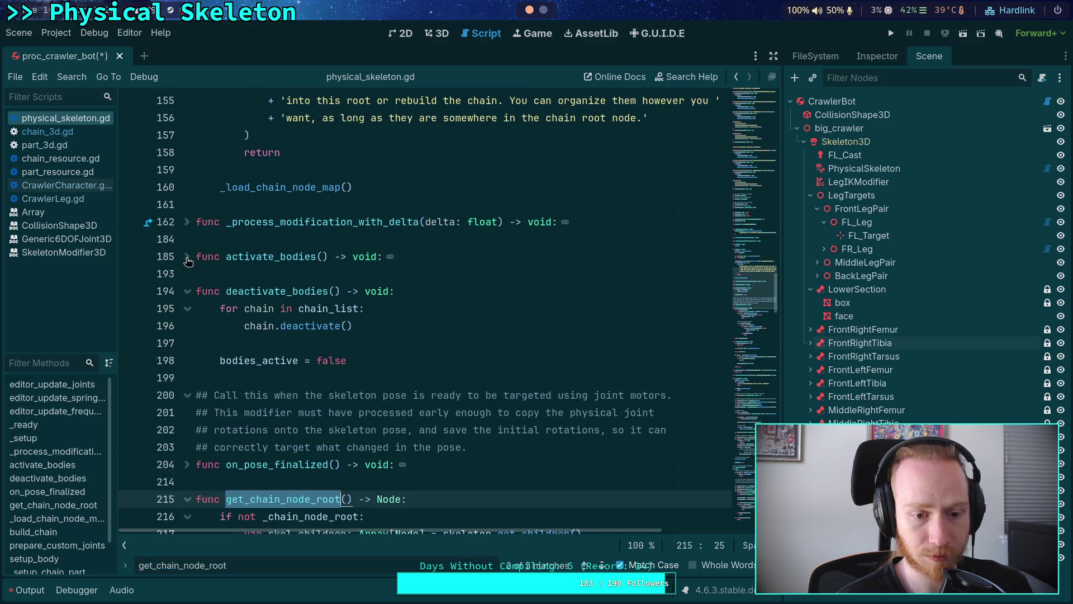
click(187, 290)
scroll(193, 313, down, 2)
click(188, 326)
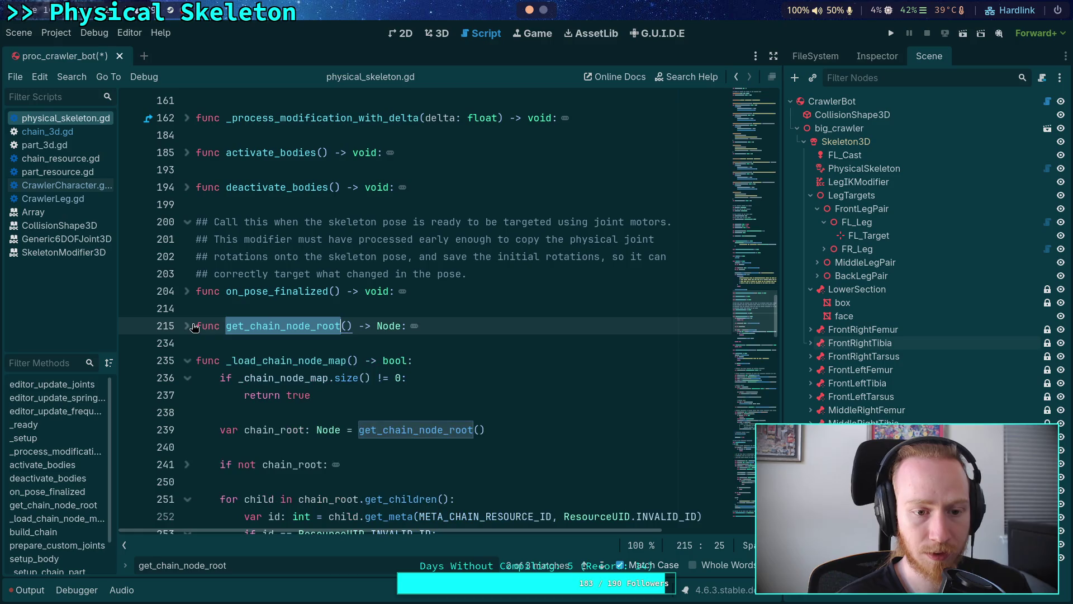
click(188, 360)
drag(318, 413, 220, 413)
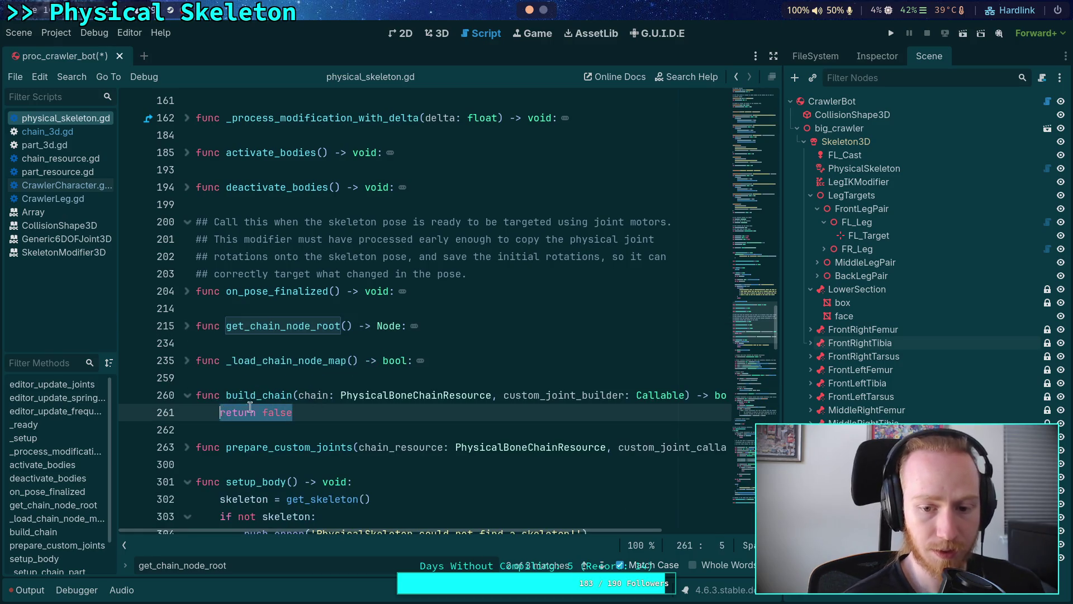
scroll(416, 303, down, 2)
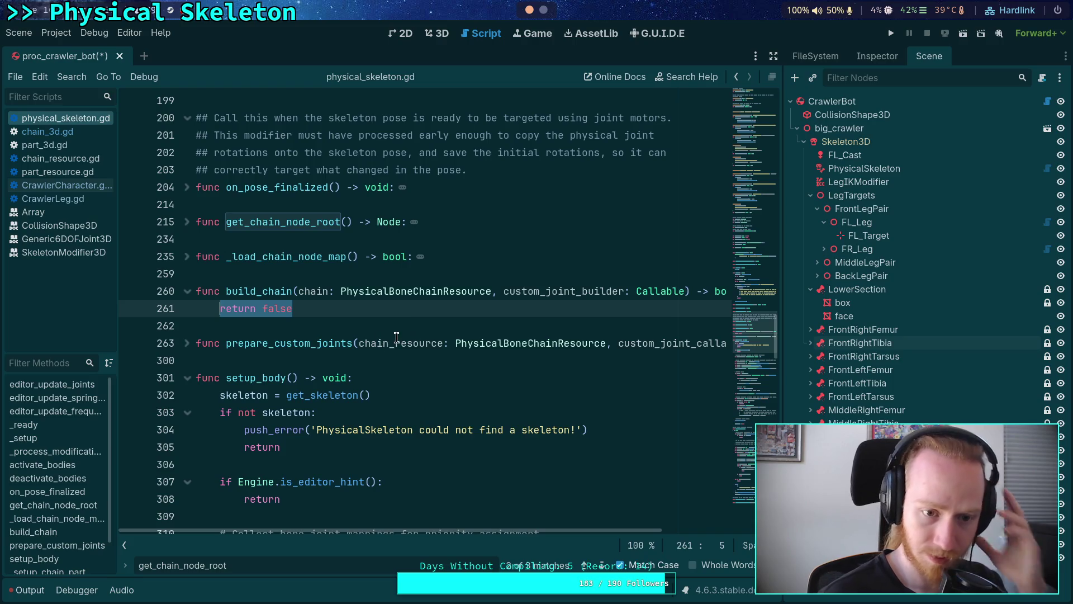
key(BackSpace)
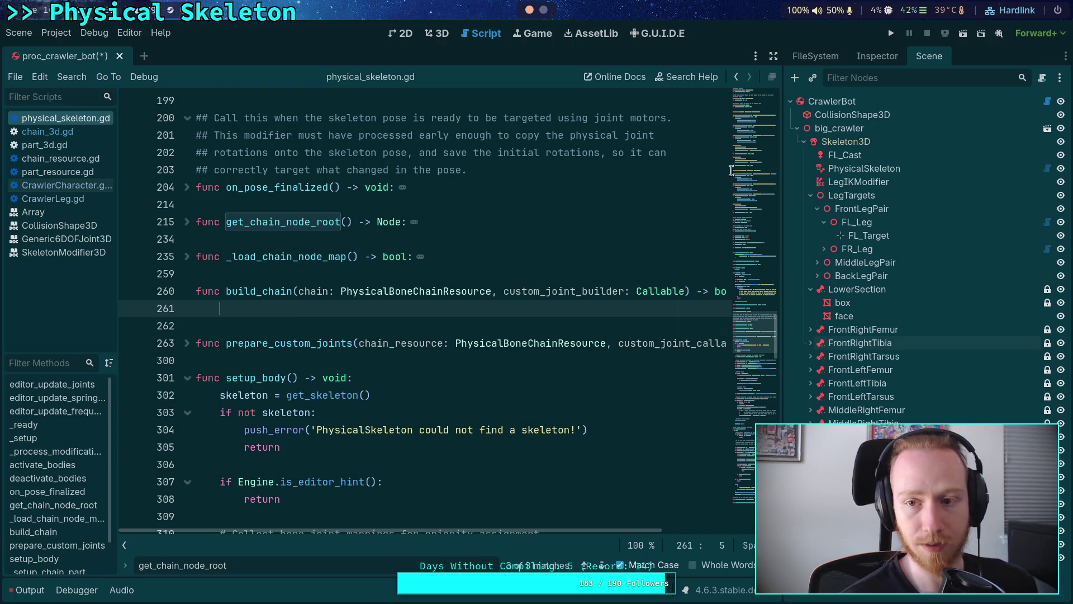
Add a 'Create the root' comment, fetch chain_root via get_chain_node_root(), and open an if not chain_root block.
drag(780, 99, 828, 99)
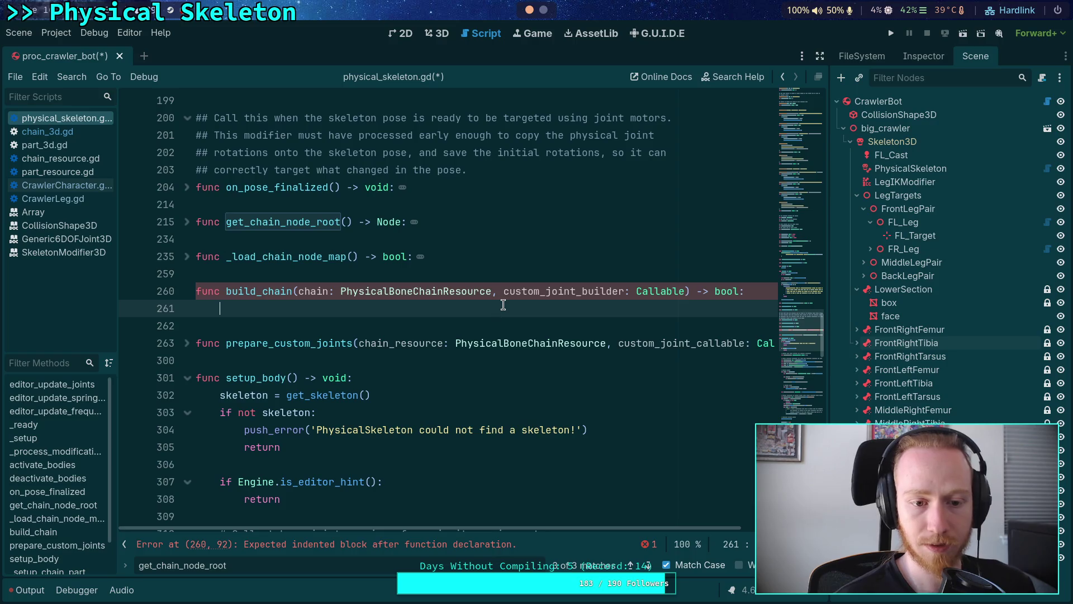
text(# Create the root i)
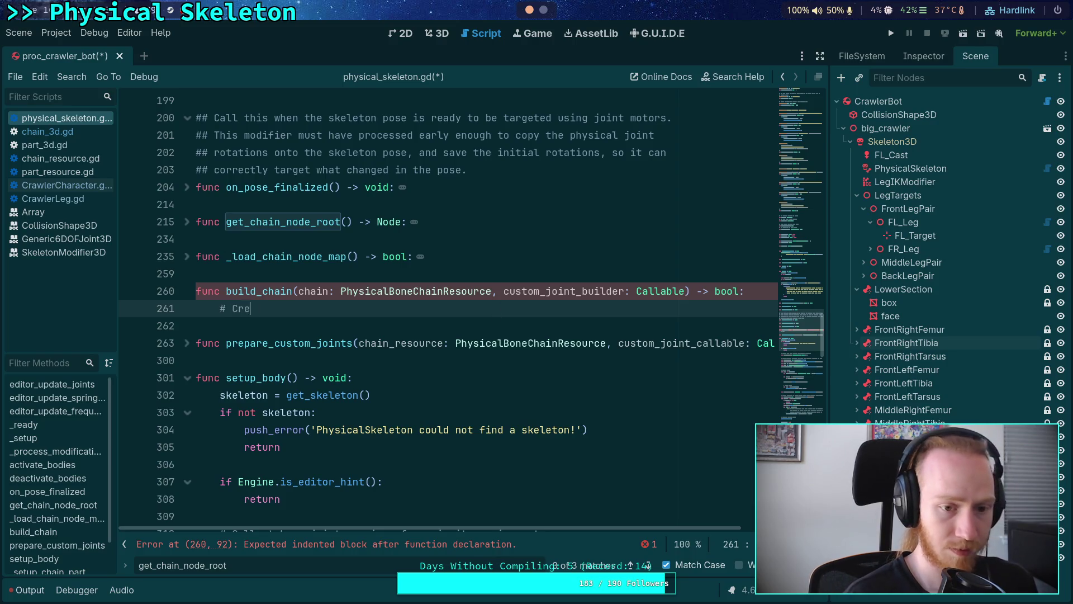
text(f it doesn't )
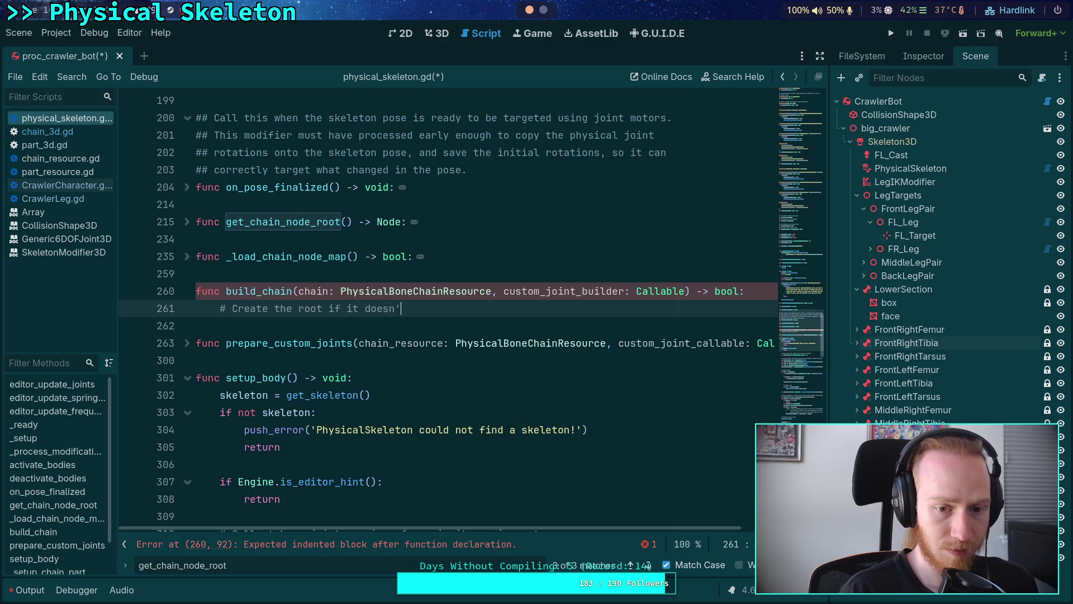
text(exist yet)
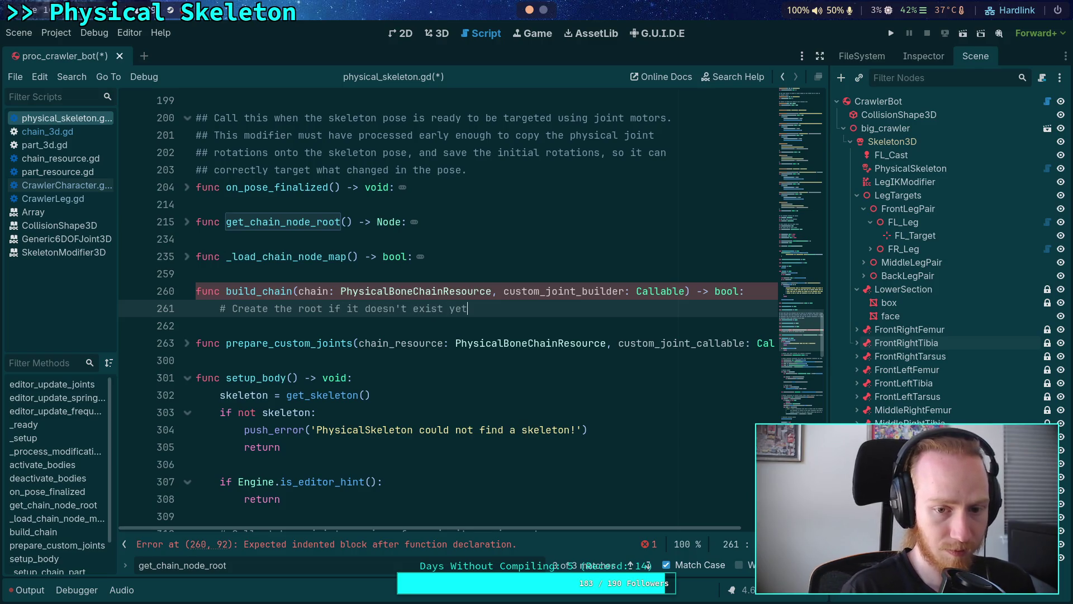
key(Return)
text(ar chain_)
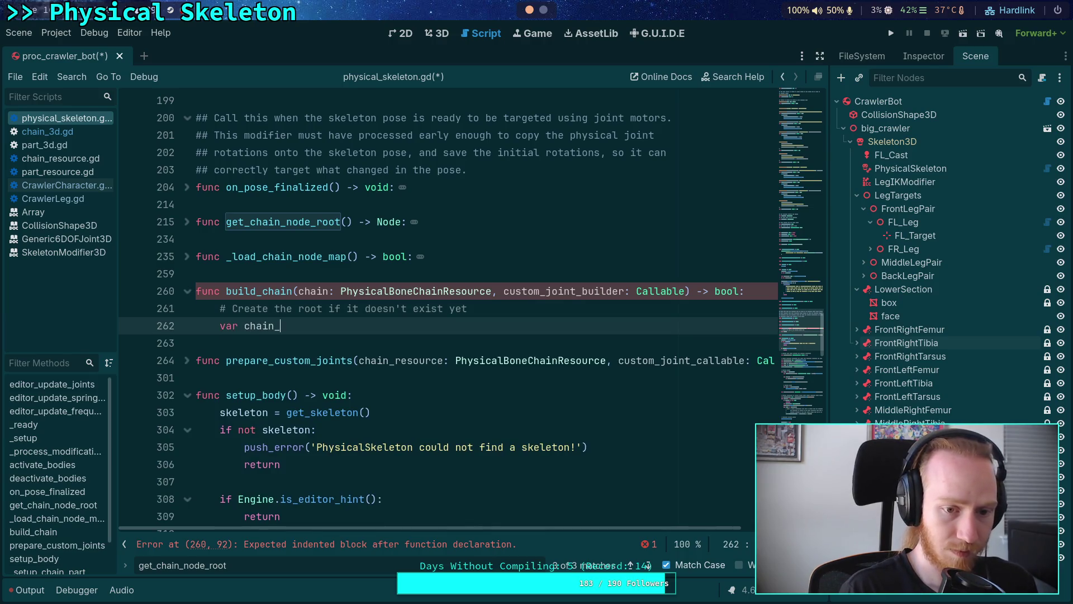
text(root: No)
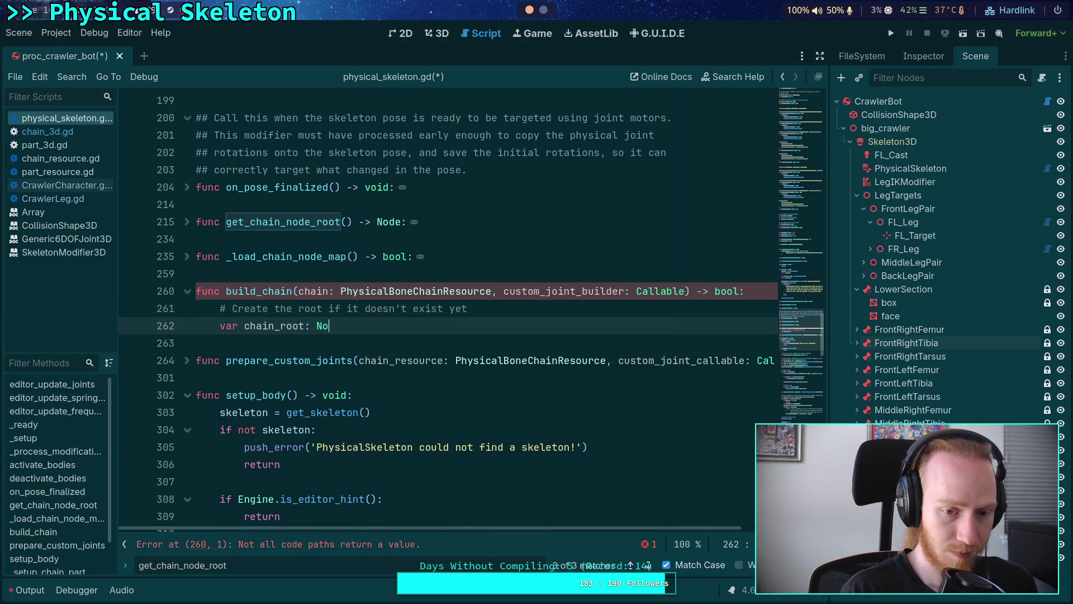
text(de = get_)
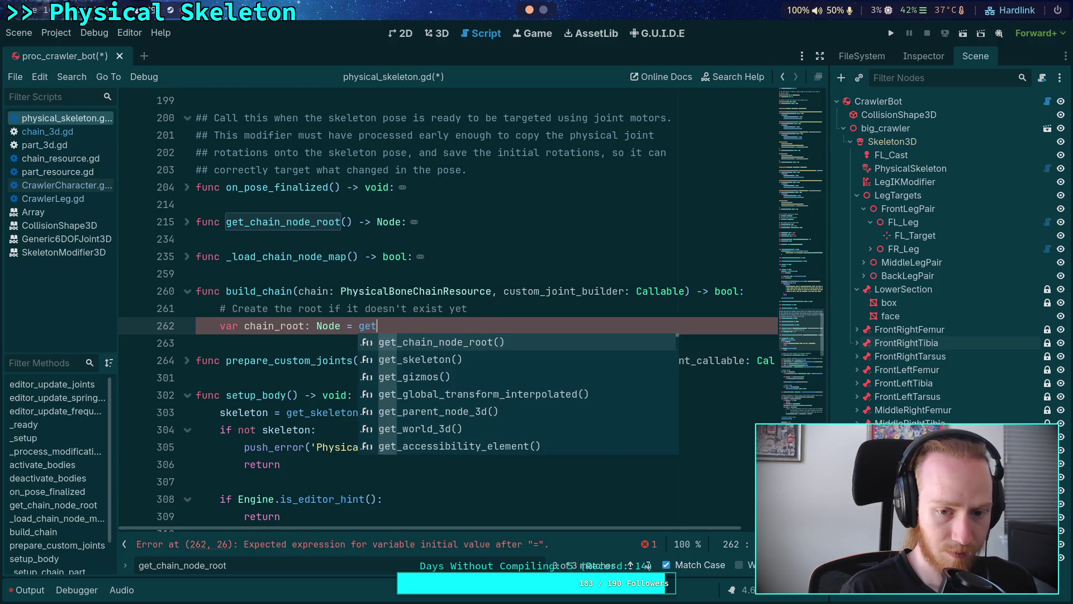
key(Return)
key(Return)
text(if not ch)
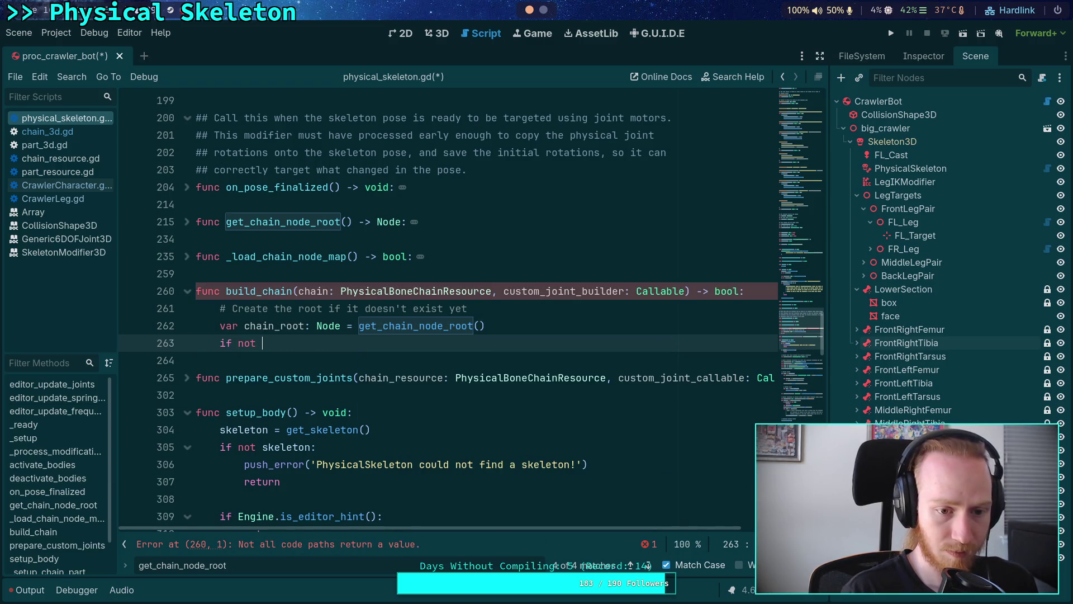
click(262, 342)
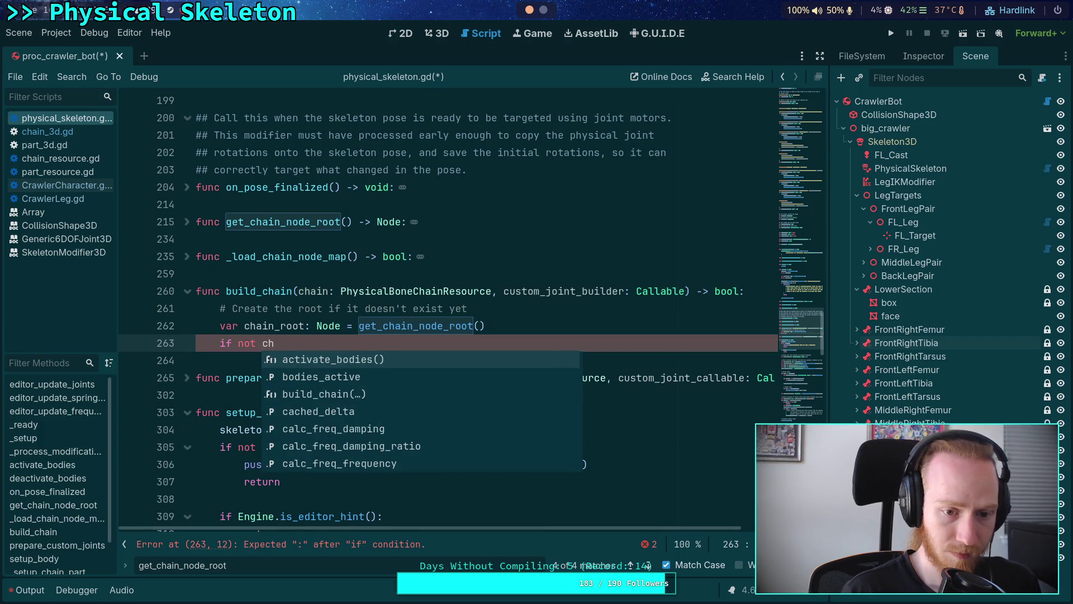
key(Down)
key(Down)
key(Return)
text(:)
key(Return)
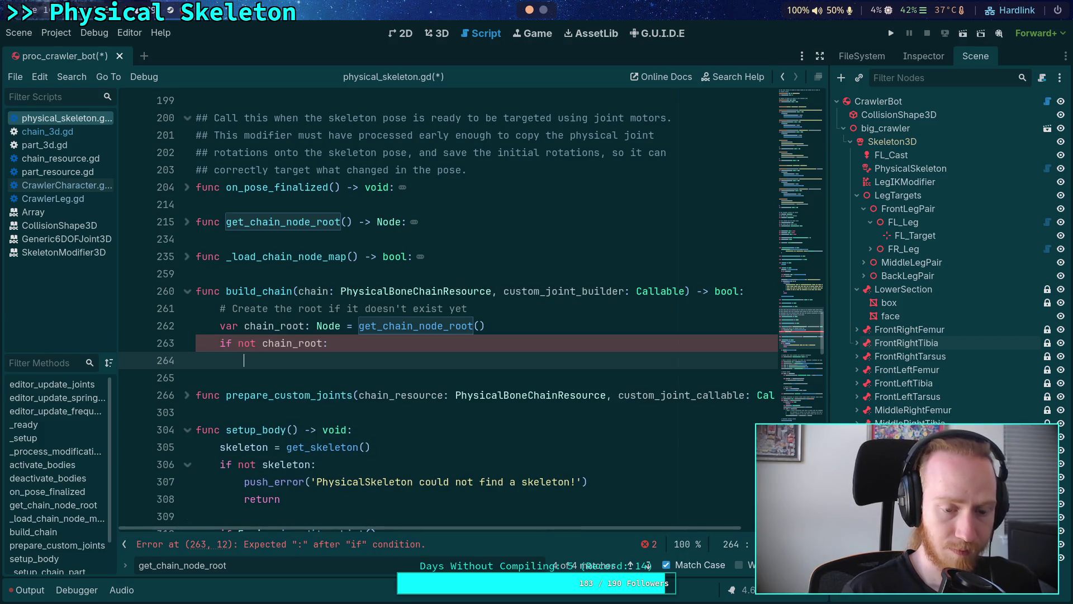
Inside the block, set chain_root = Node.new() and start chain_root.set_meta(META_NODE_ROOT.
text(chain_)
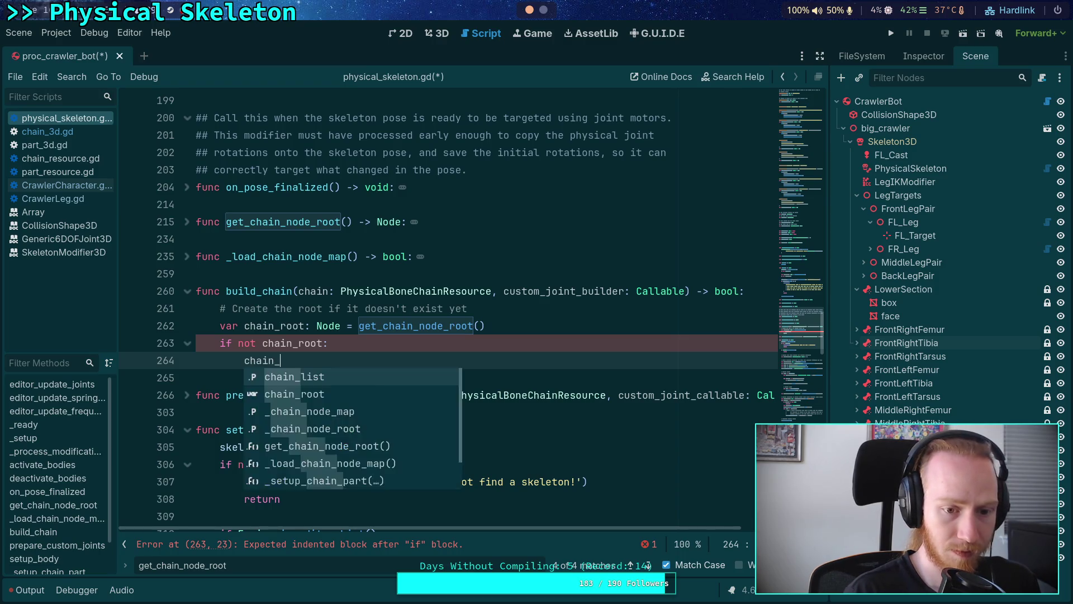
text(root = Node)
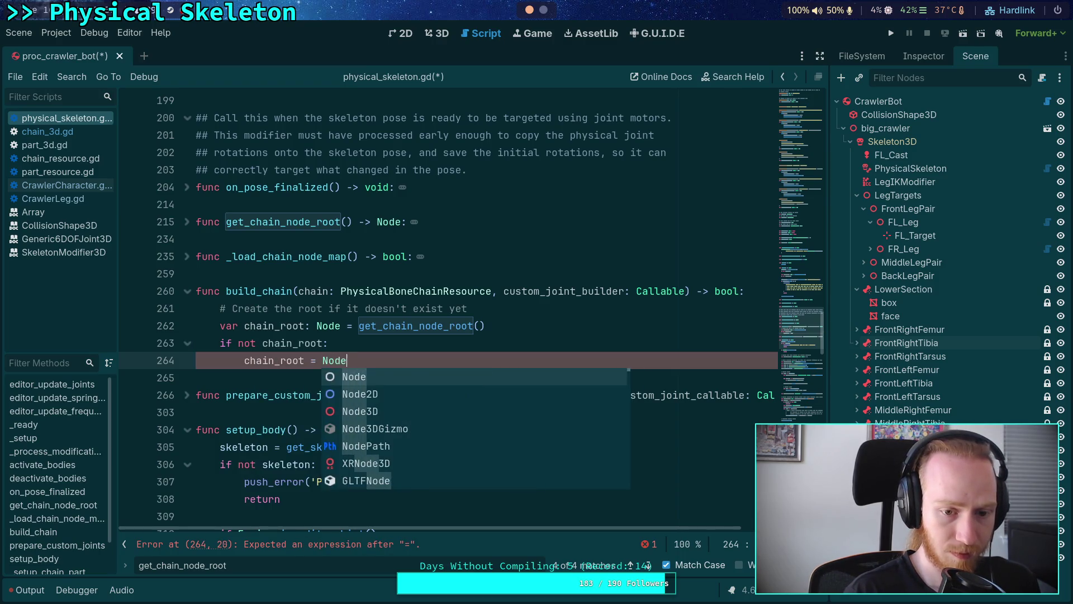
text(.new())
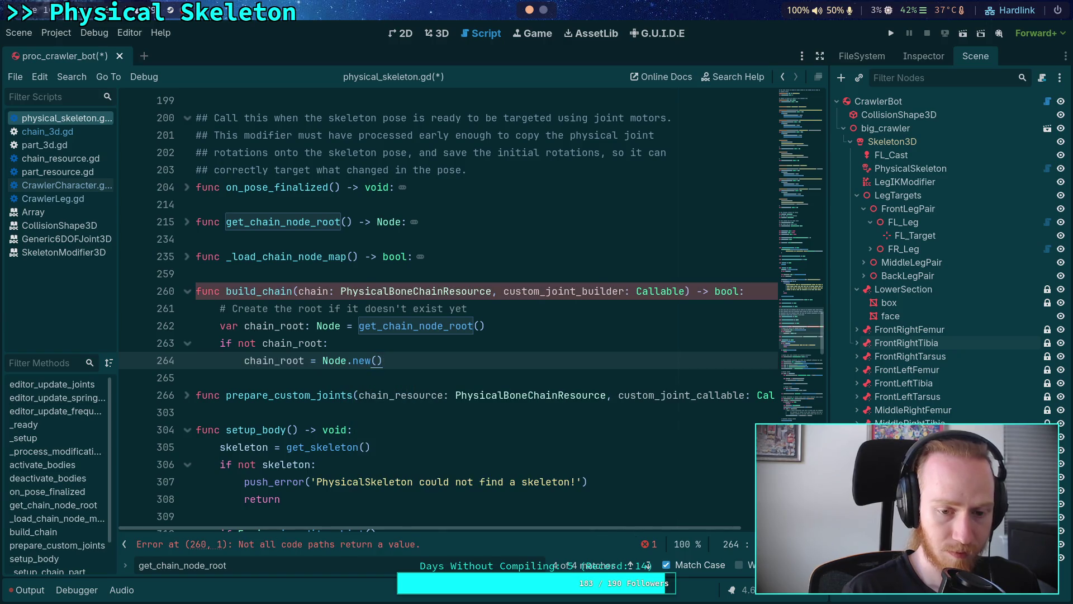
key(Return)
text(chain_re)
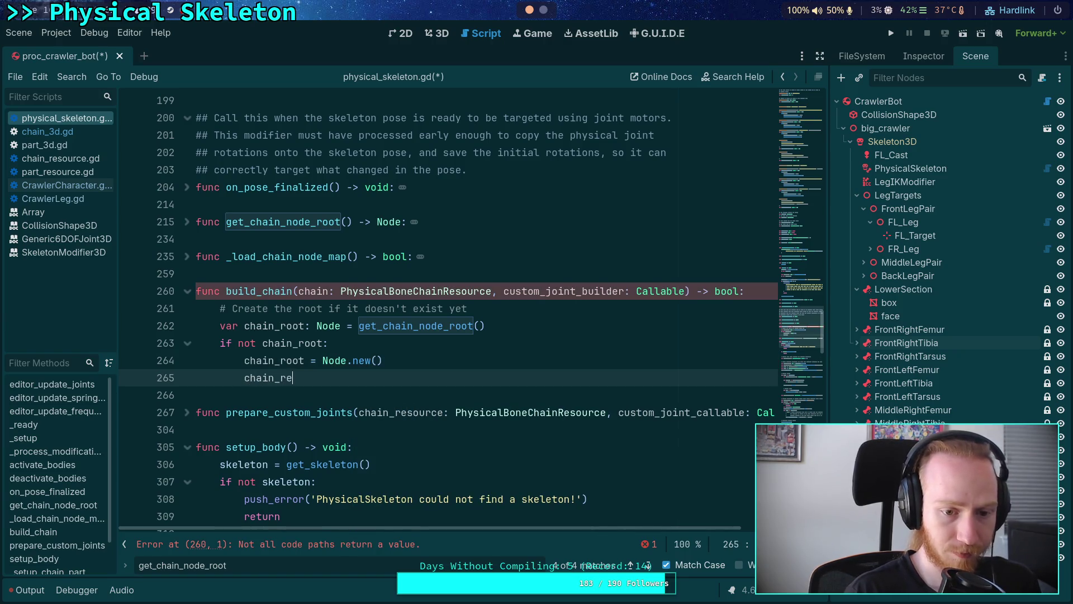
key(BackSpace)
text(oot.set_met)
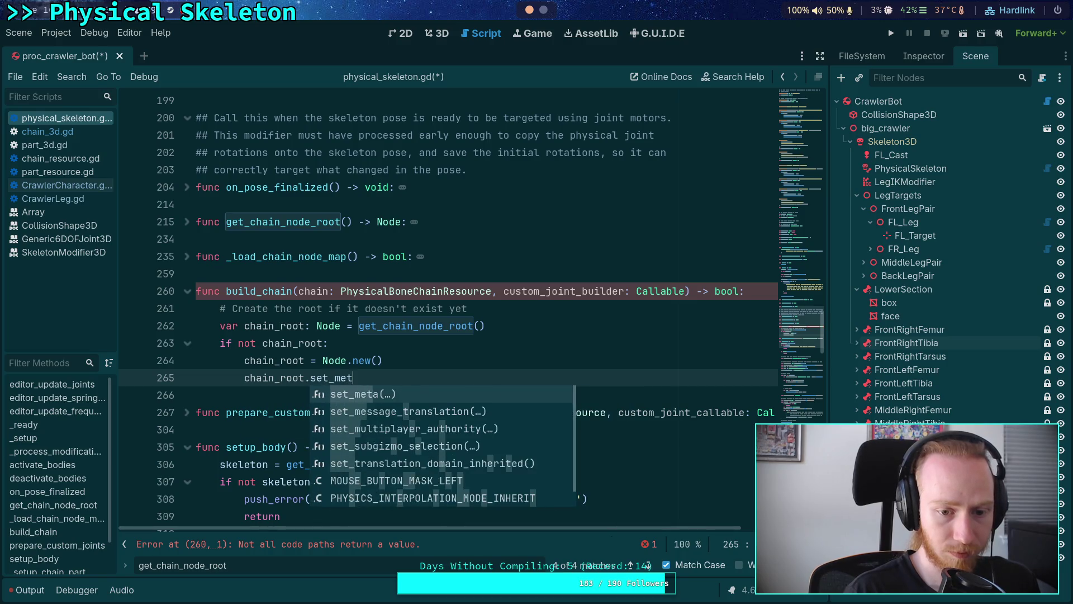
text(a(MET)
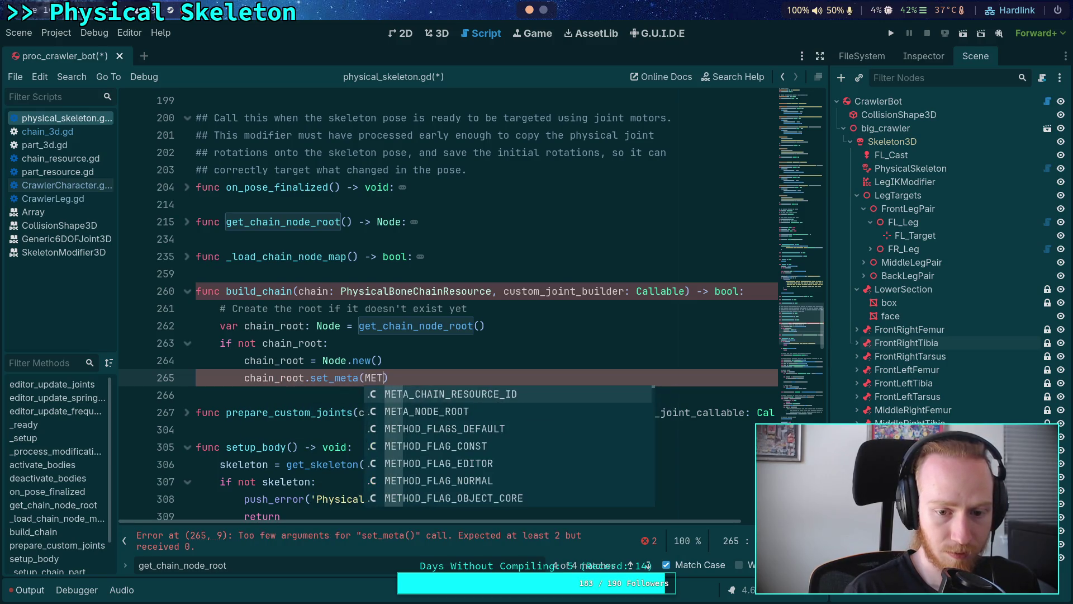
key(Return)
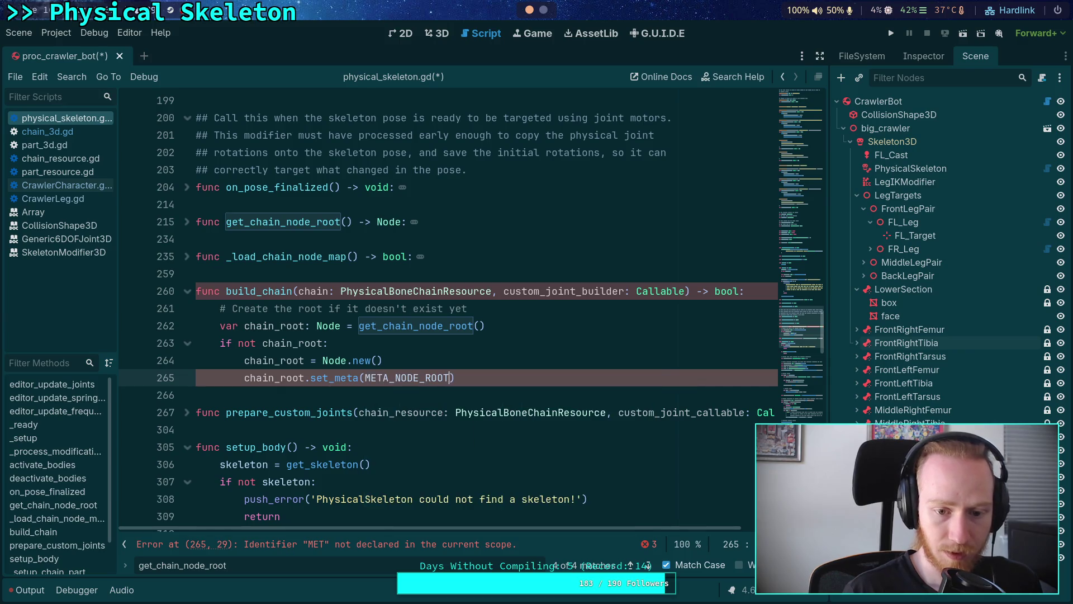
Select META_NODE_ROOT on line 265 and search the script for it.
mouse_move(408, 373)
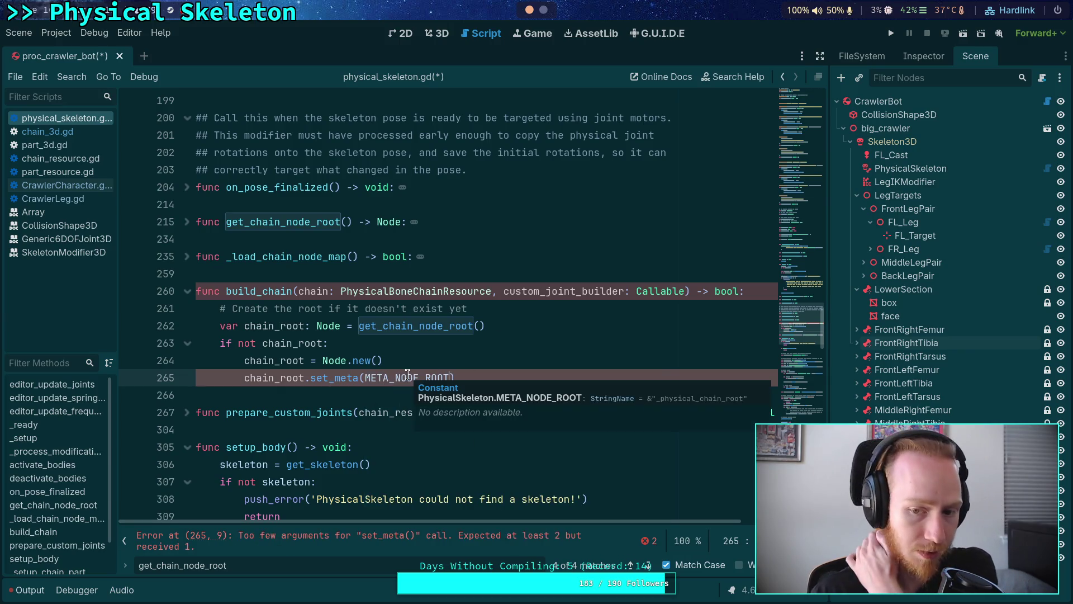
drag(395, 377, 419, 377)
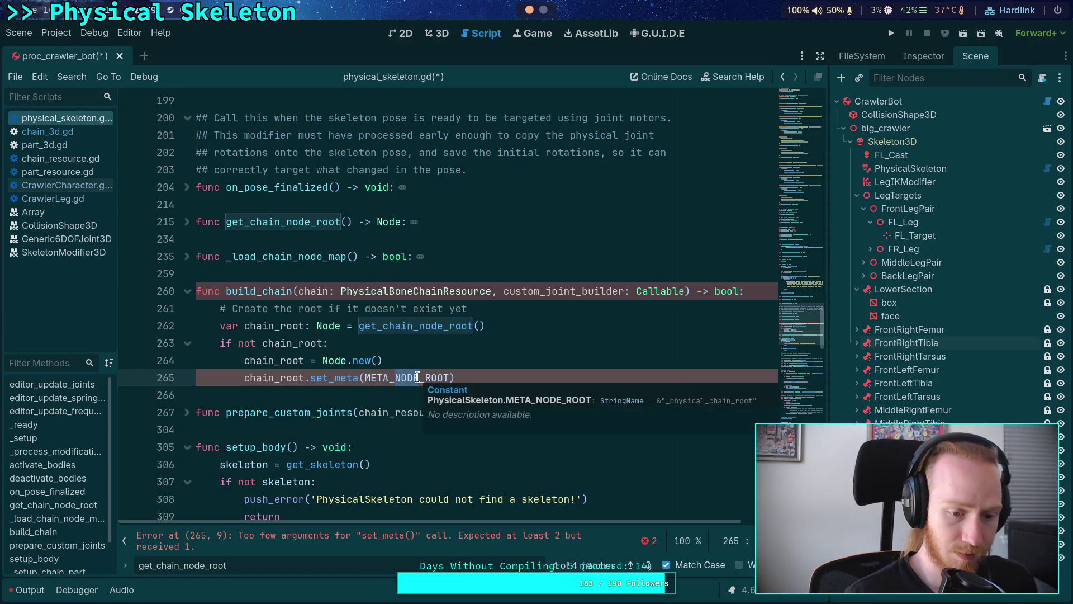
double_click(419, 377)
key(ctrl+f)
drag(396, 377, 419, 377)
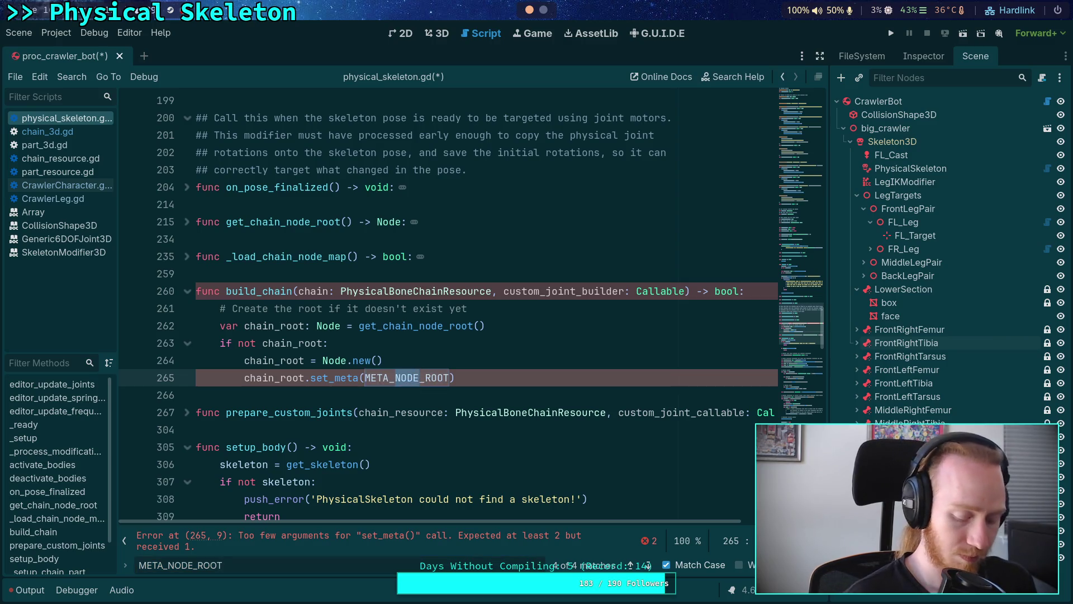
Rename NODE to CHAIN in build_chain's set_meta and in the constant declaration on line 7.
text(CHAIN)
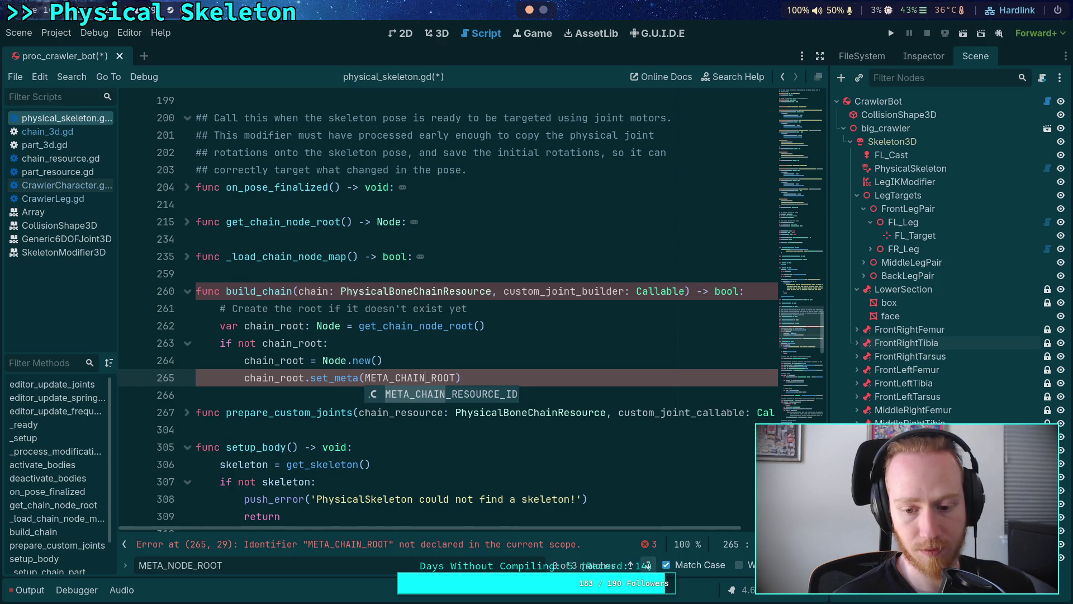
key(F3)
drag(262, 204, 287, 204)
text(CHAIN)
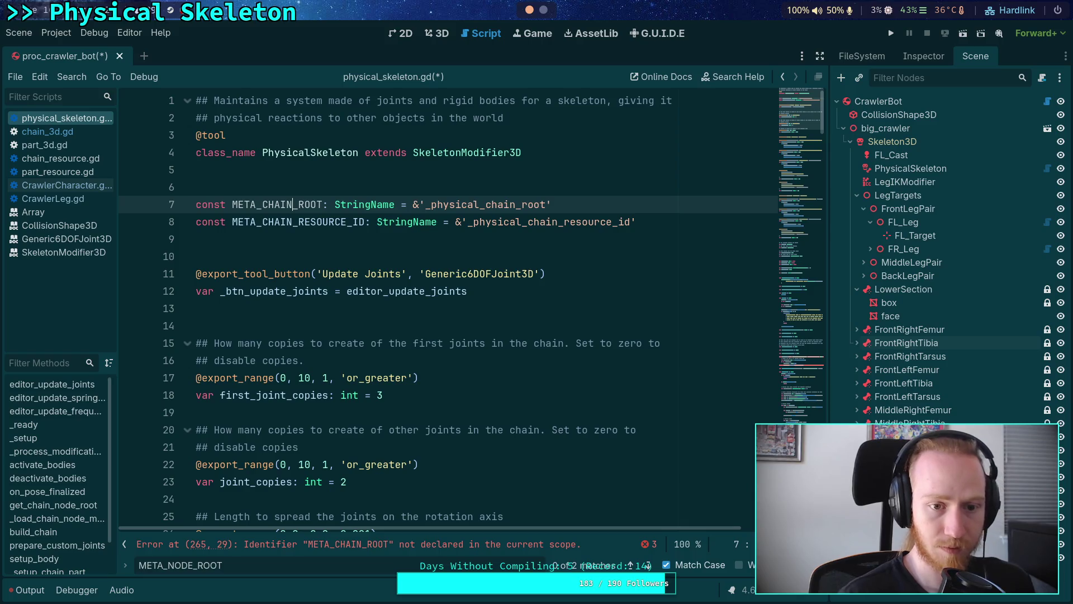
Change the META_NODE_ROOT use on line 219 to META_CHAIN_ROOT.
click(648, 567)
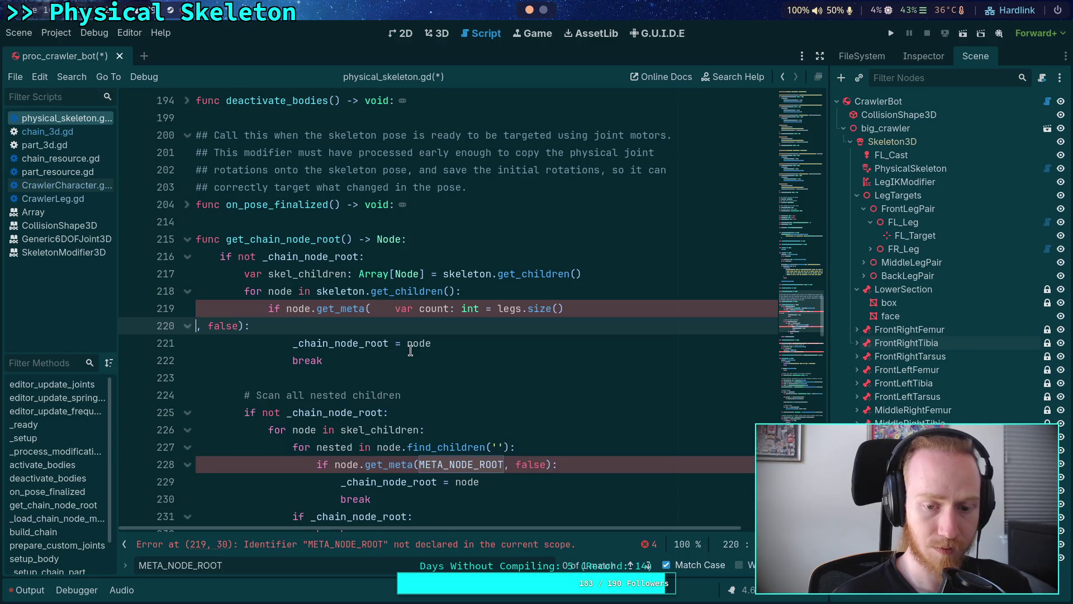
double_click(199, 571)
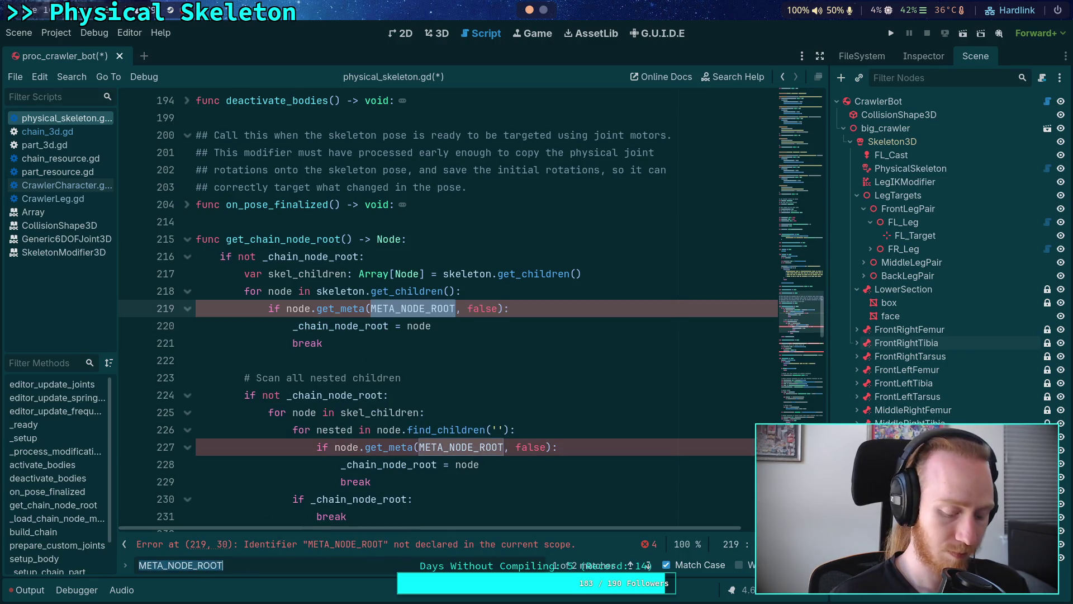
click(453, 447)
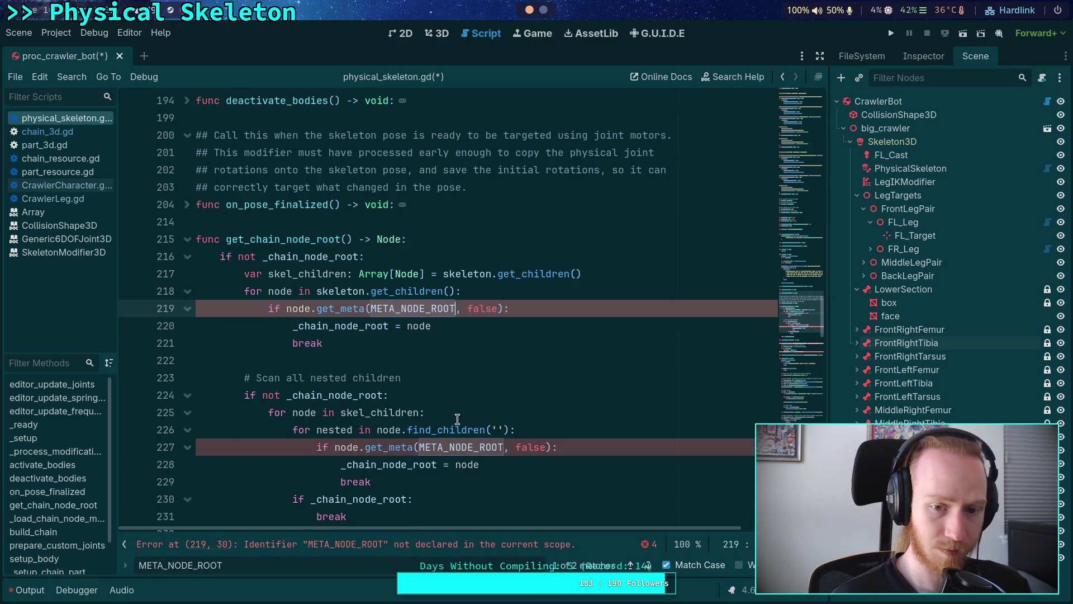
click(453, 447)
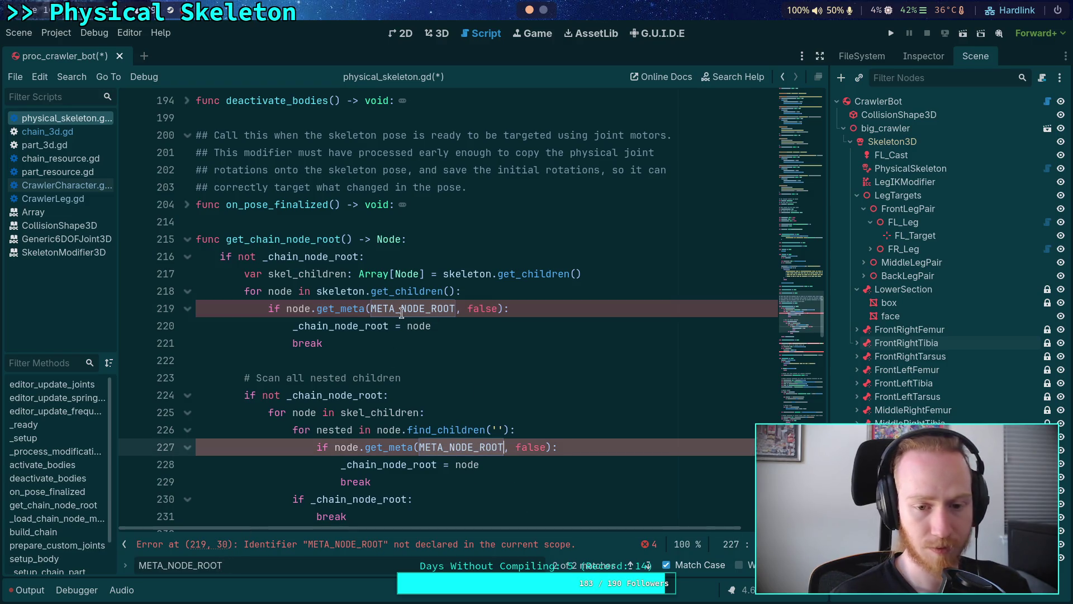
drag(401, 308, 423, 308)
text(CG)
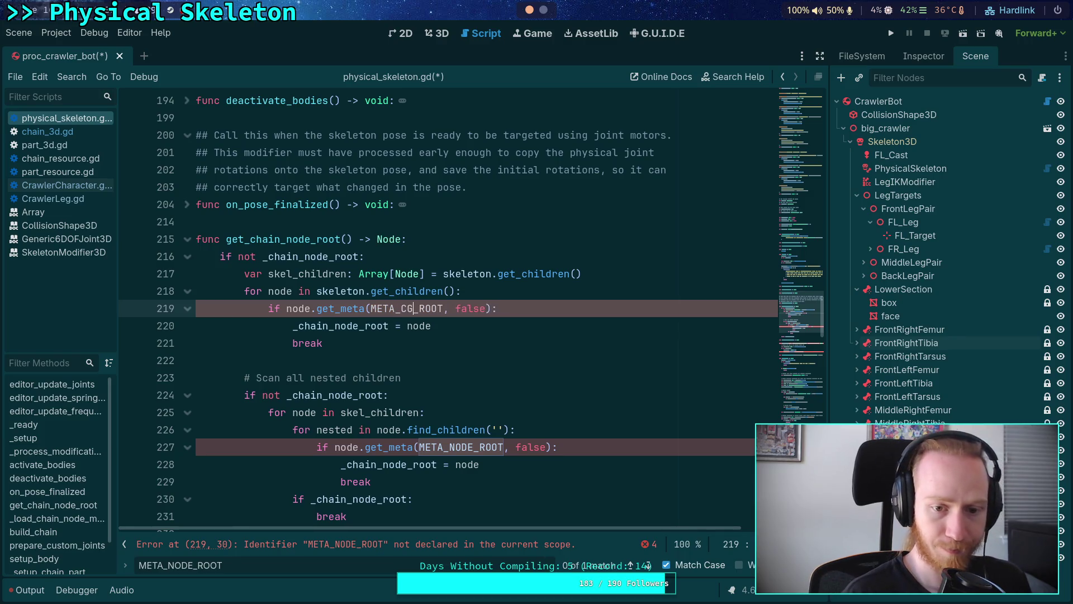
key(Return)
key(Delete)
key(Delete)
key(Delete)
key(Delete)
key(Delete)
Copy META_CHAIN_ROOT and paste it over META_NODE_ROOT on line 227.
double_click(436, 308)
right_click(436, 308)
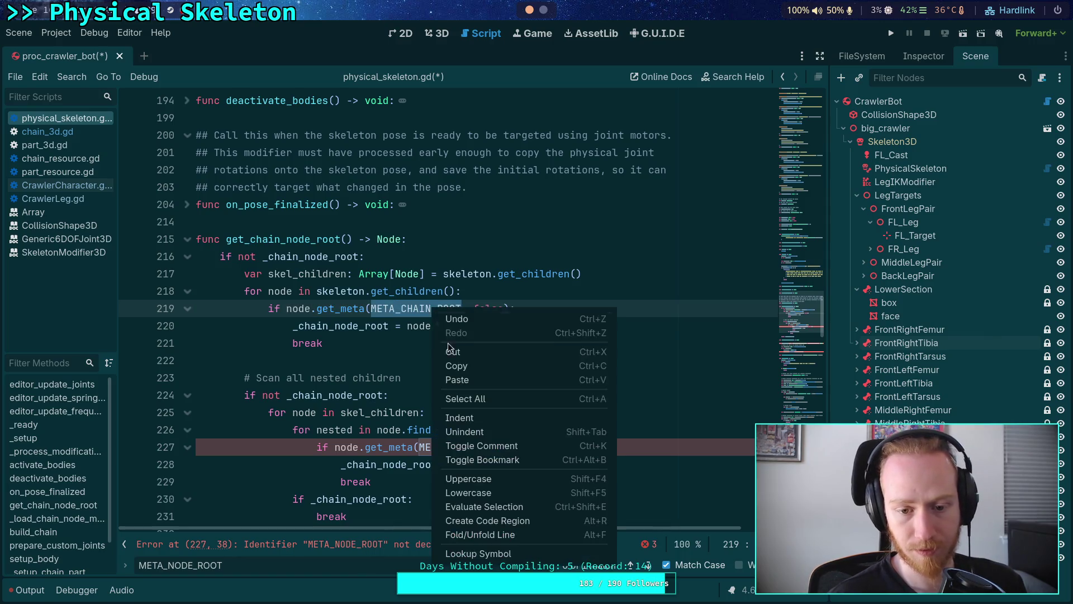
click(475, 369)
double_click(453, 448)
key(ctrl+v)
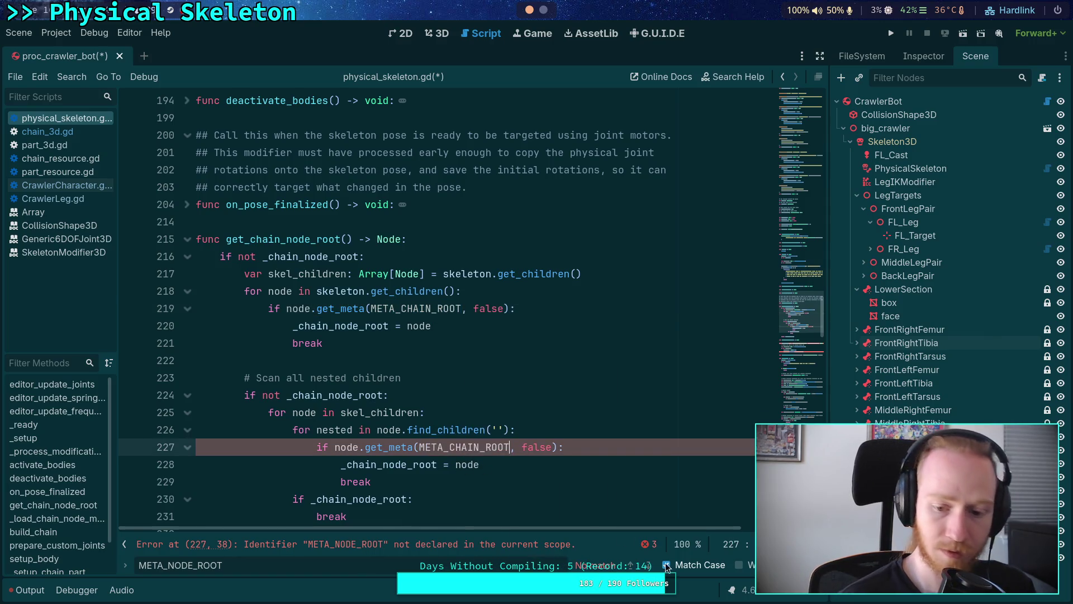
Close the find bar and return to the set_meta line in build_chain.
key(Escape)
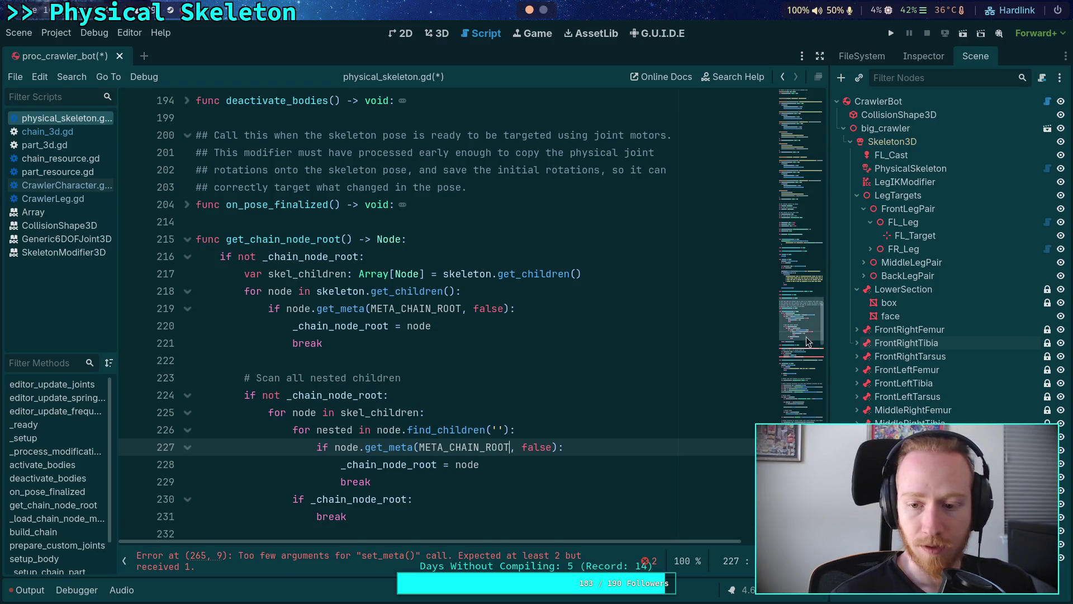
click(805, 342)
scroll(804, 350, down, 1)
click(596, 365)
click(507, 384)
double_click(428, 383)
key(Right)
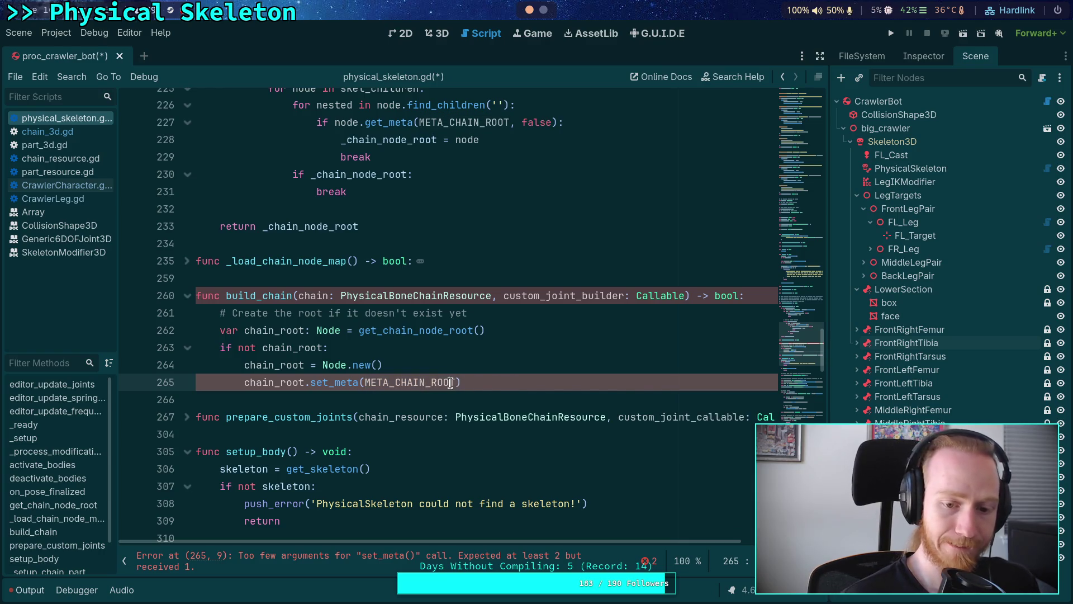
Pass true as the set_meta value and add add_child(chain_root) below it.
text(, true)
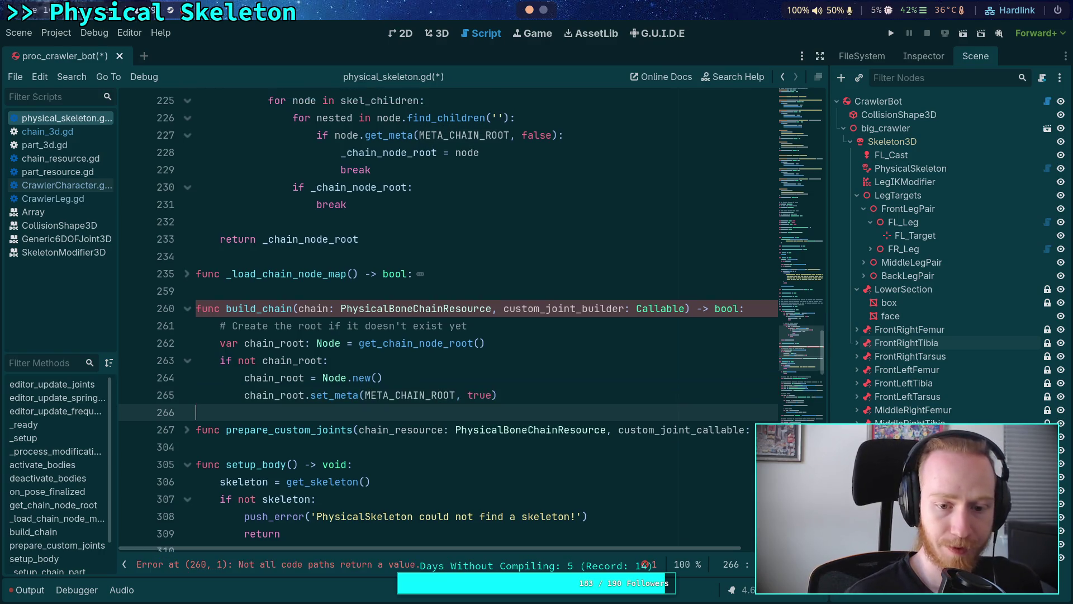
key(Return)
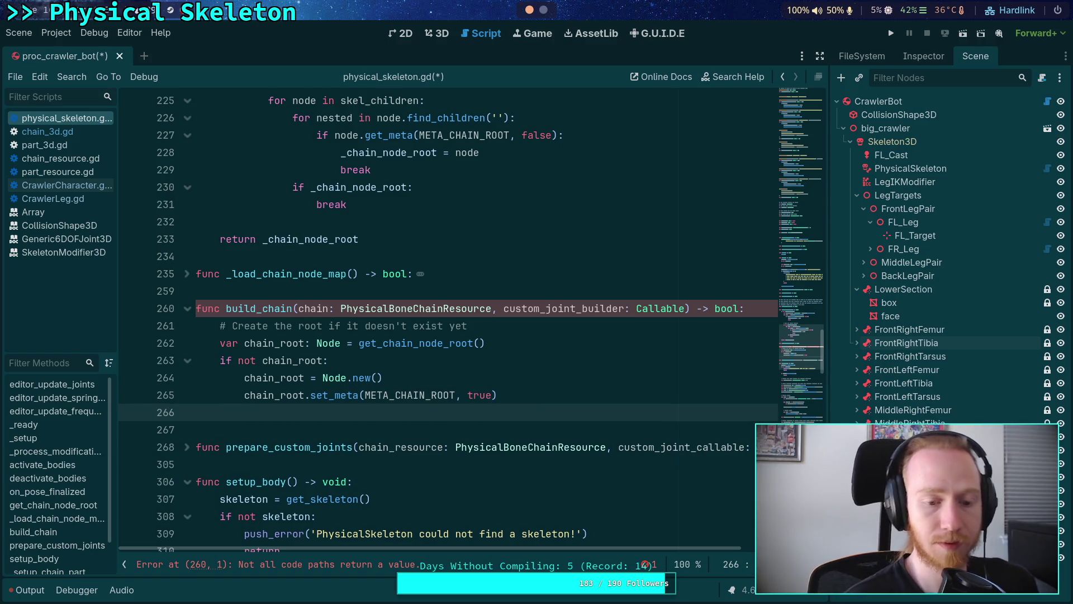
text(add_child)
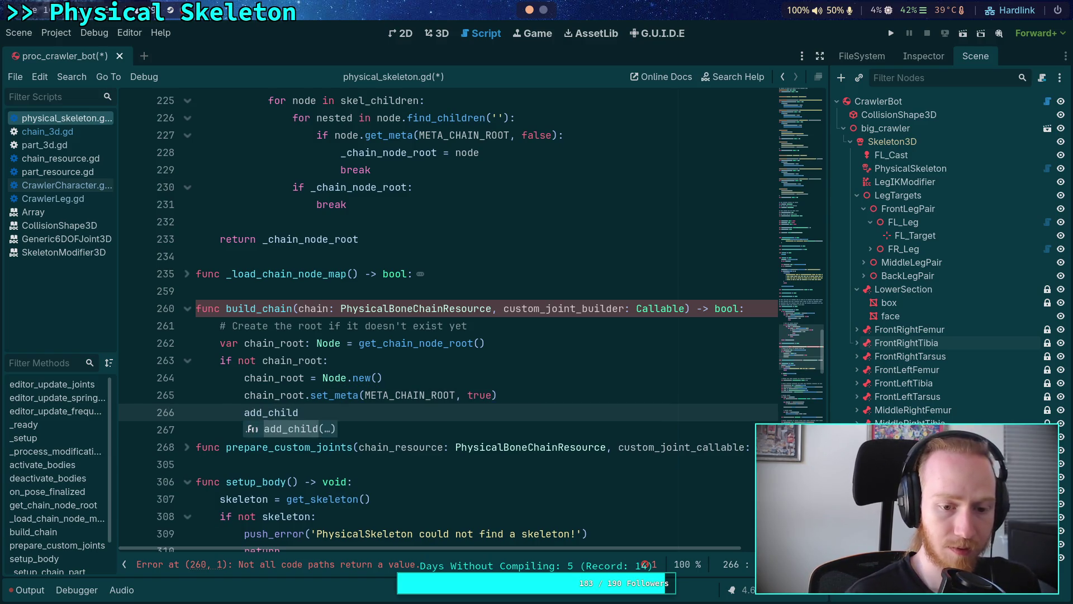
key(Return)
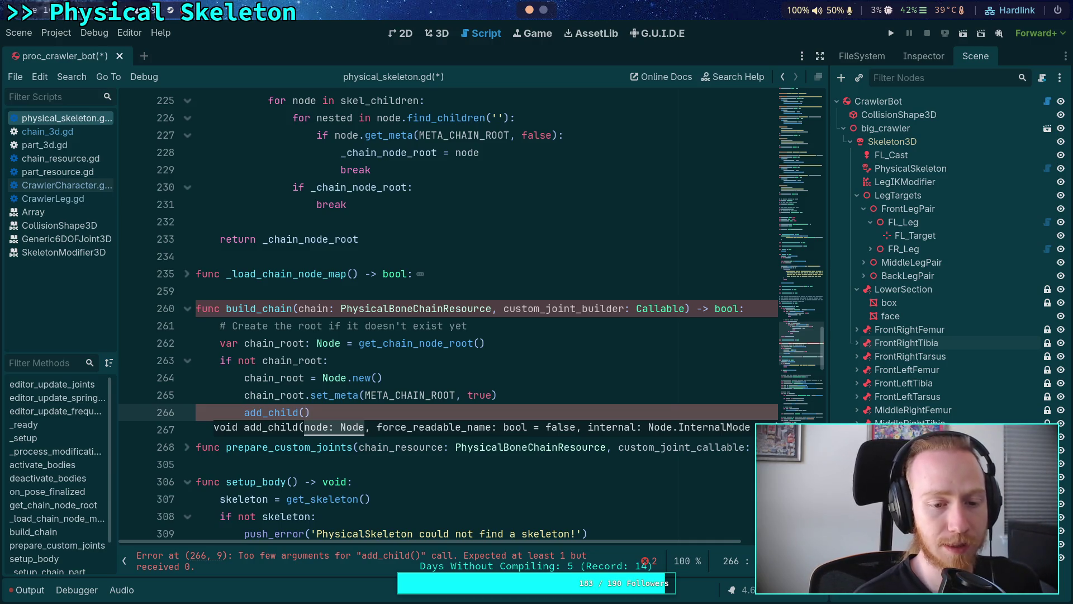
text(chain)
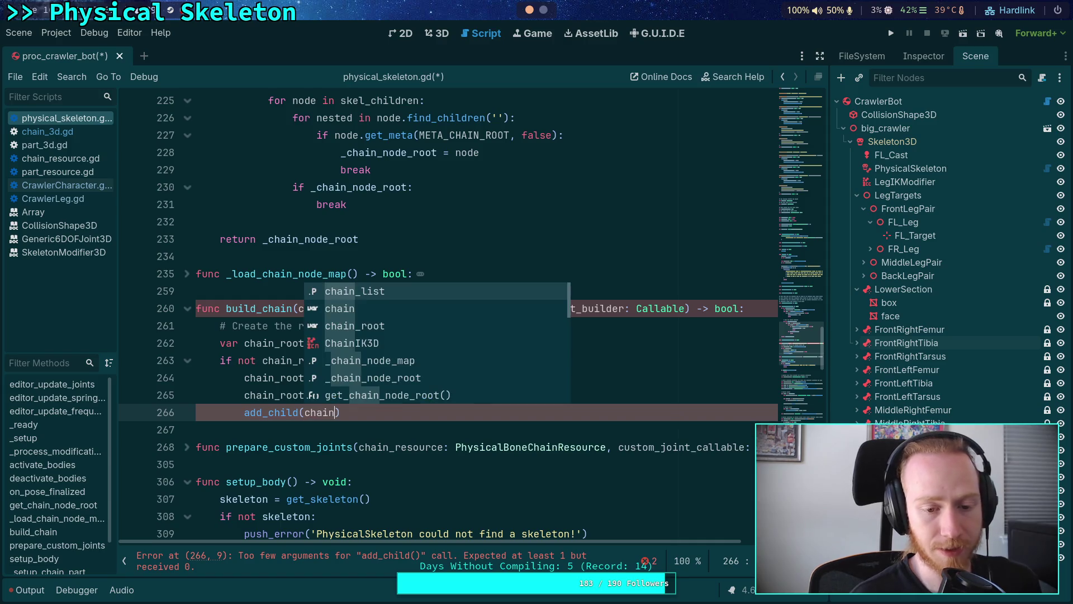
key(Down)
key(Down)
key(Return)
key(End)
key(Return)
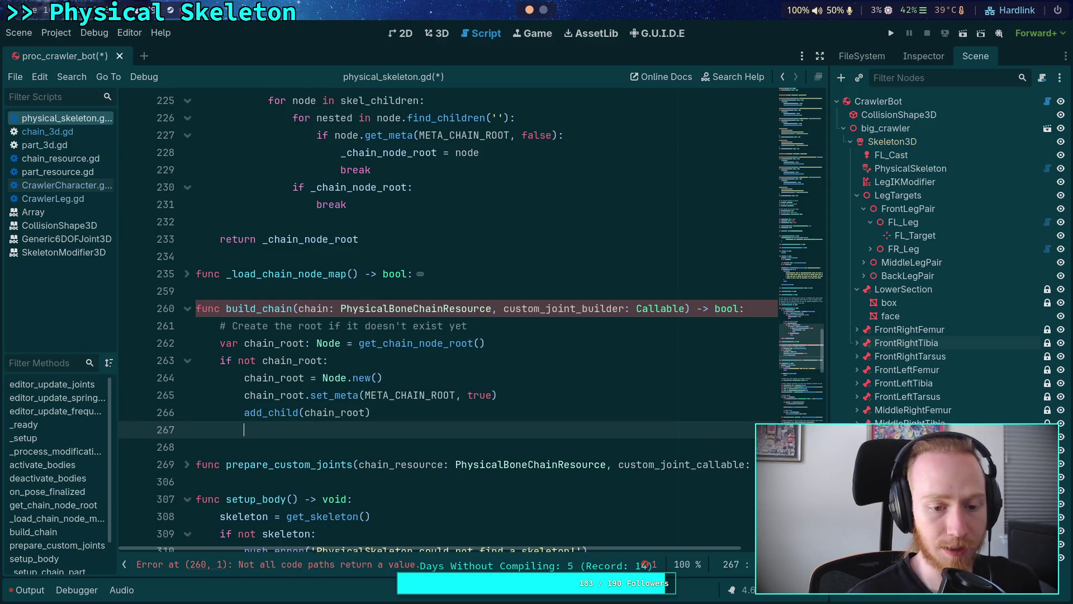
Assign chain_root.owner = owner and save the script.
text(chain_r)
key(Return)
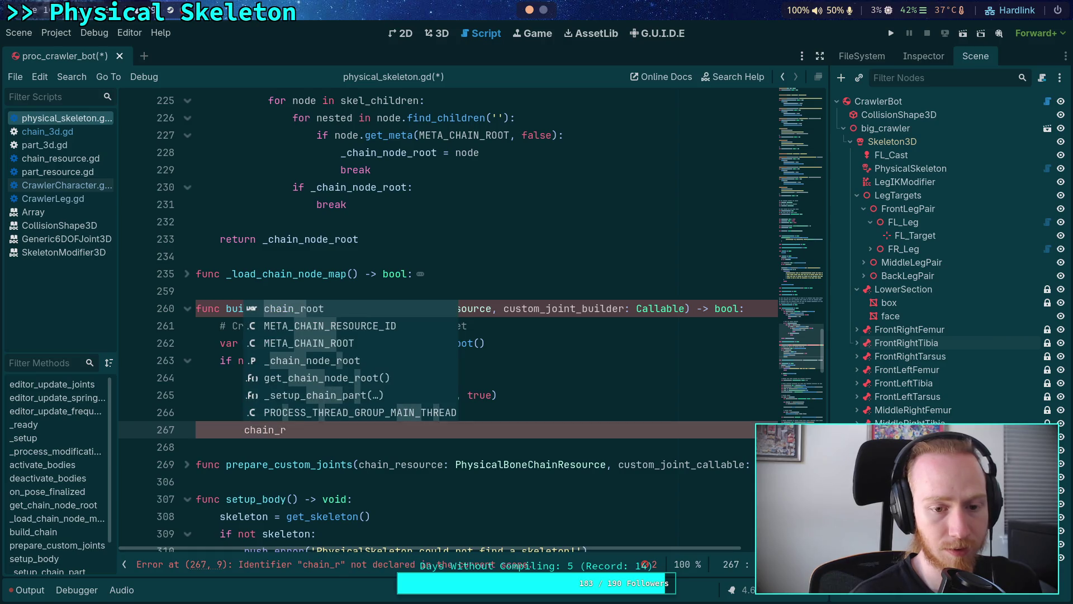
text(oot.own)
key(Return)
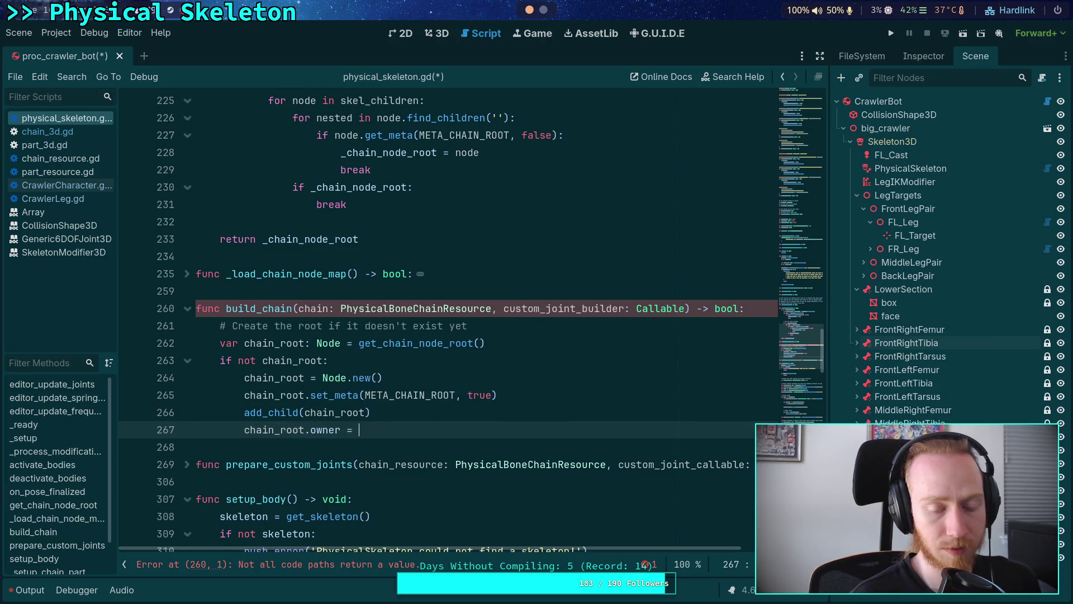
text(ow)
key(Return)
key(ctrl+s)
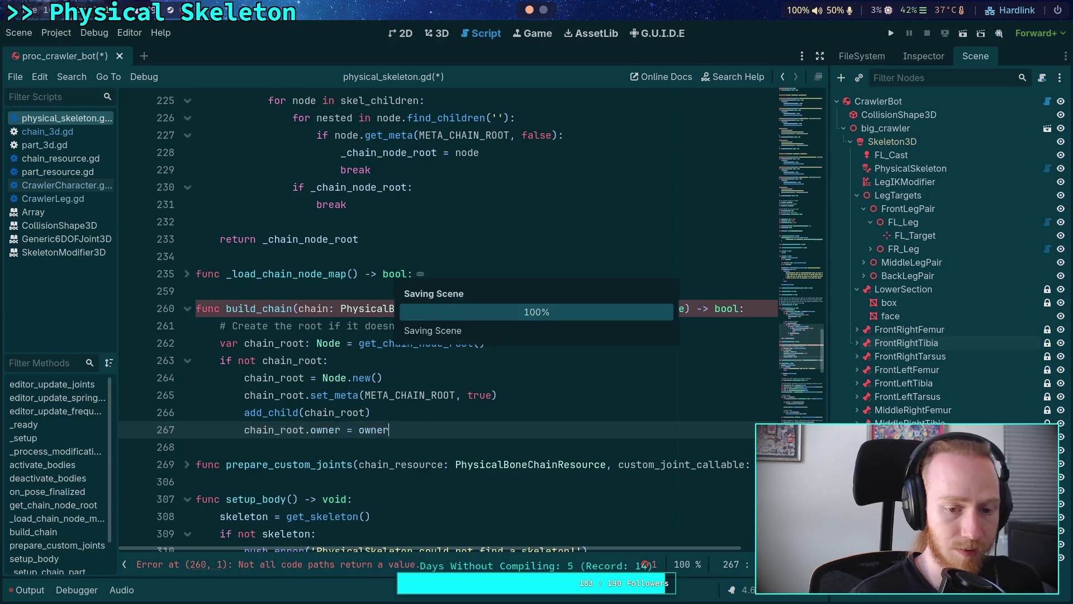
key(Return)
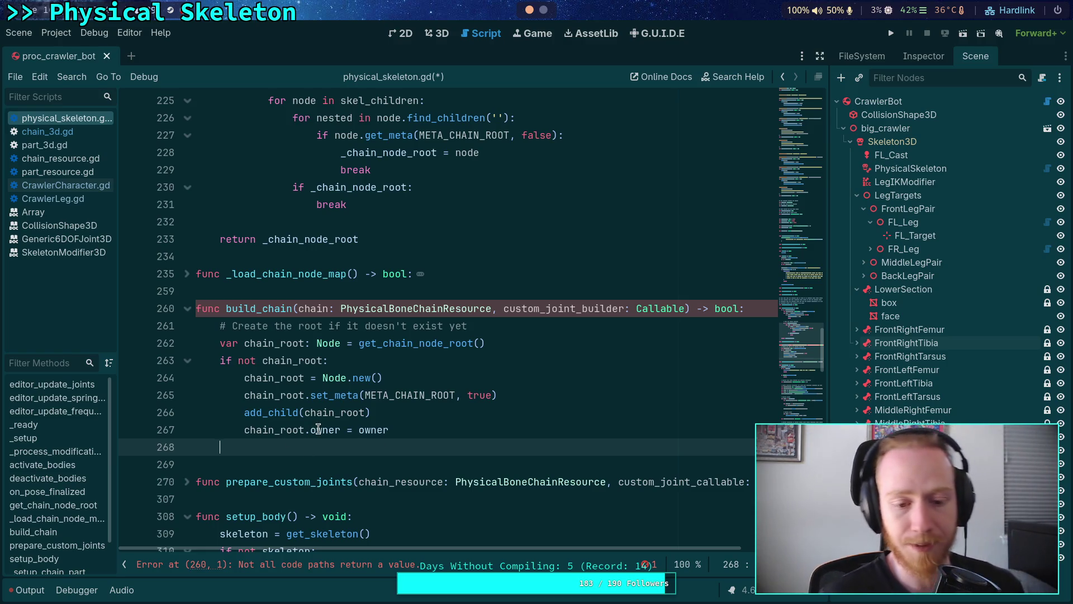
mouse_move(318, 429)
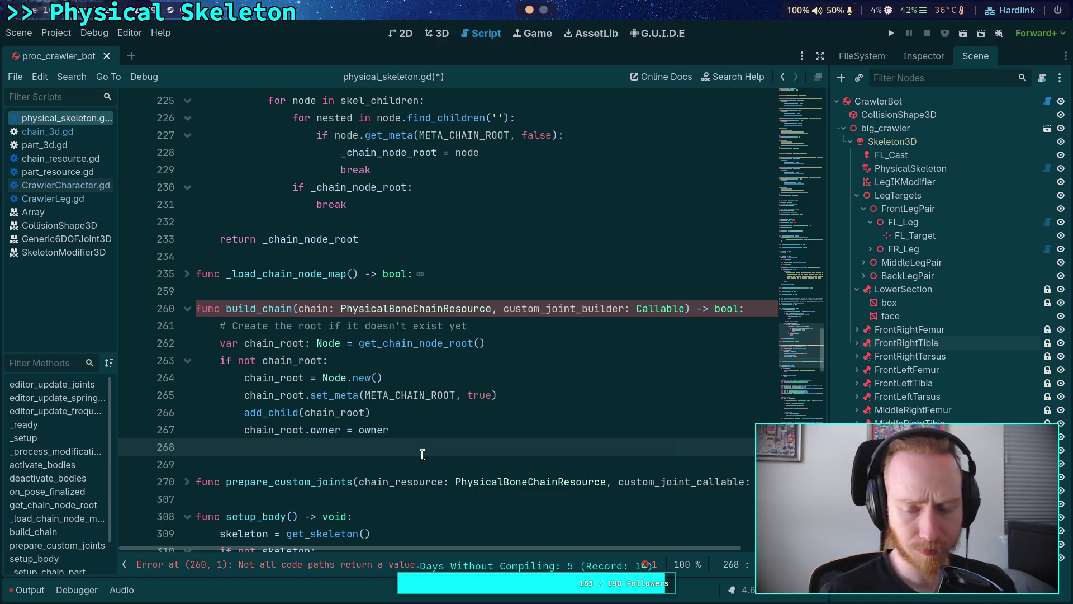
scroll(764, 349, up, 20)
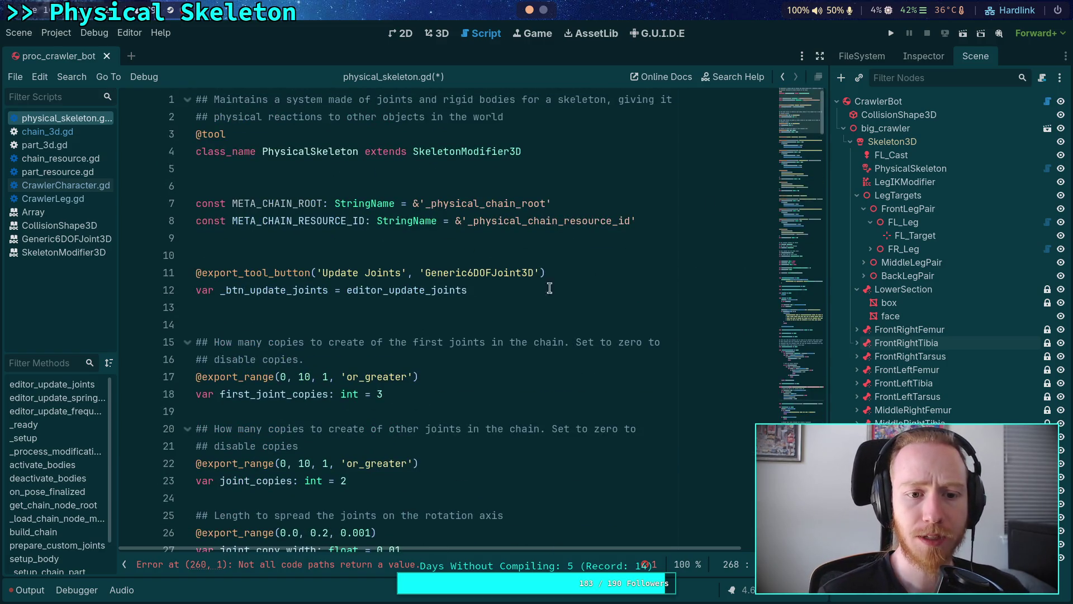
Search for META_CHAIN_RESOURCE_ID to find its use in _load_chain_node_map.
double_click(322, 221)
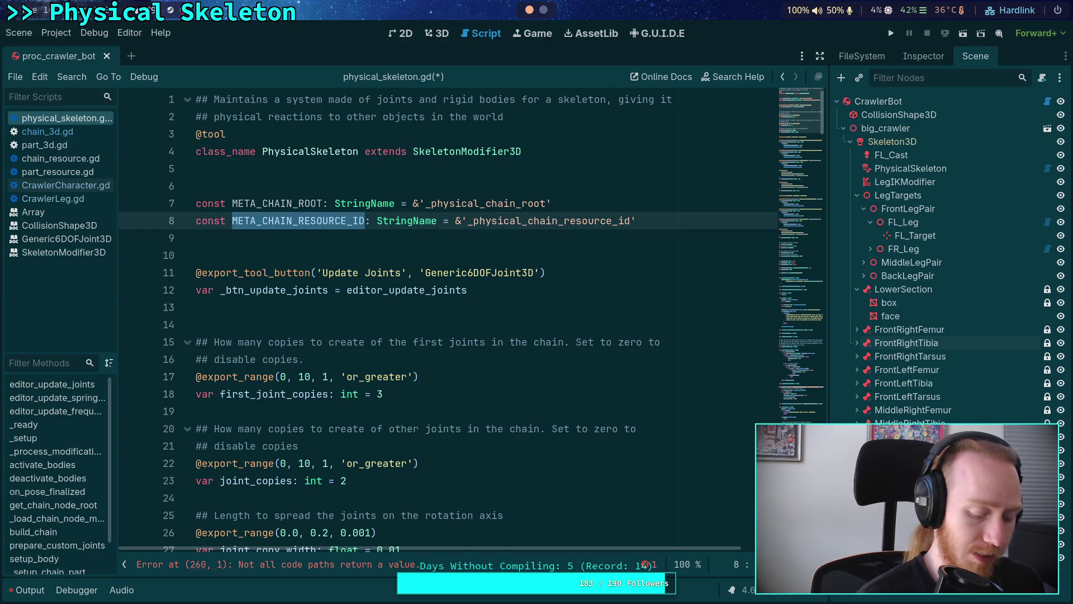
key(ctrl+f)
click(646, 566)
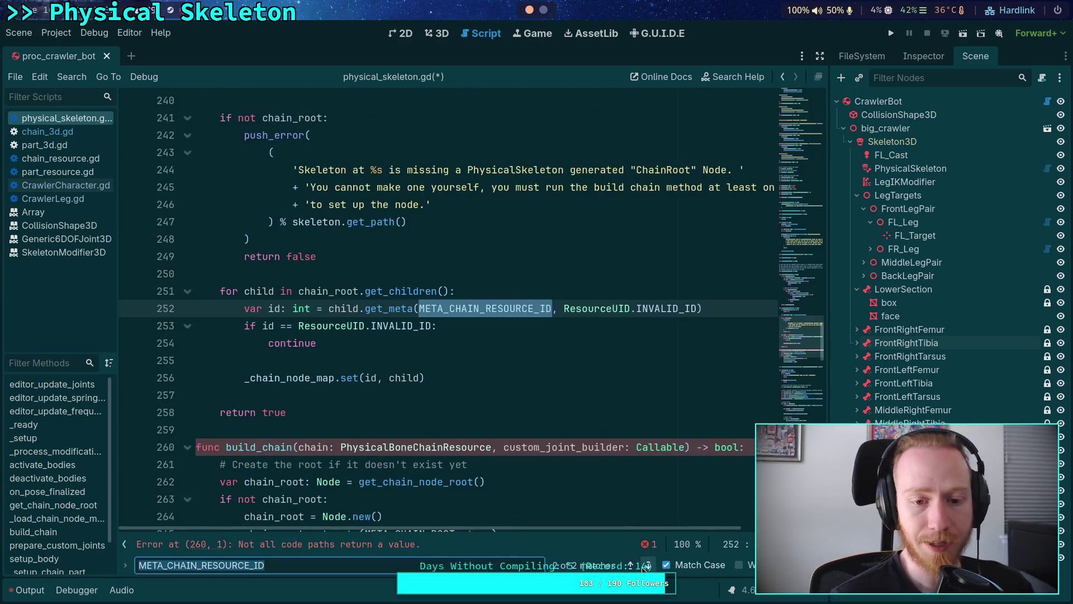
scroll(519, 384, up, 3)
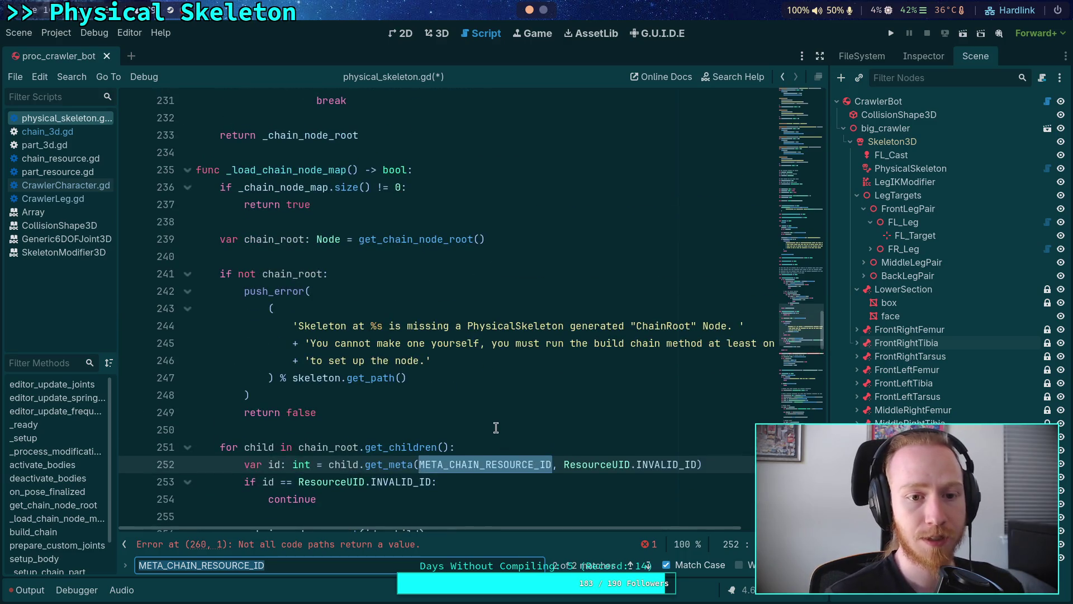
scroll(495, 429, down, 1)
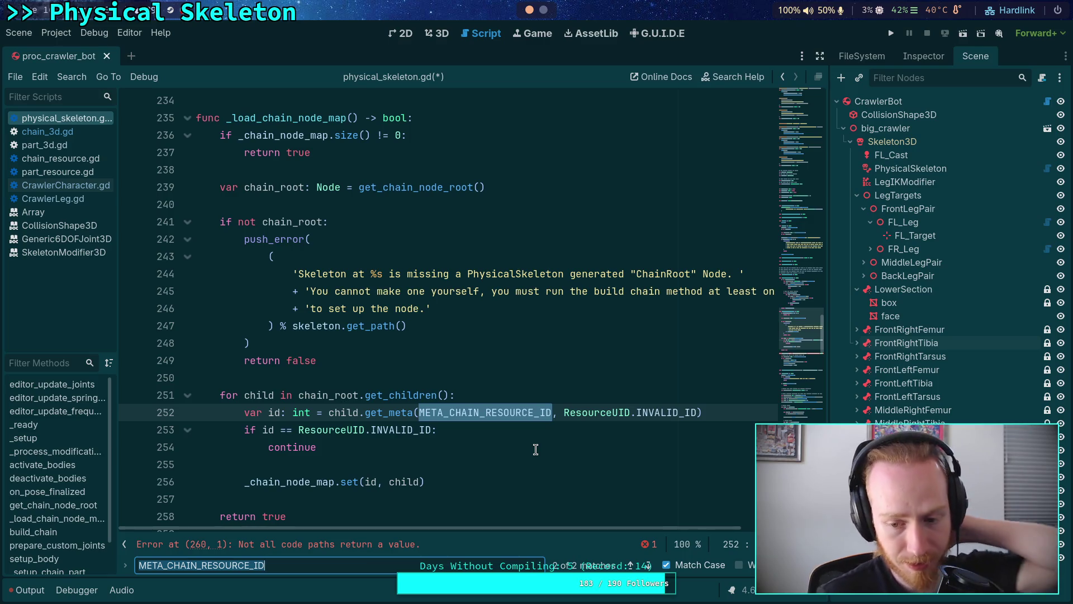
End build_chain with 'return true', leaving blank lines above it.
key(Escape)
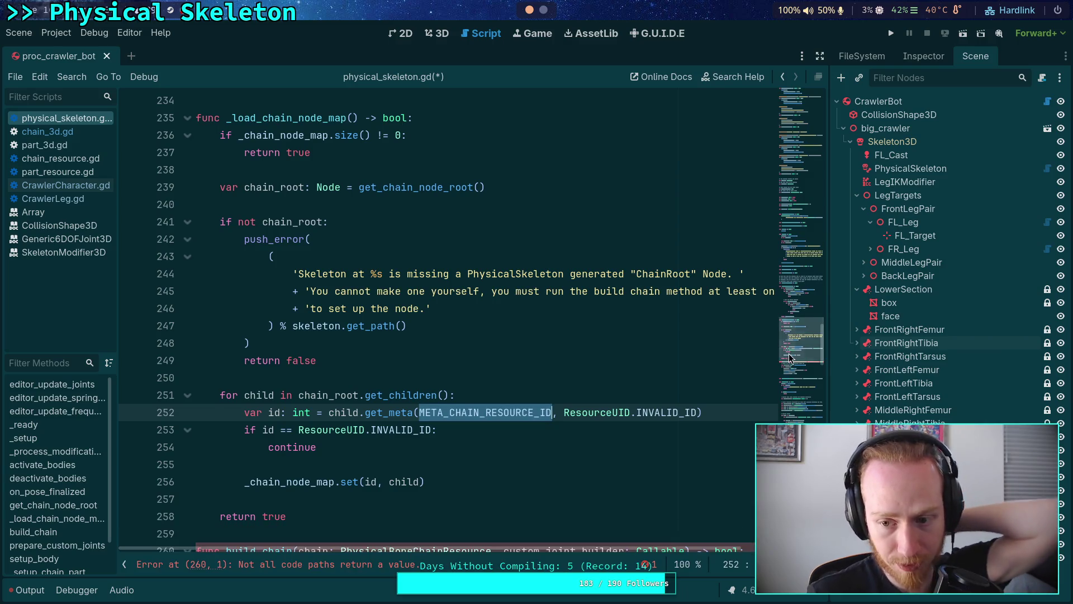
scroll(792, 372, down, 4)
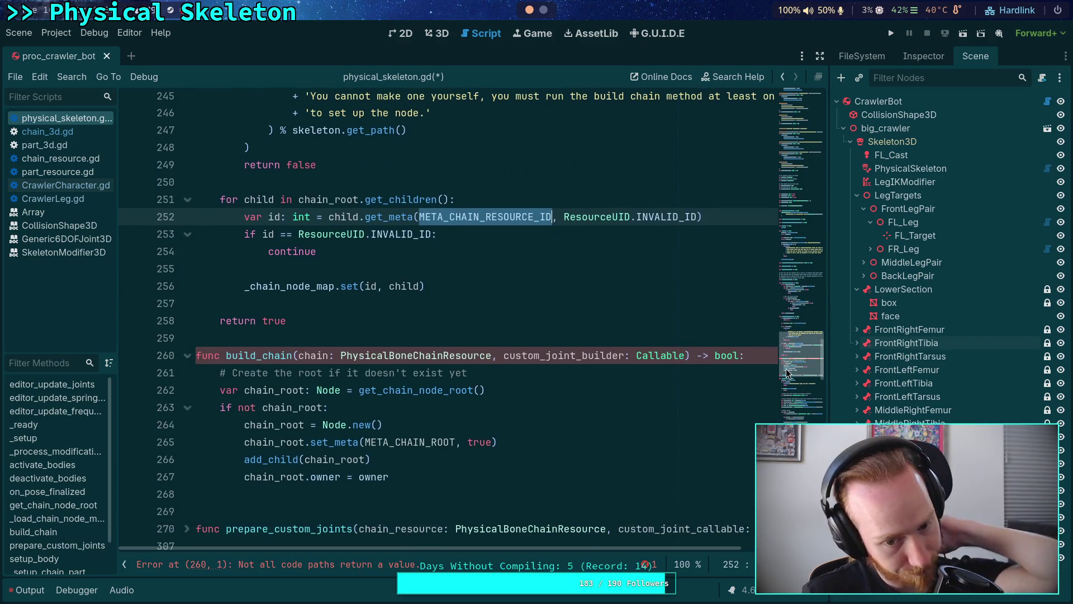
click(429, 490)
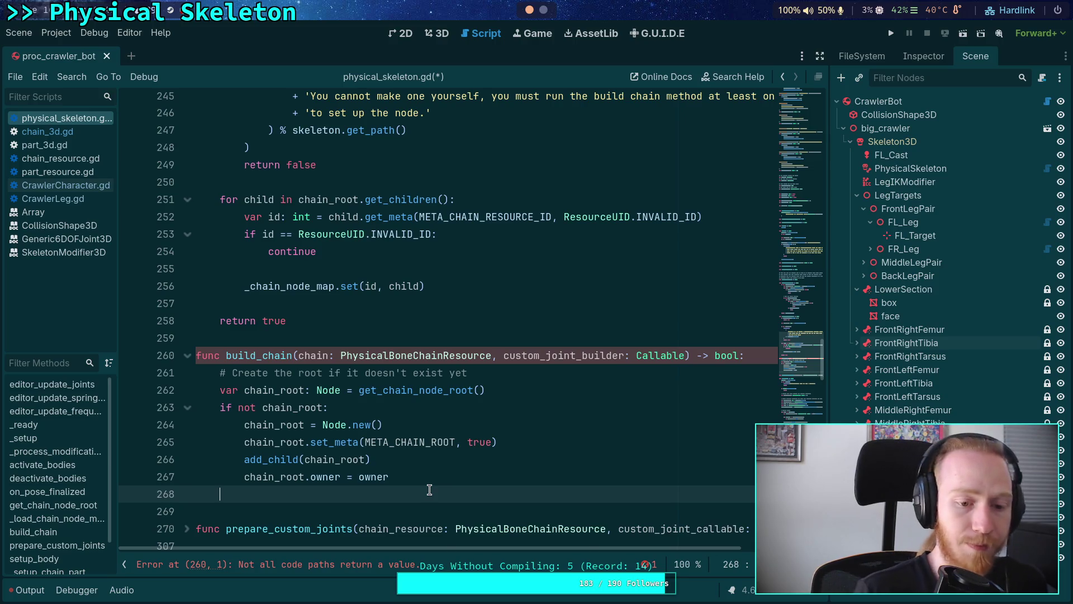
key(Return)
scroll(448, 474, down, 1)
text(return tru)
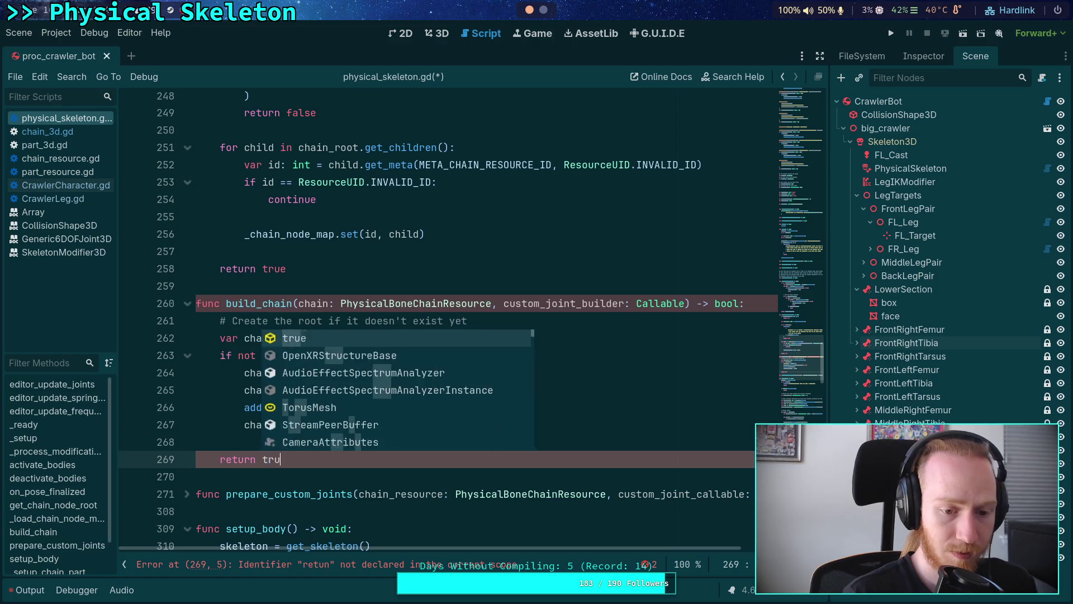
key(Return)
key(ctrl+shift+Return)
key(ctrl+shift+Return)
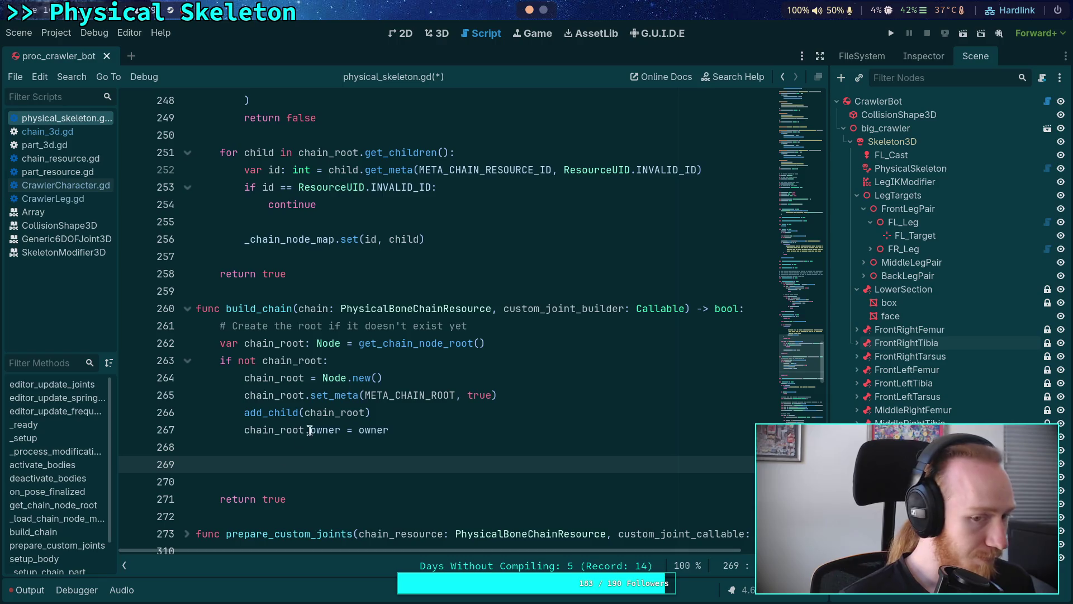
Name the new chain root 'ChainRootNode' after the Node.new() line.
click(440, 373)
key(Return)
text(chain_root.name)
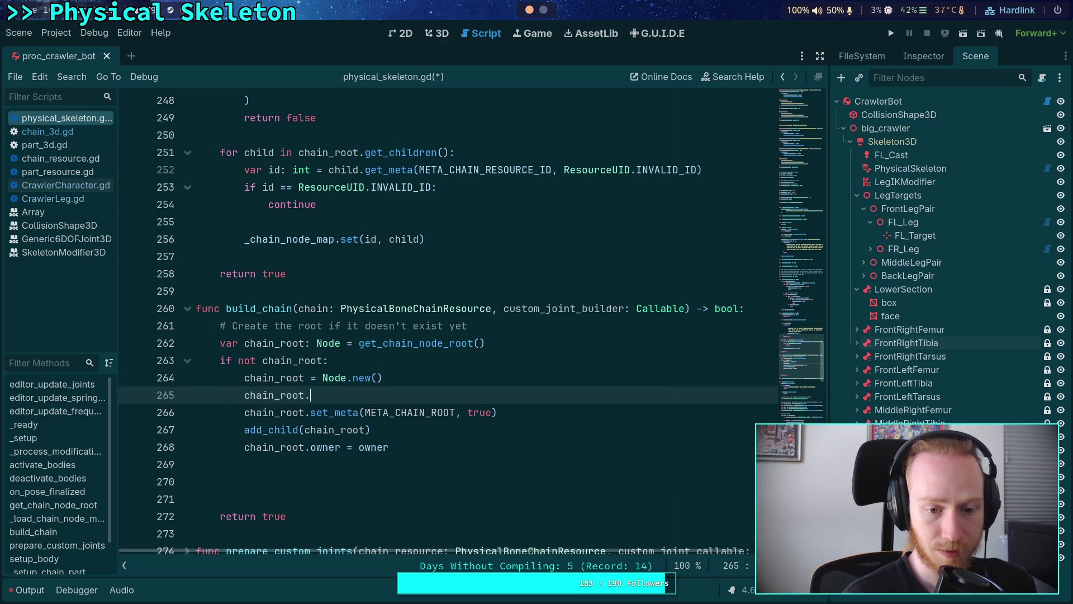
text( =)
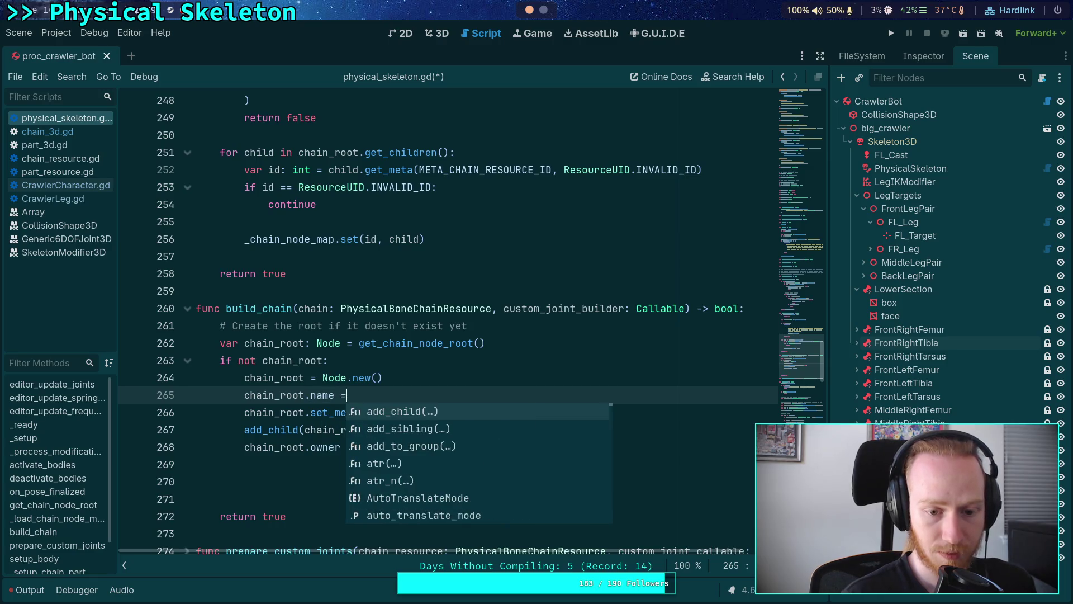
text( 'ChainRoot)
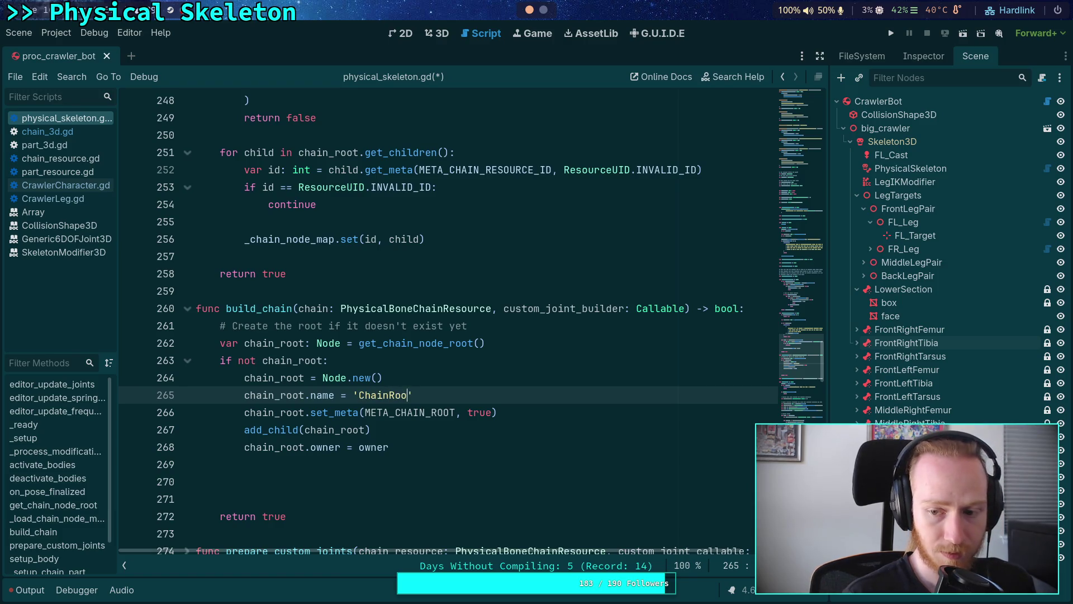
text(Node)
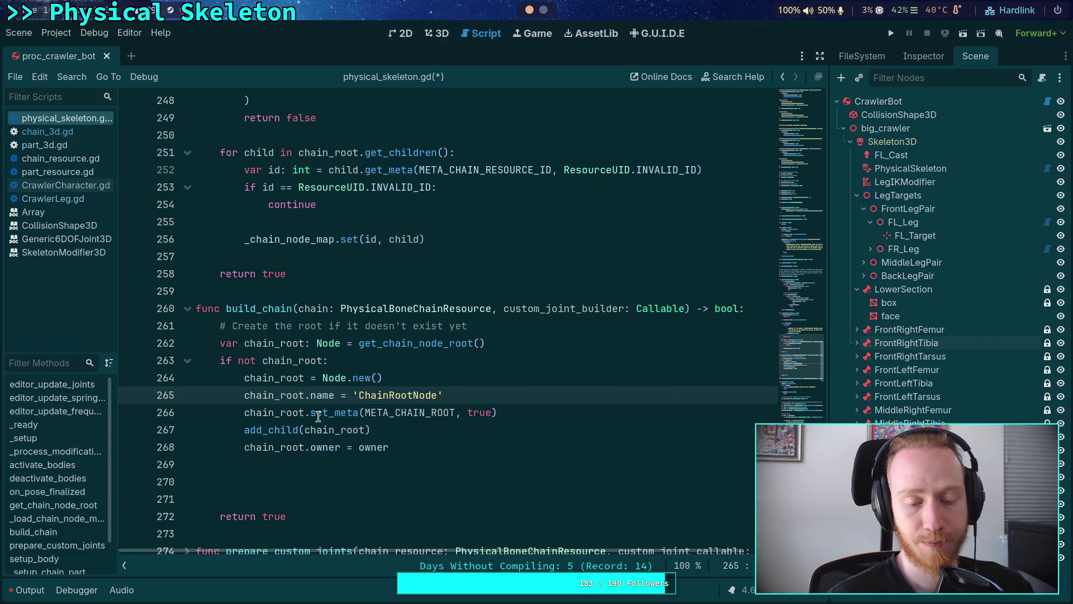
Change the call to add_child(chain_root, true), save, and start an indented line below.
click(367, 430)
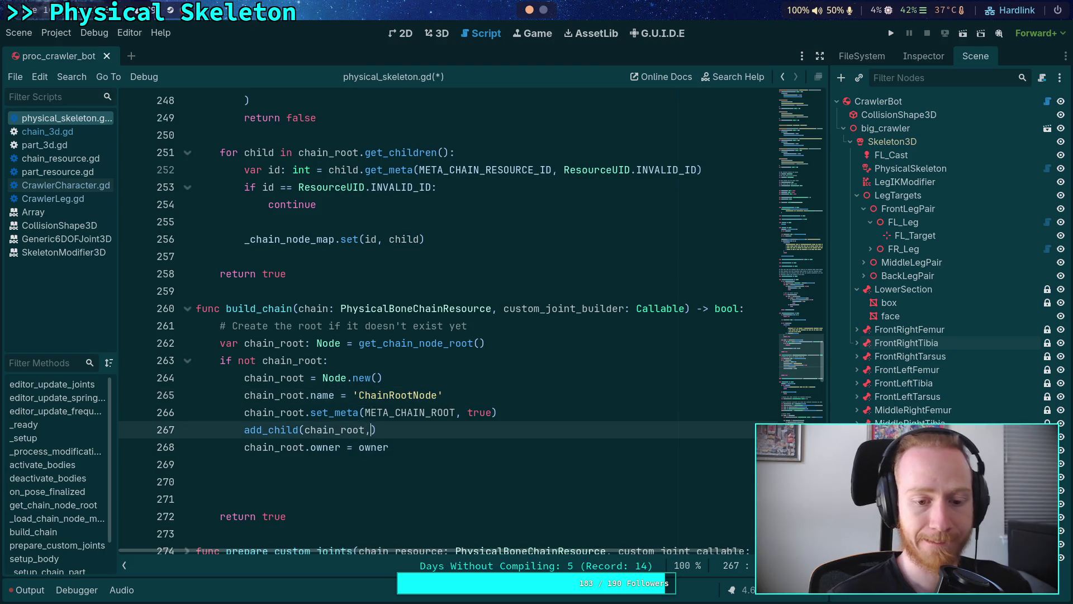
text(,)
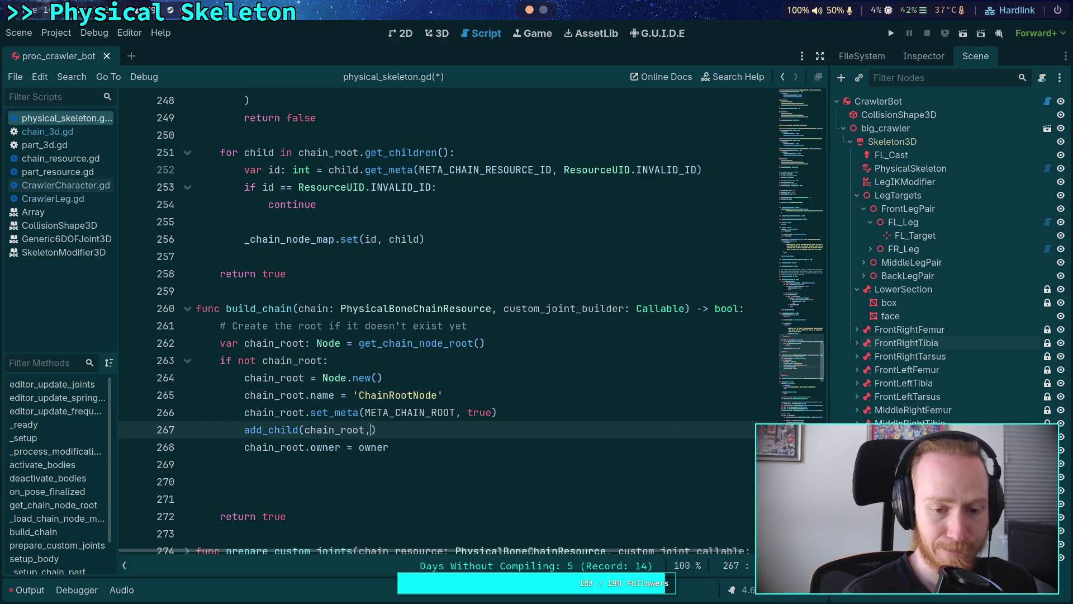
text( true)
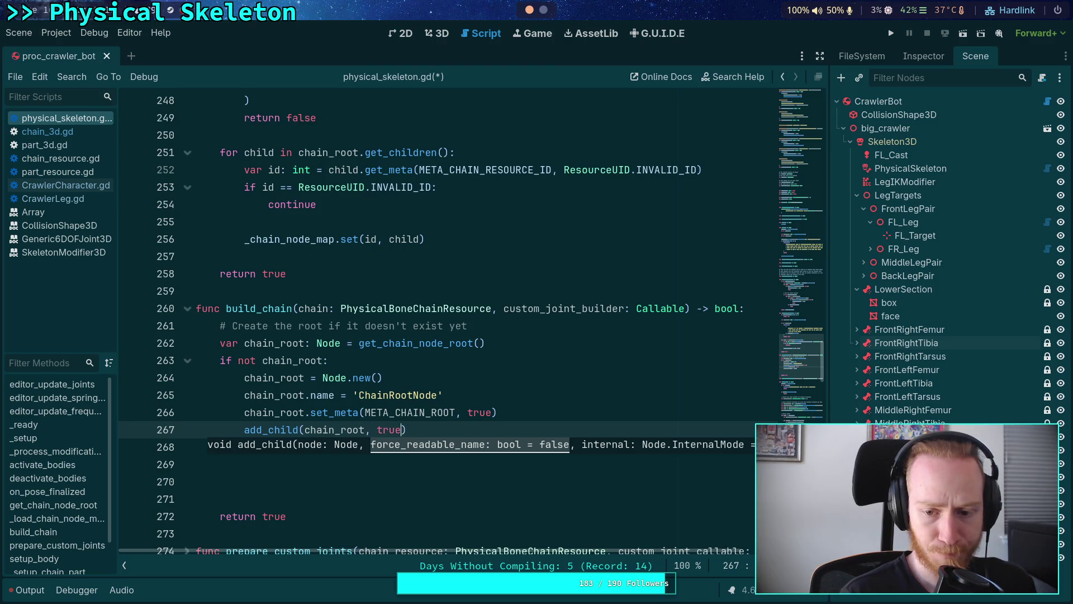
key(ctrl+s)
mouse_move(261, 434)
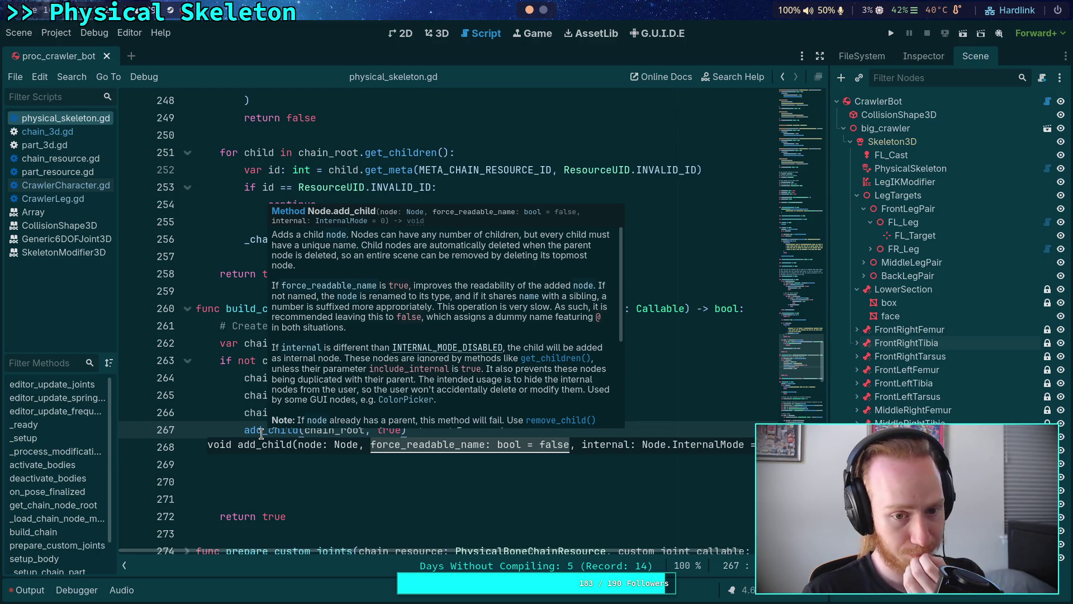
click(274, 464)
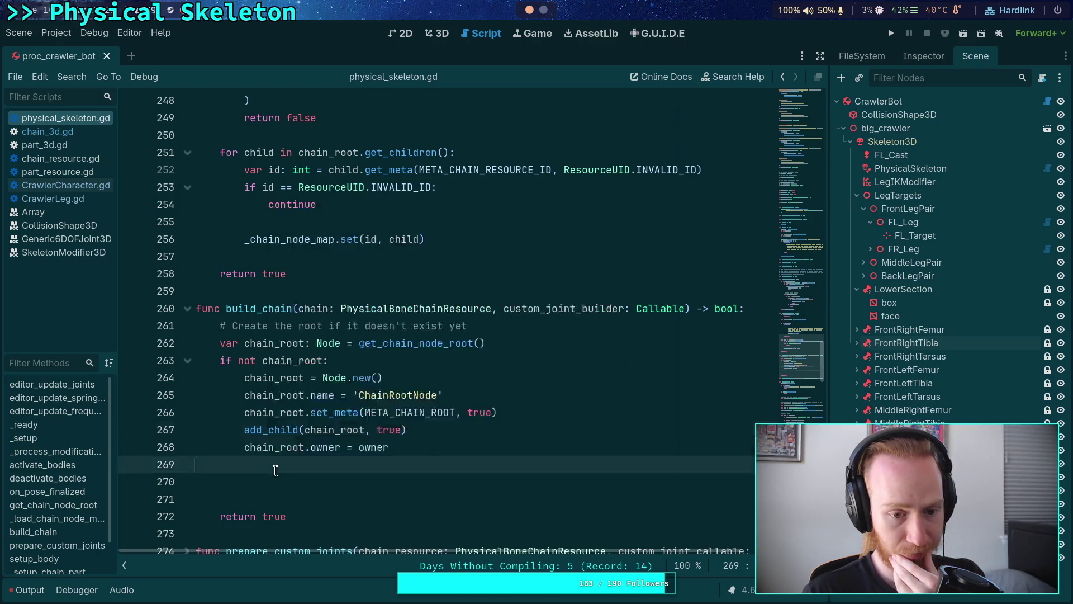
click(309, 479)
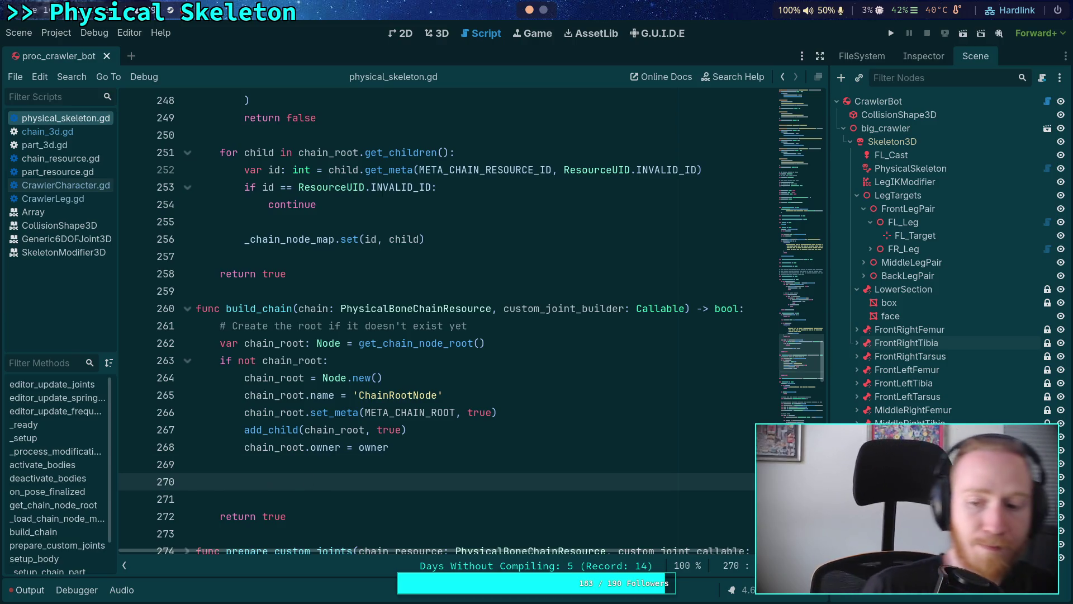
key(Tab)
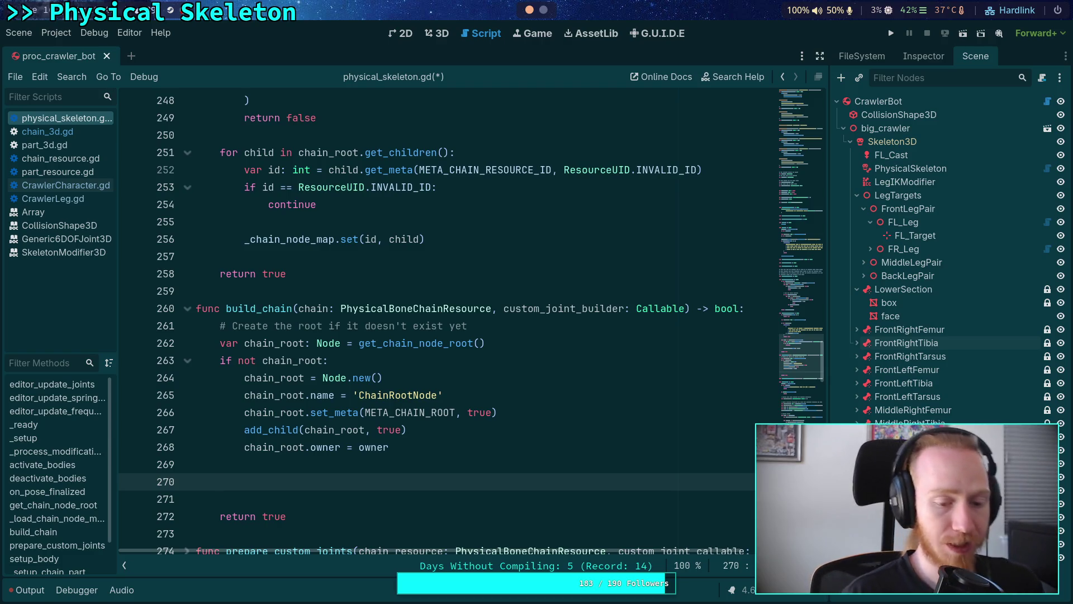
Declare var chain_node := PhysicalBoneChain3D.new() on line 270 before return true.
text(var chain_od)
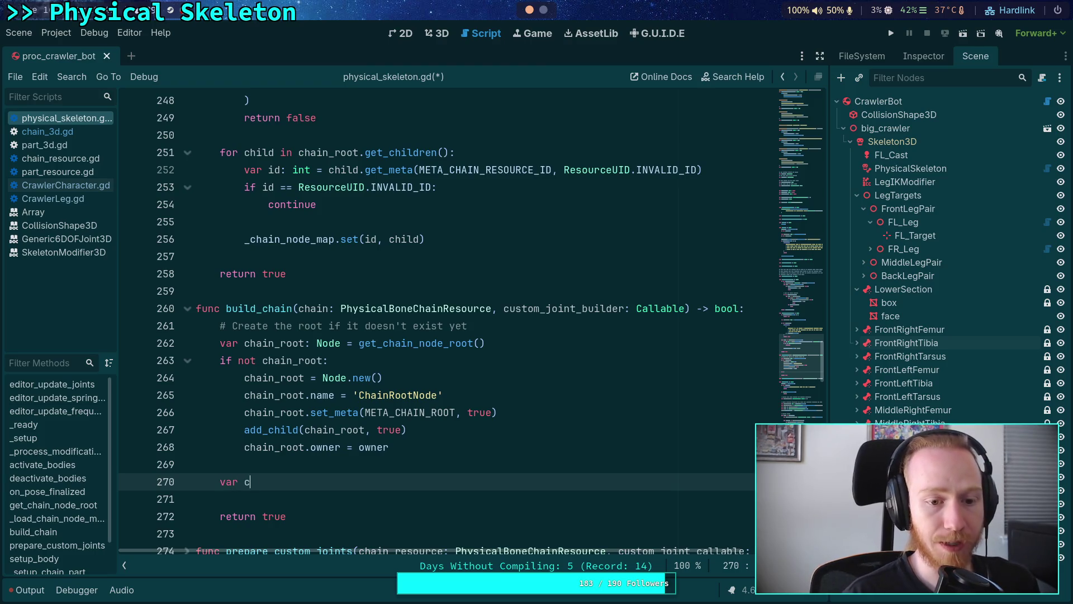
key(BackSpace)
key(BackSpace)
text(node: Chain)
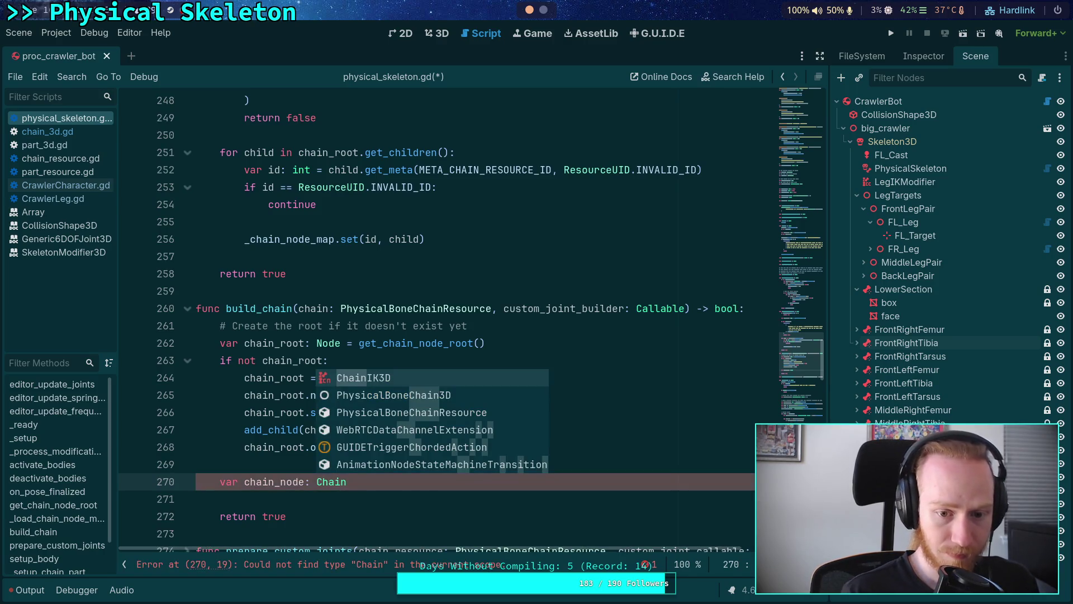
key(Down)
key(Return)
click(305, 481)
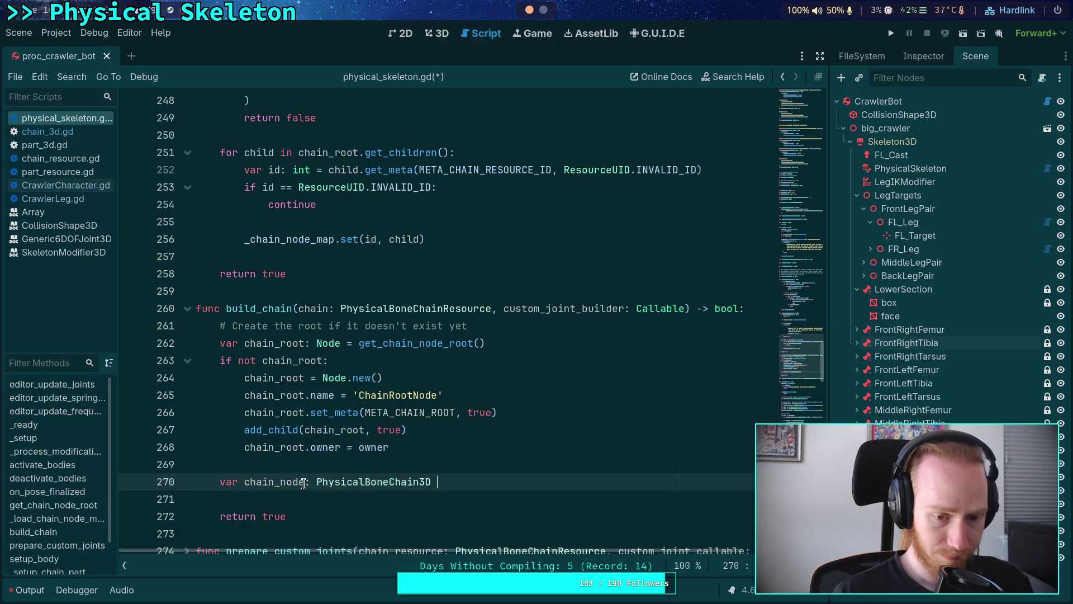
key(Right)
text(=)
key(End)
key(BackSpace)
text(.ne)
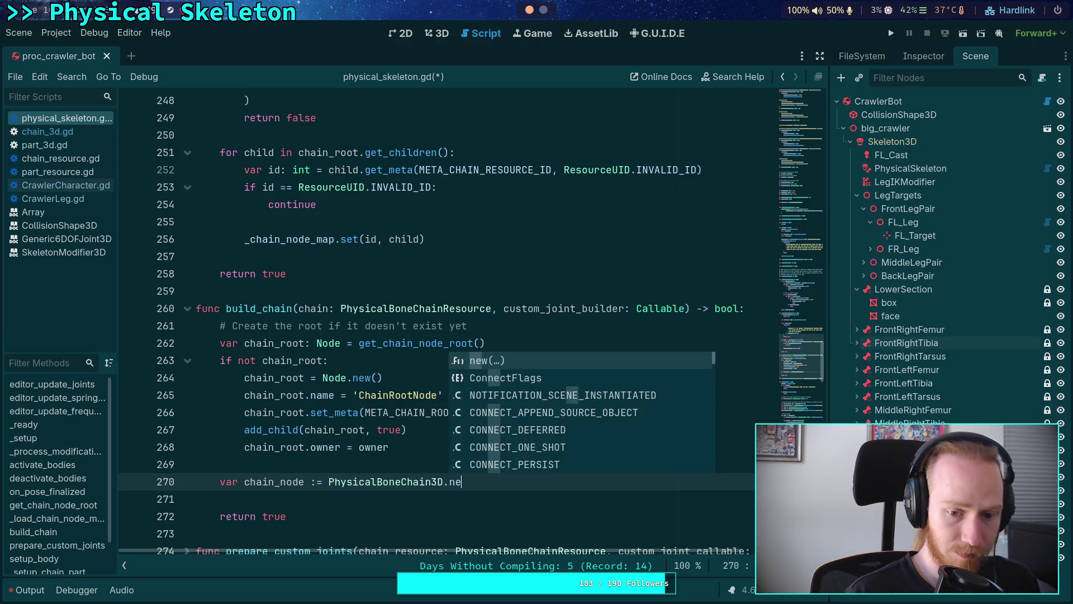
key(Return)
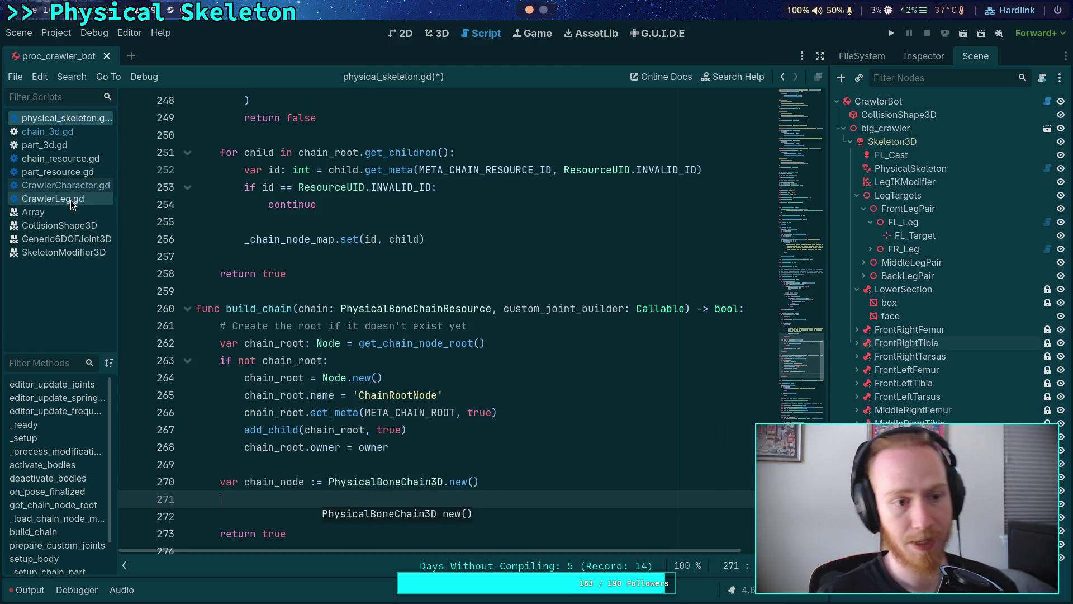
click(48, 131)
scroll(581, 315, up, 15)
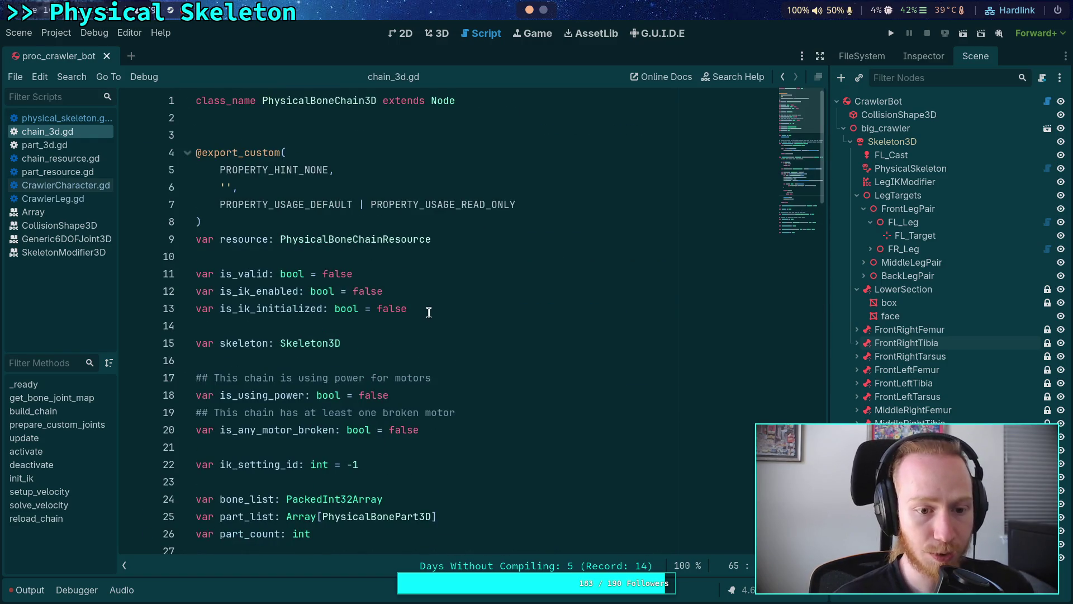
scroll(454, 327, down, 3)
scroll(456, 328, up, 2)
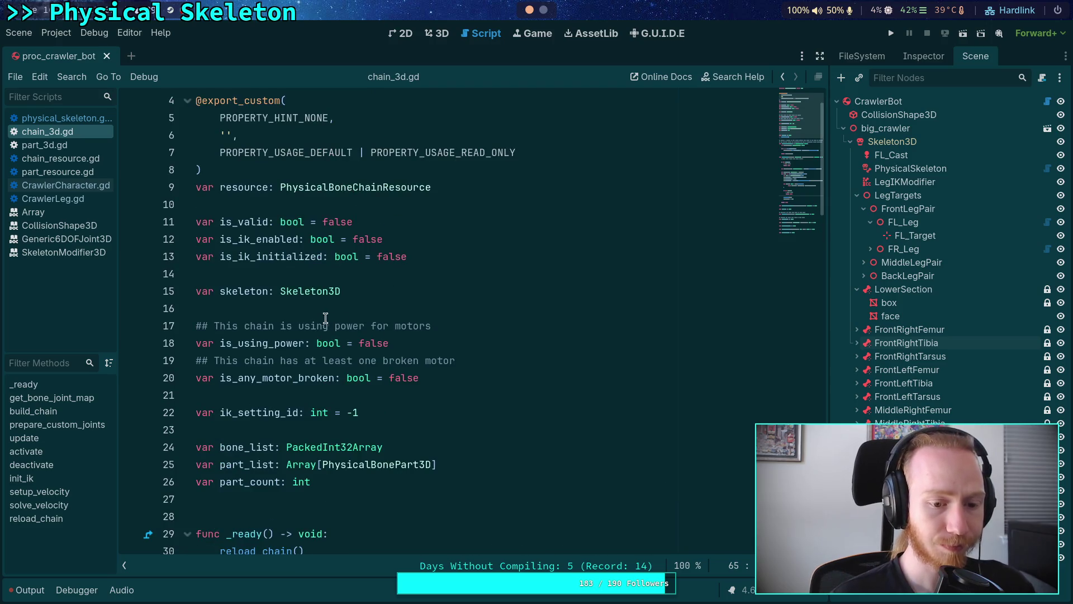
scroll(321, 316, down, 2)
scroll(321, 316, down, 9)
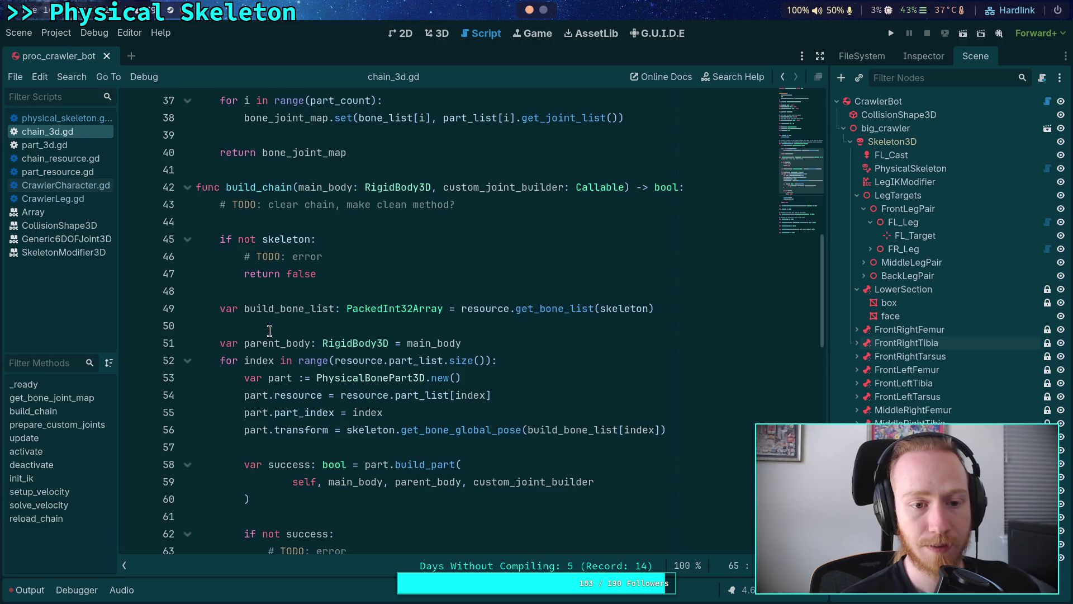
scroll(269, 330, down, 1)
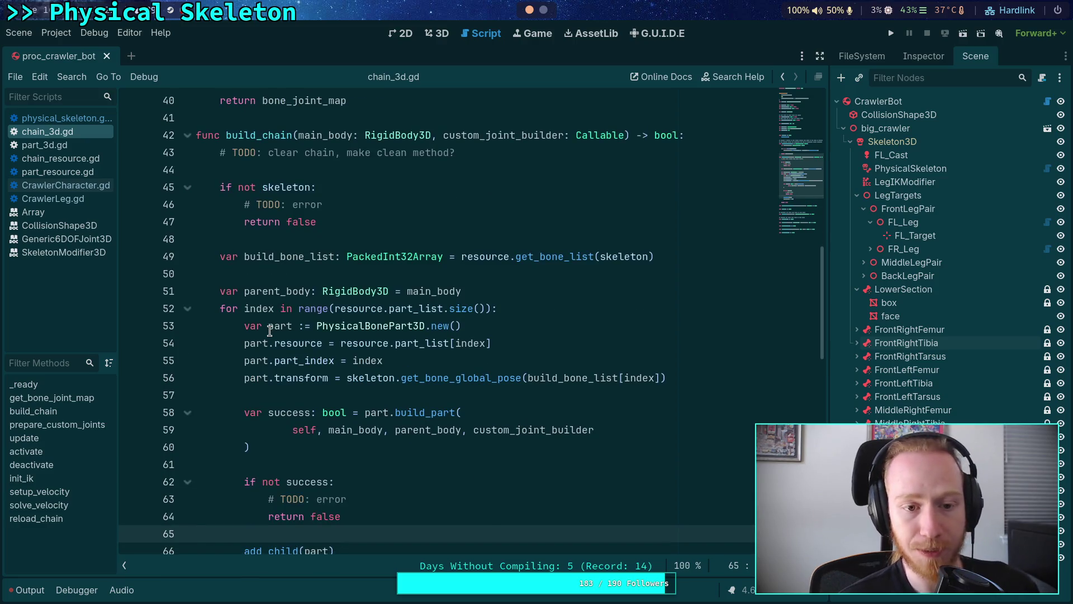
click(79, 116)
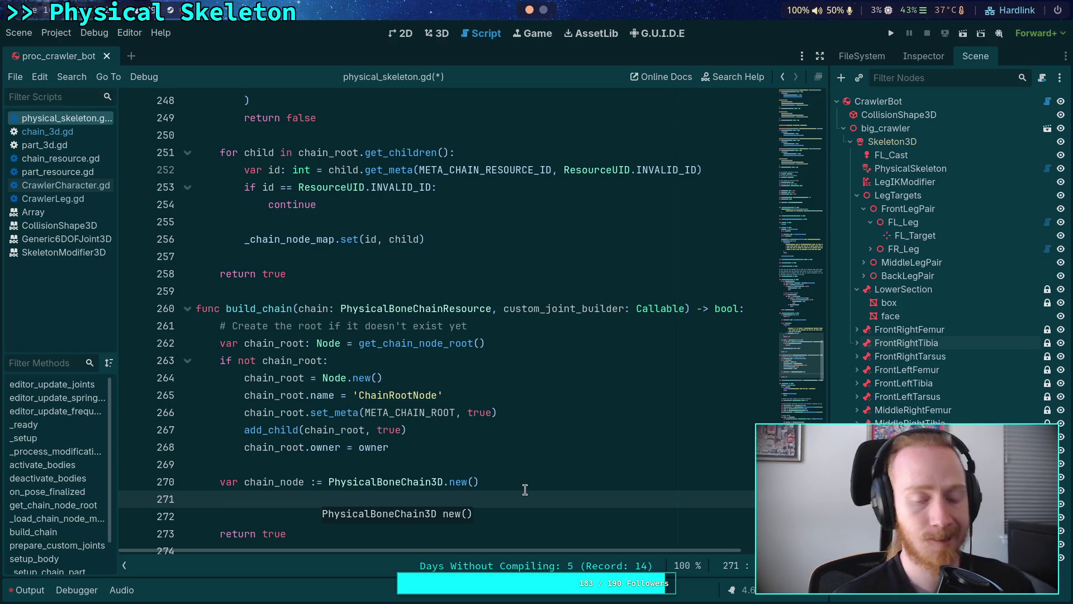
Add the line chain_node.resource = chain to build_chain.
text(chain_r)
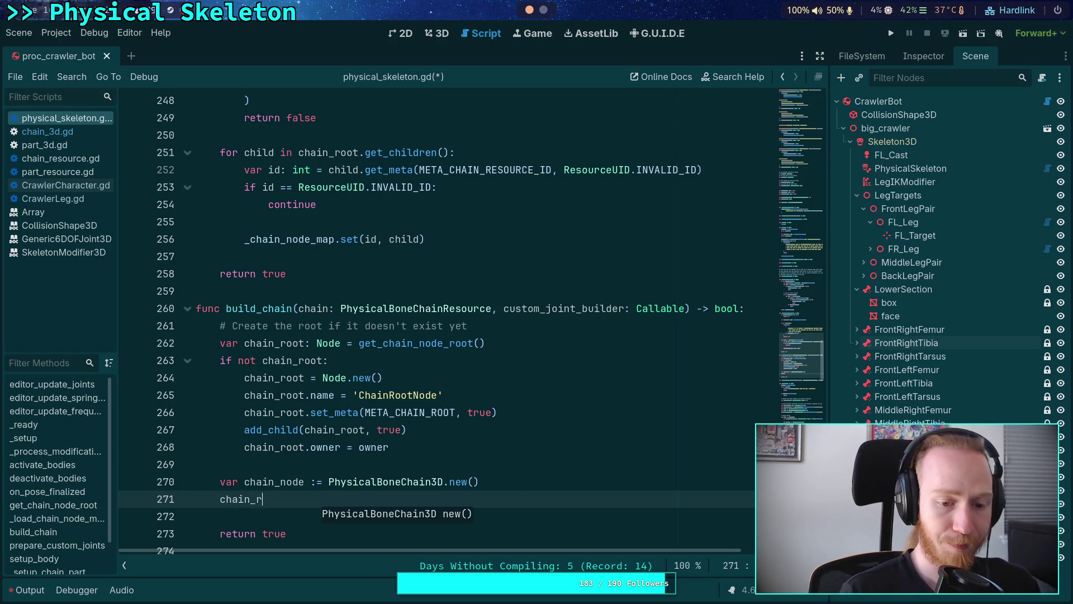
key(BackSpace)
text(node.)
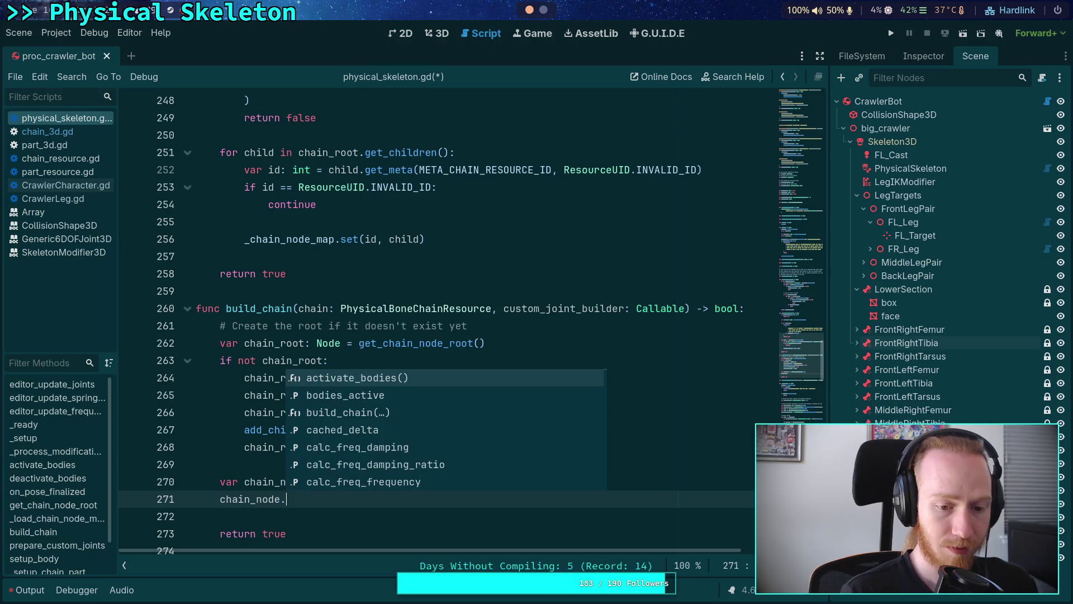
text(resource = ch)
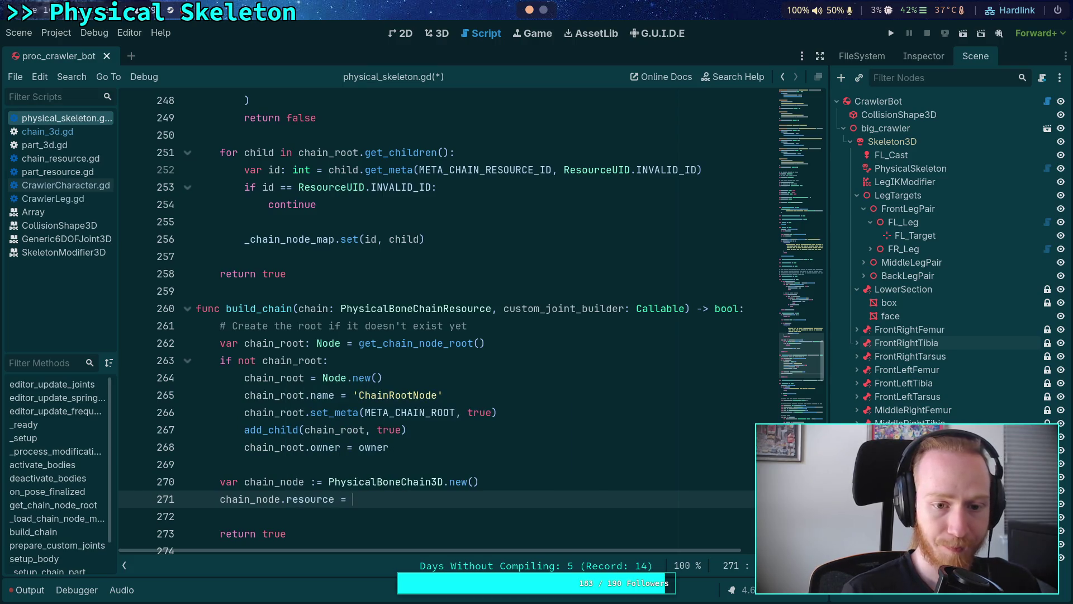
key(Return)
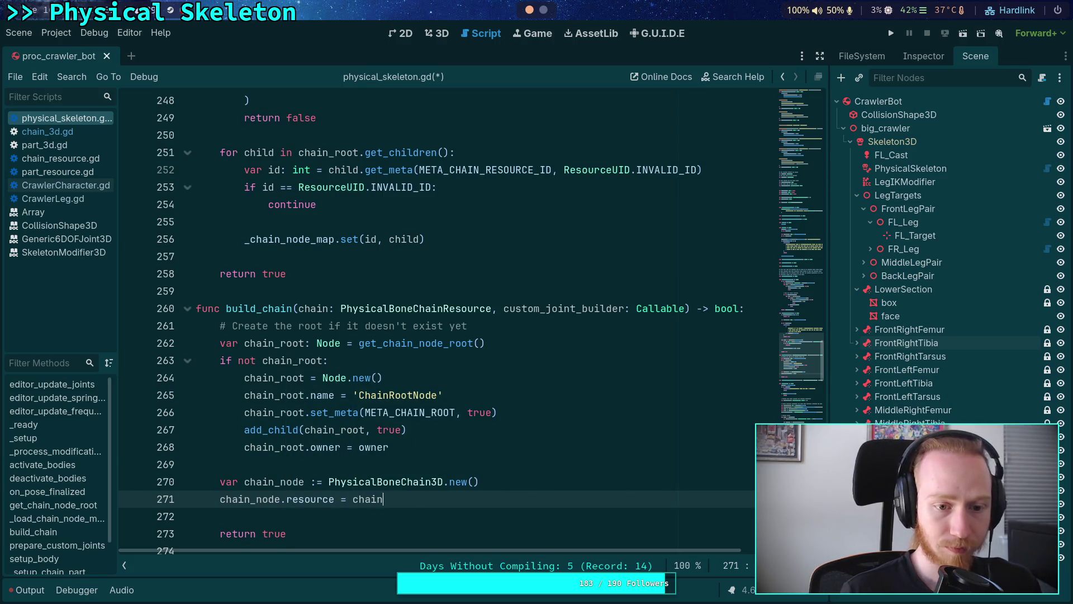
key(Return)
Rename build_chain's chain parameter to chain_resource.
scroll(347, 311, down, 2)
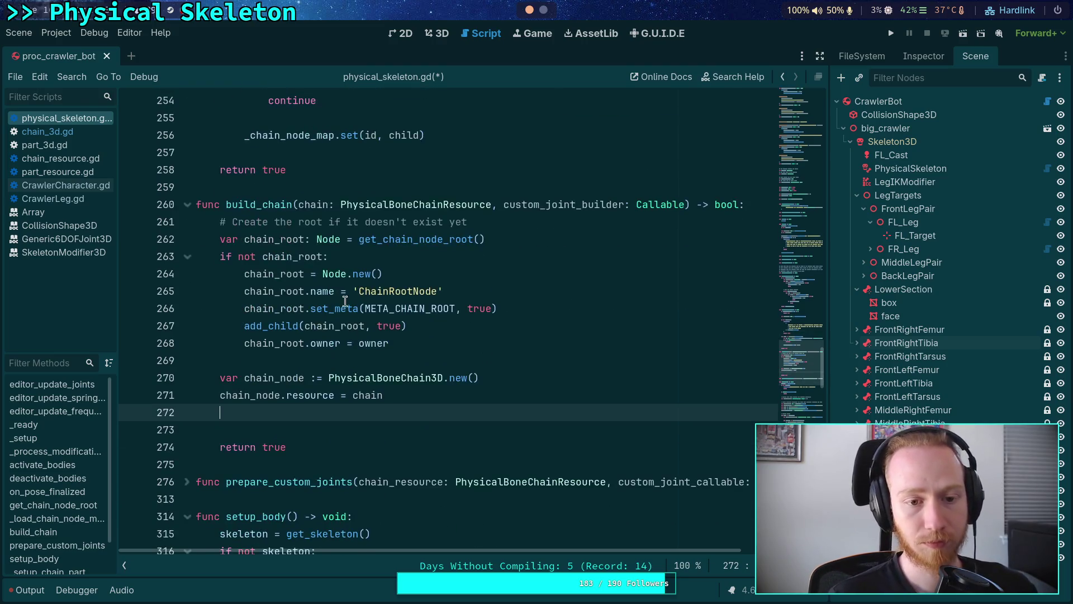
click(323, 205)
text(_resource)
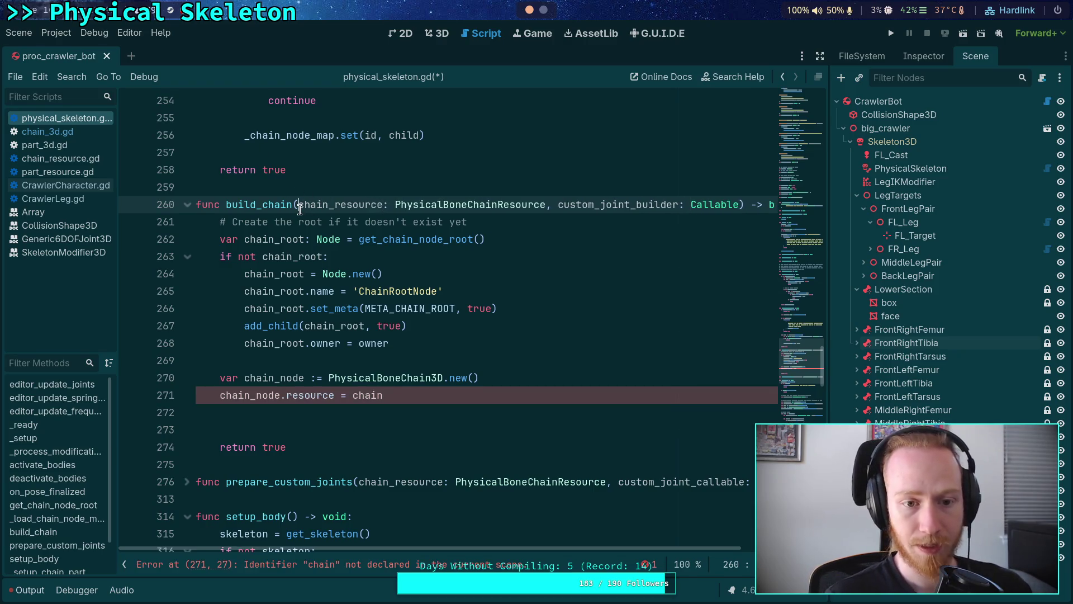
Split build_chain's signature so each parameter and the return type sit on separate lines.
click(298, 205)
key(Return)
click(469, 222)
key(BackSpace)
key(Return)
click(492, 224)
text(,)
click(407, 239)
key(Return)
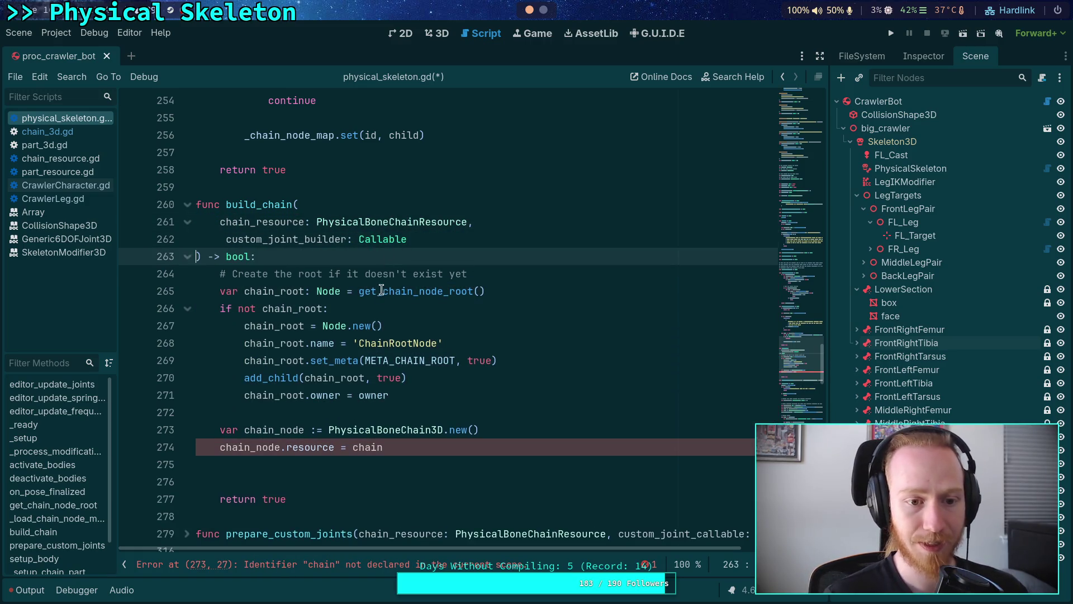
click(227, 240)
key(BackSpace)
Change the assignment to chain_node.resource = chain_resource.
click(484, 348)
click(482, 449)
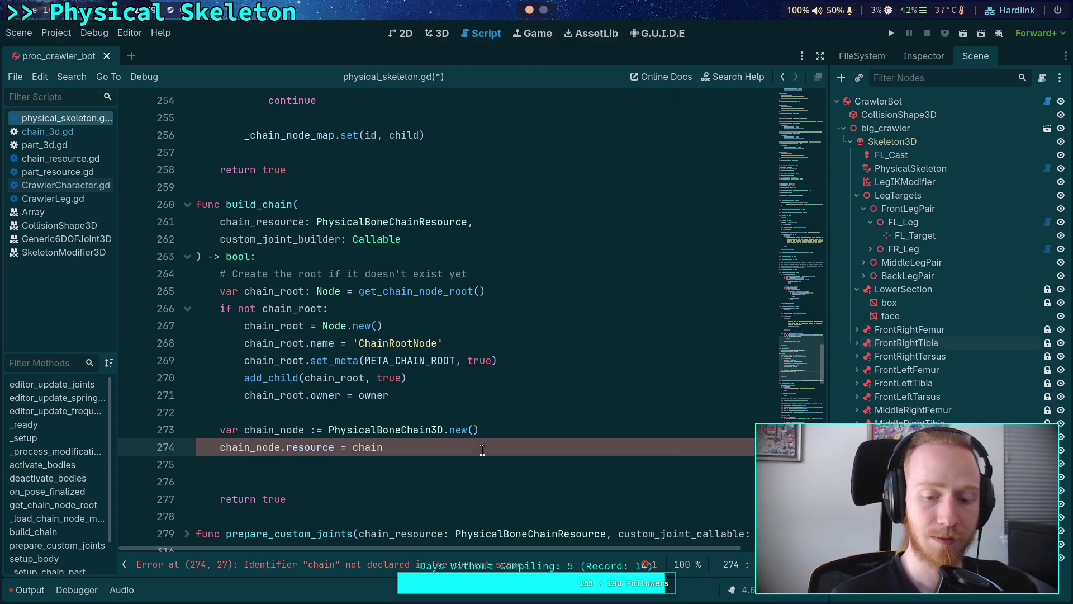
text(_r)
key(Return)
key(Return)
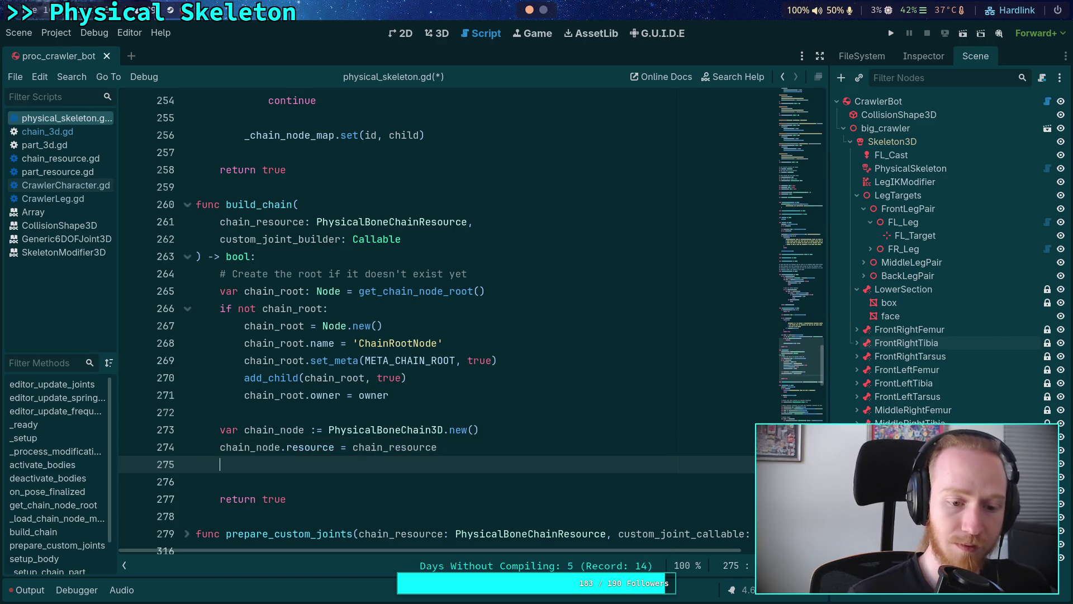
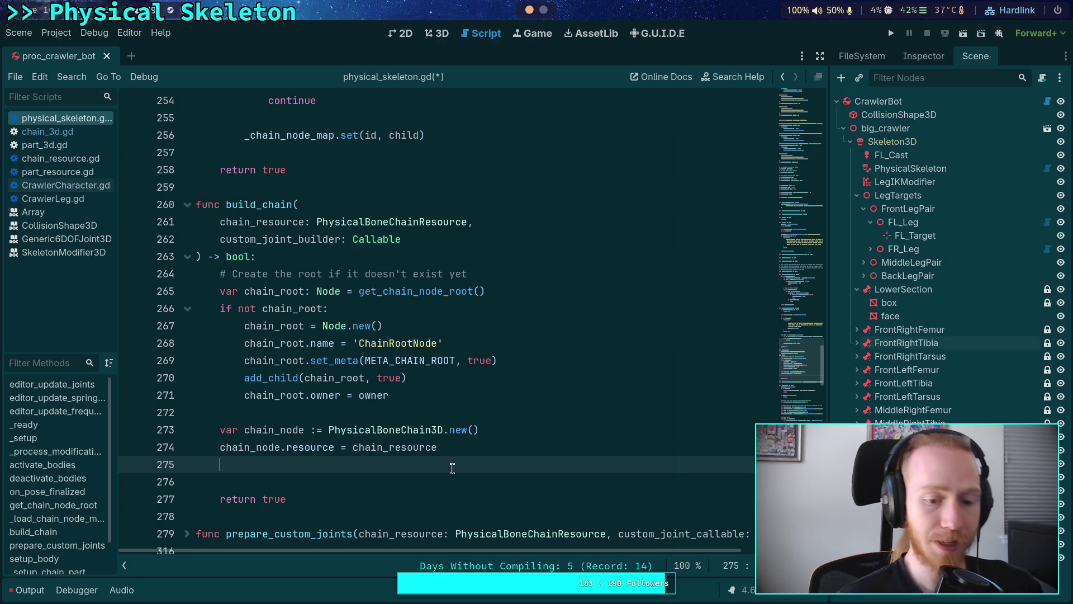
Open chain_3d.gd and look over the code around the add_child(part) line.
click(47, 131)
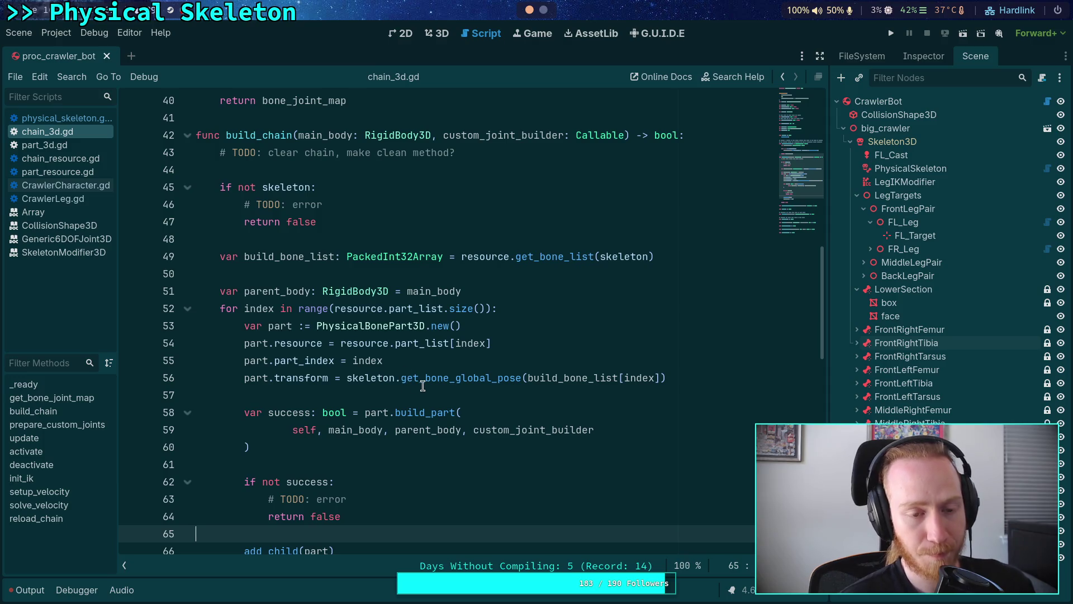
scroll(425, 390, down, 1)
scroll(424, 390, down, 1)
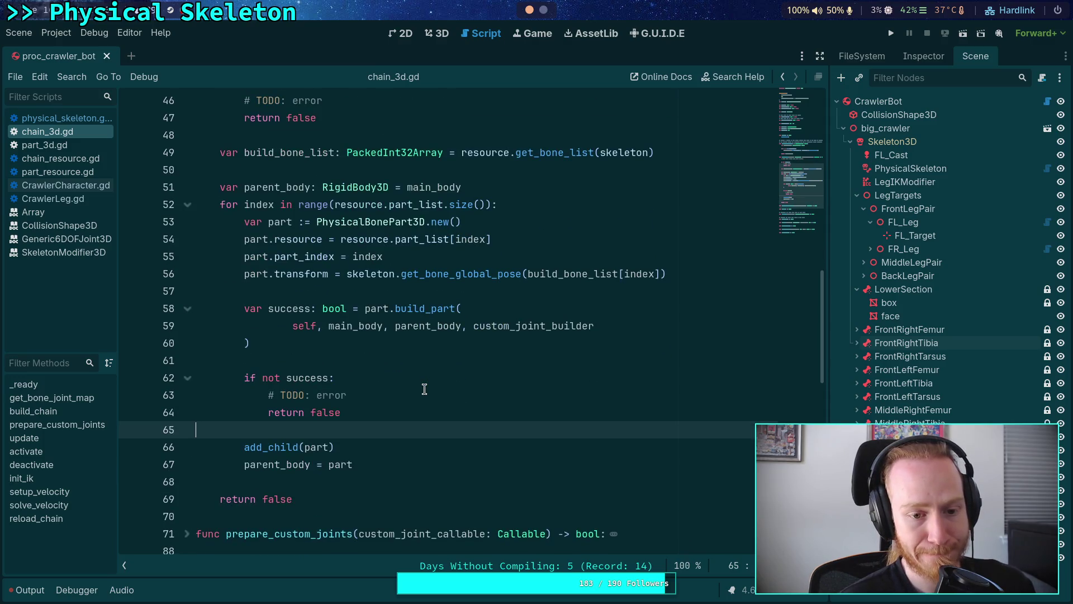
click(379, 446)
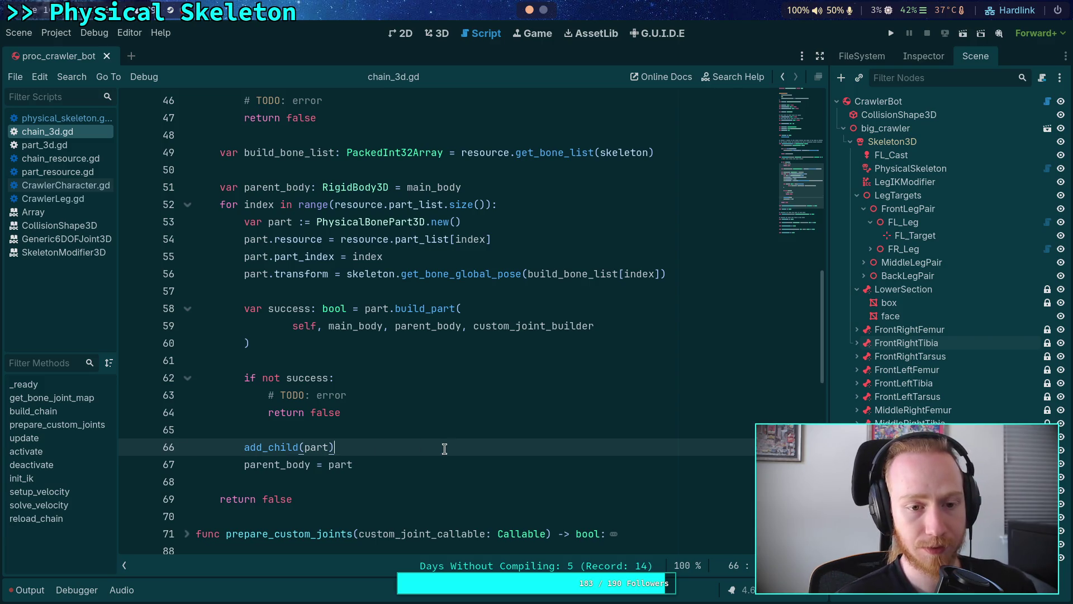
scroll(445, 449, down, 4)
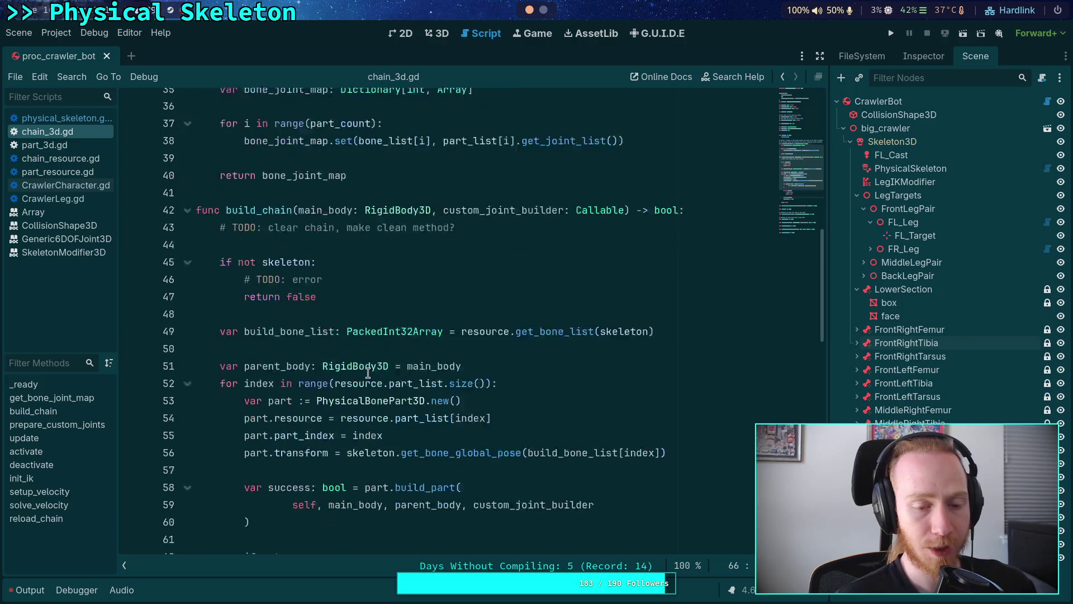
scroll(505, 437, up, 9)
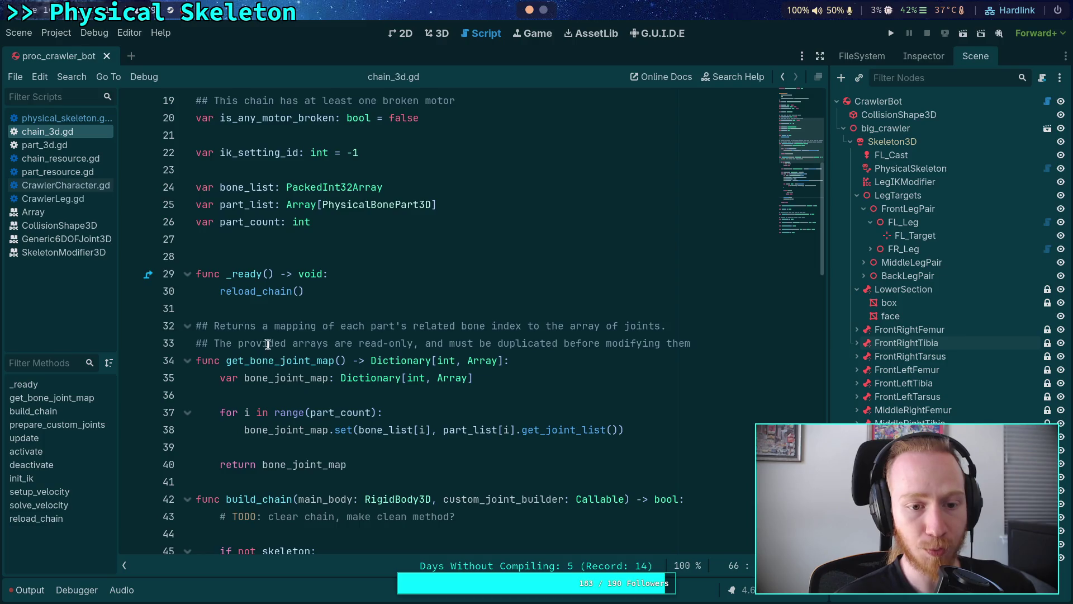
scroll(267, 344, down, 15)
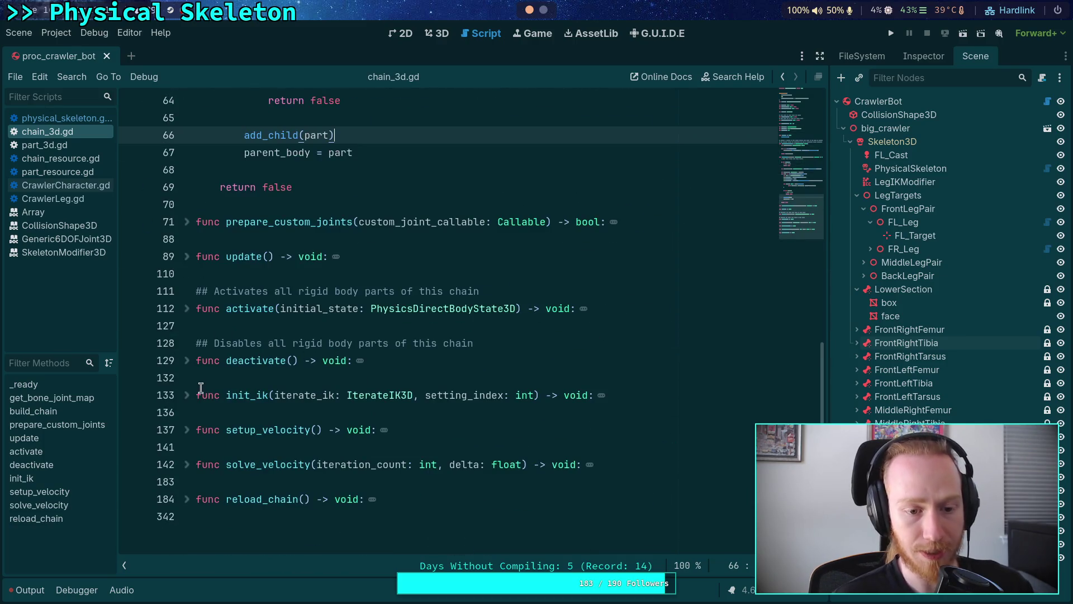
Unfold reload_chain() and read its push_error checks for missing skeleton, resource and parts.
click(188, 499)
scroll(276, 460, down, 5)
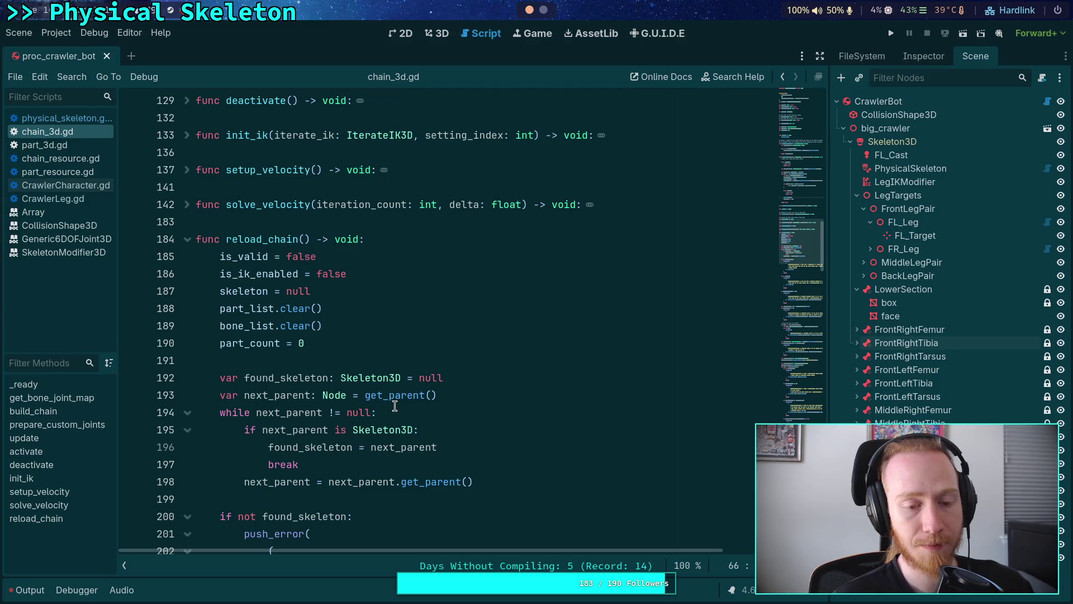
scroll(395, 406, down, 3)
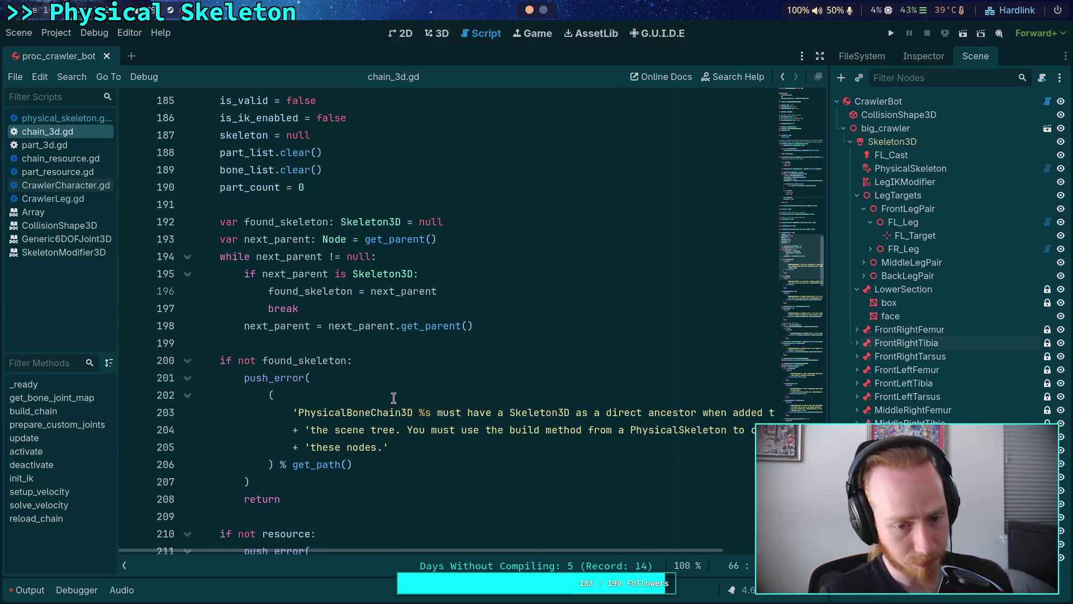
scroll(394, 397, down, 5)
scroll(379, 369, down, 5)
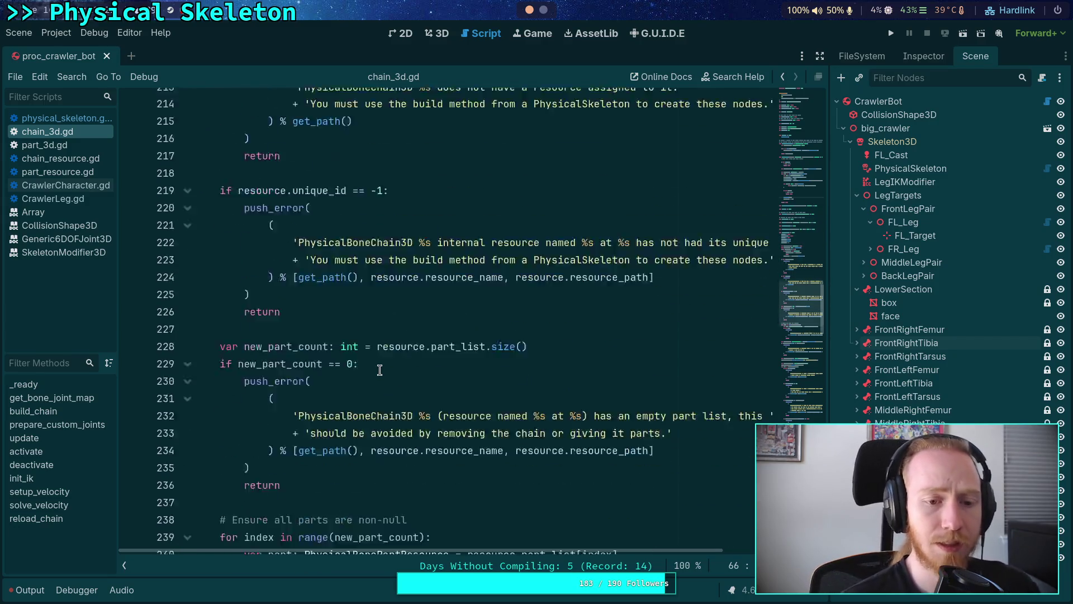
scroll(379, 369, up, 8)
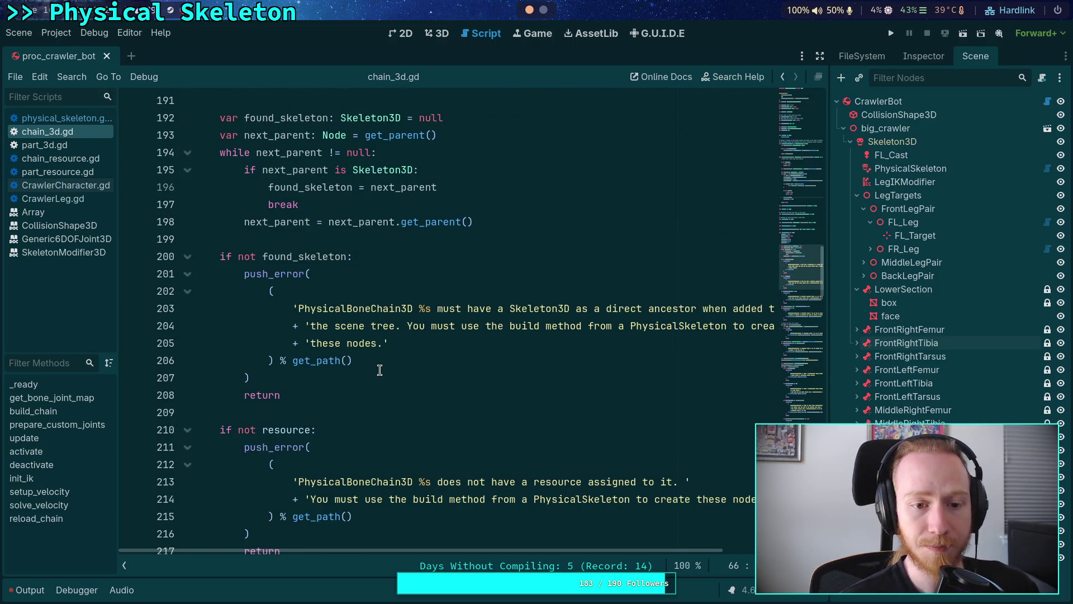
scroll(379, 369, down, 4)
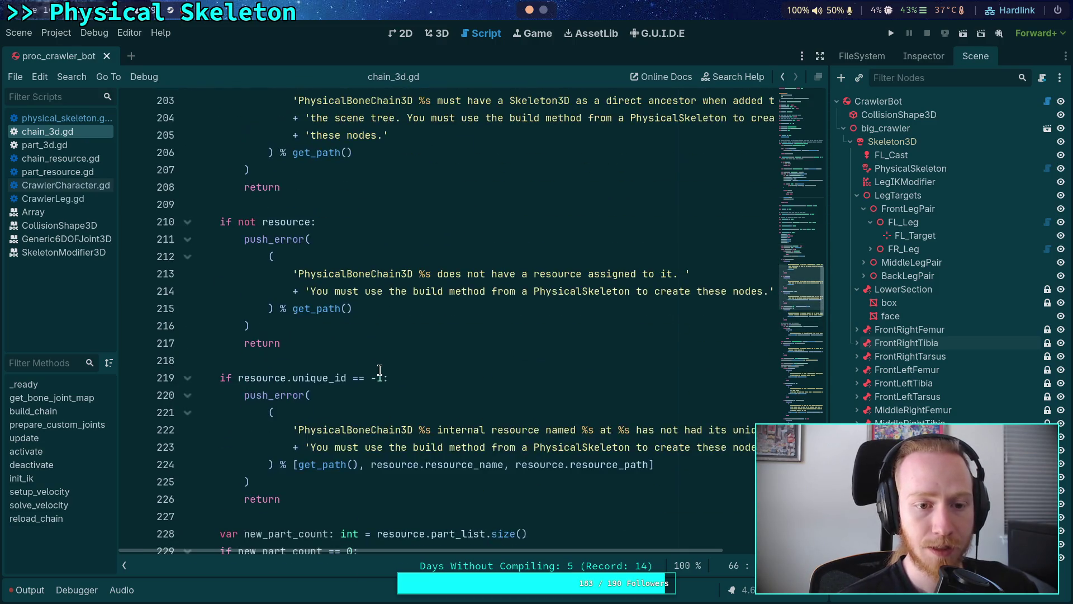
scroll(380, 369, down, 4)
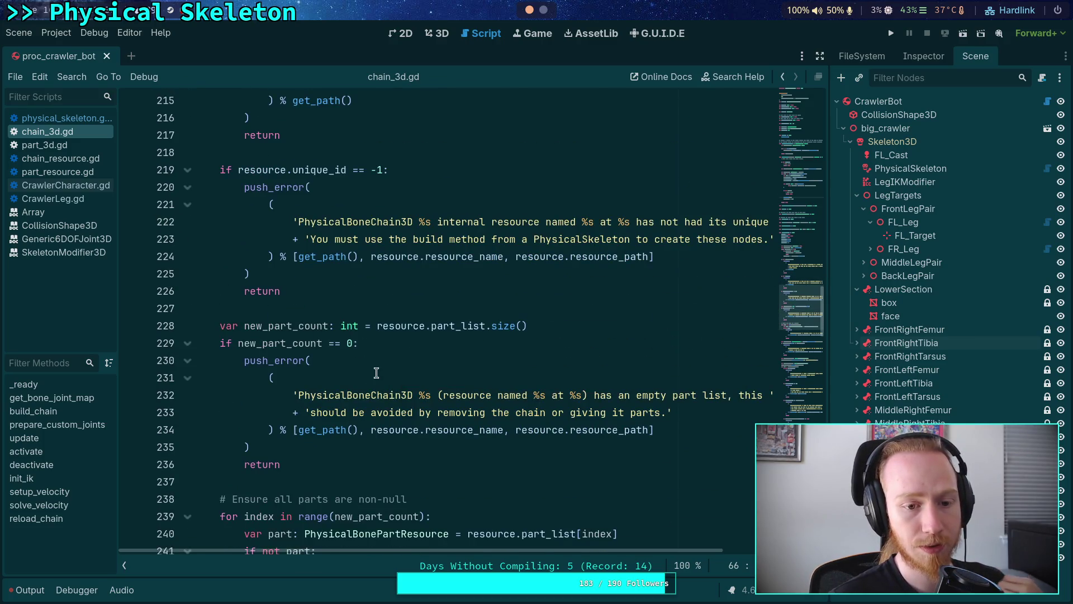
click(71, 116)
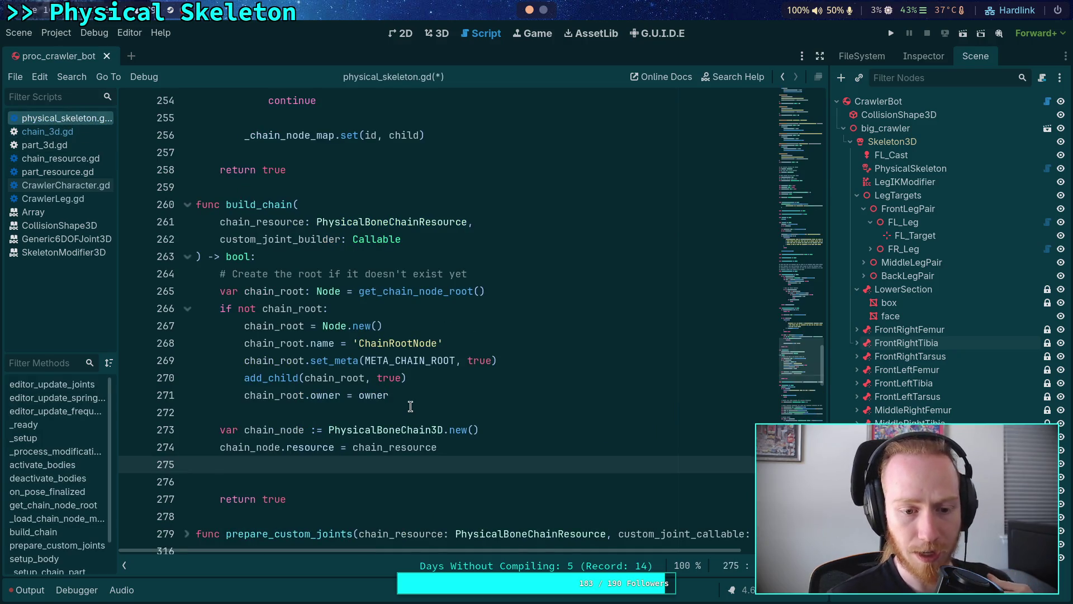
Change add_child on line 270 to skeleton.add_child.
click(244, 380)
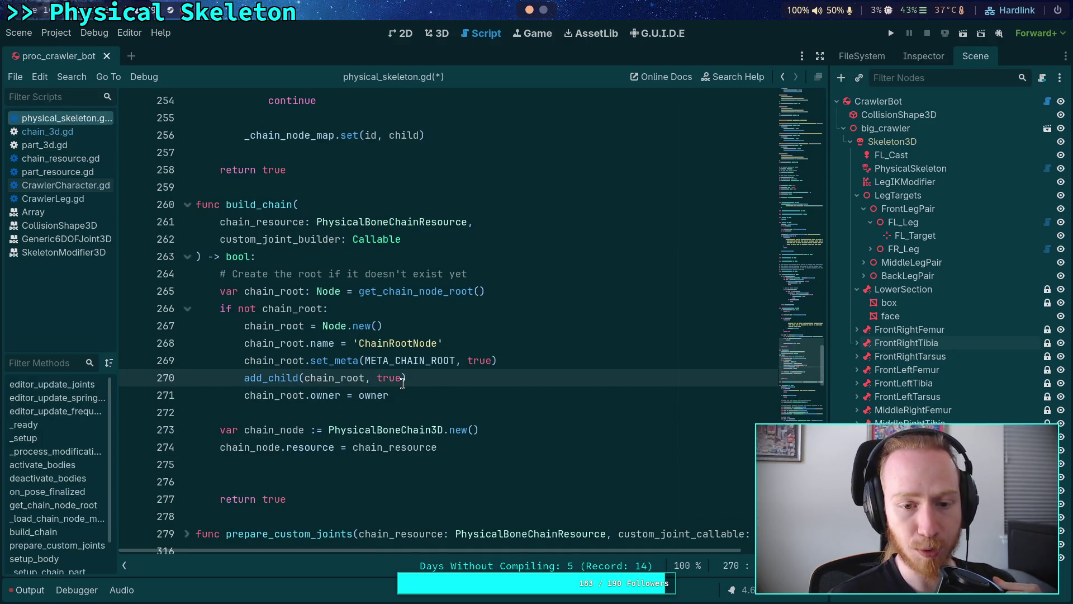
text(skeleton.)
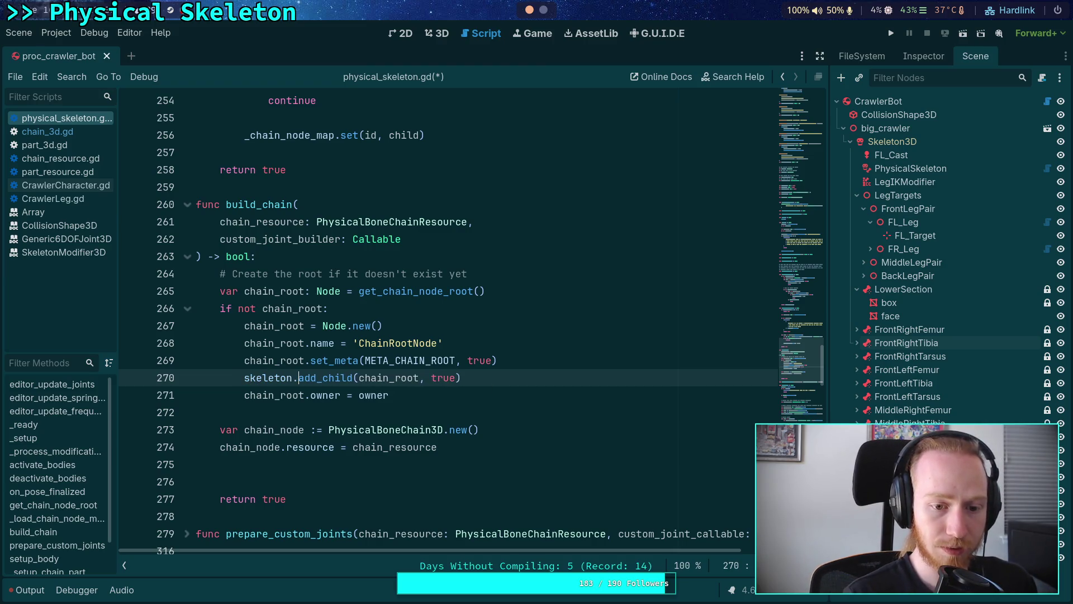
key(Escape)
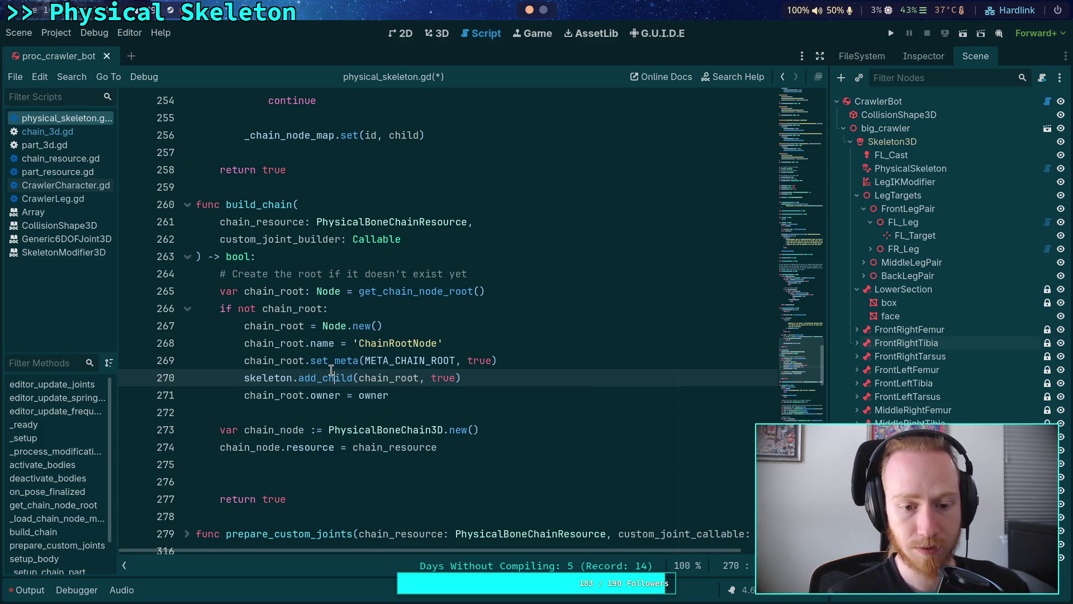
scroll(370, 386, up, 5)
scroll(373, 388, up, 2)
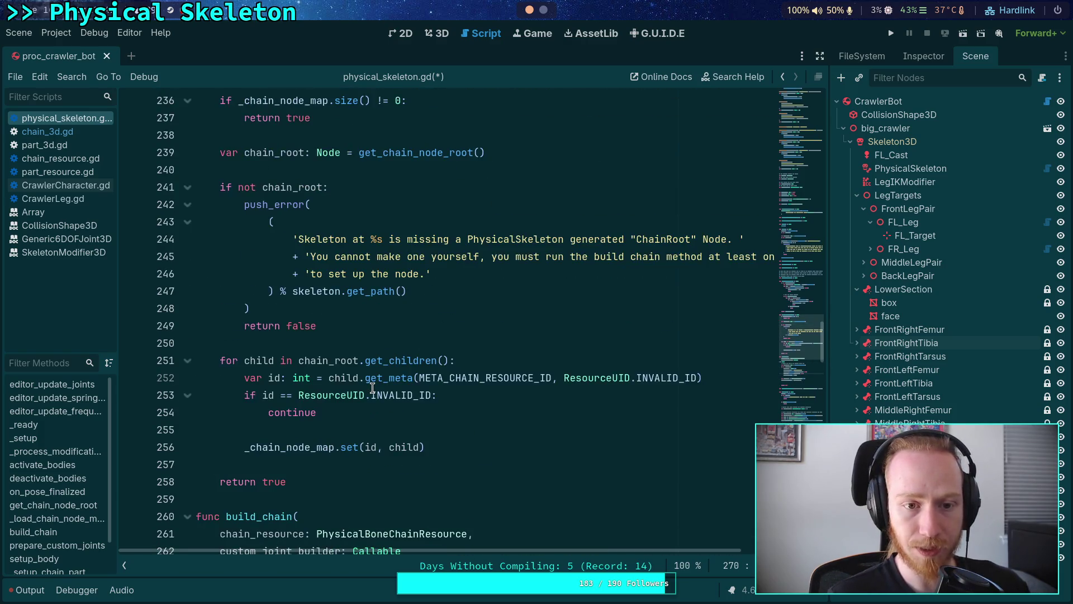
scroll(373, 388, down, 3)
scroll(372, 388, up, 9)
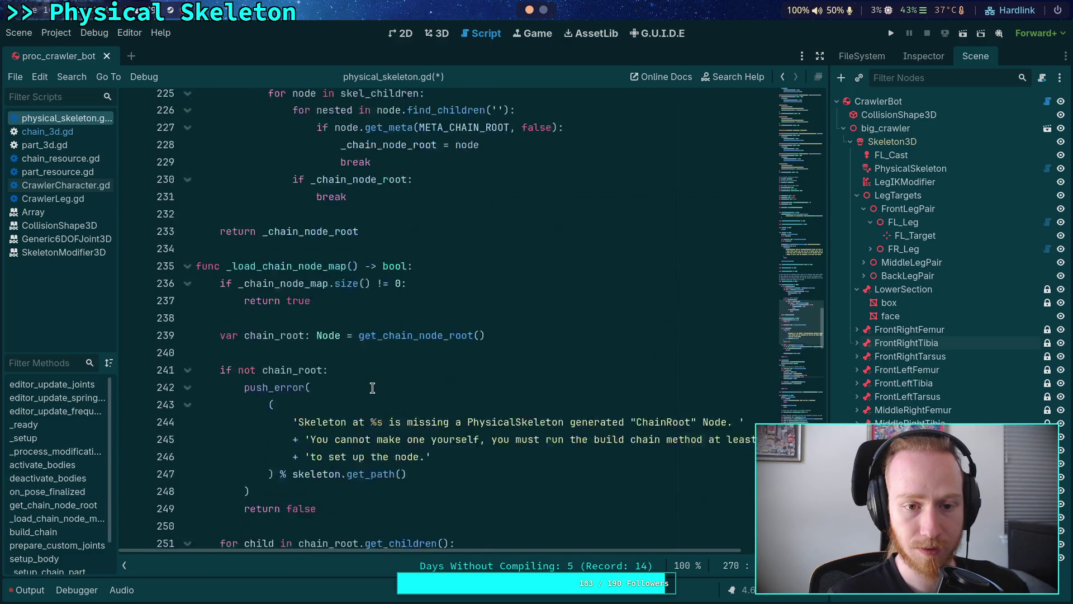
Highlight every use of skeleton in the script and review the code around line 229.
click(465, 241)
scroll(408, 433, down, 7)
scroll(412, 430, down, 10)
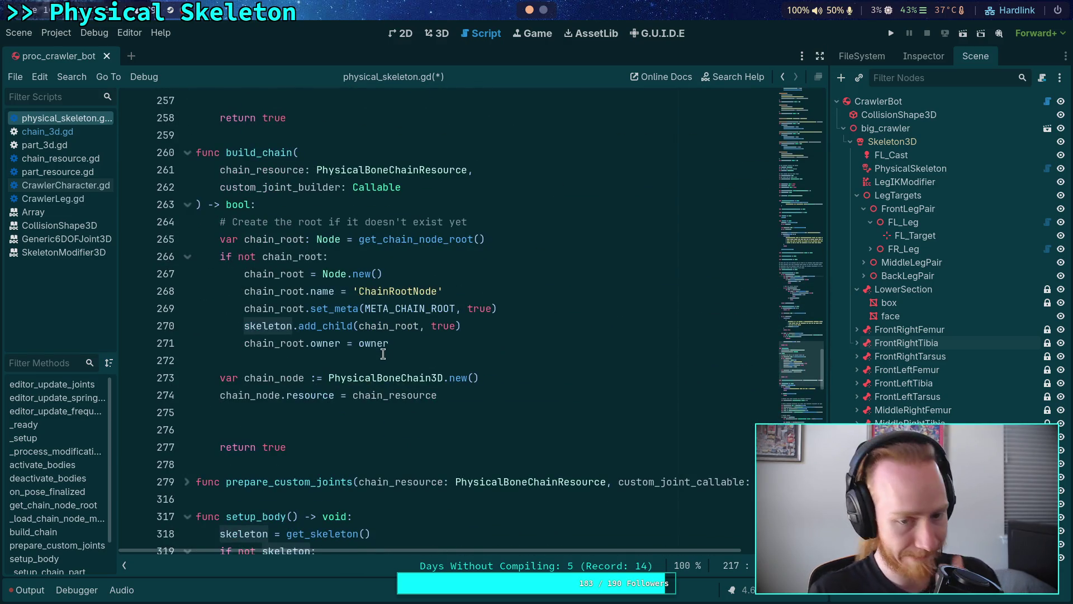
scroll(383, 353, up, 17)
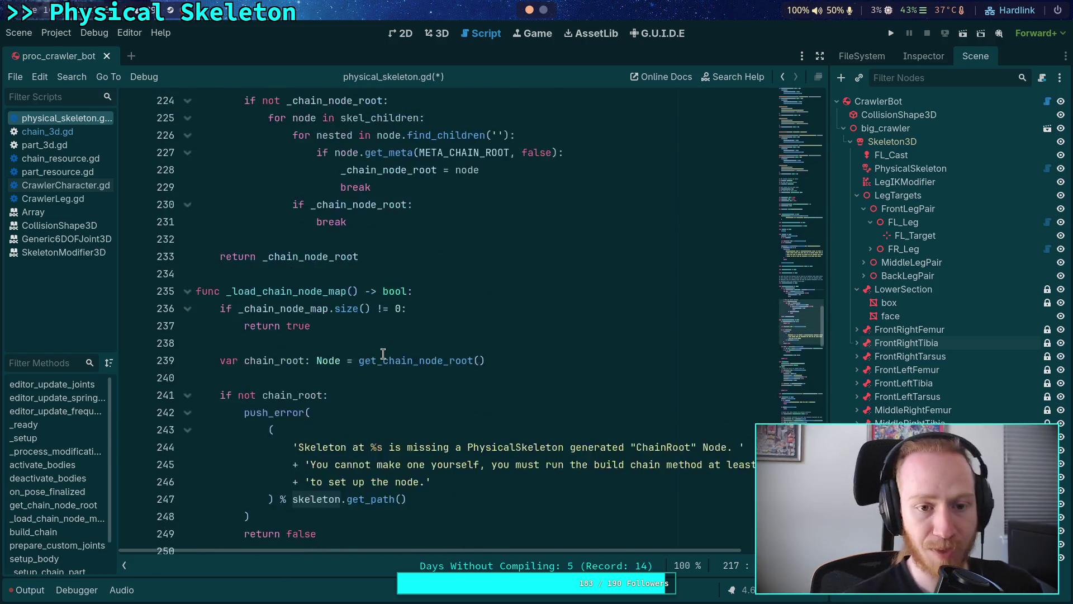
drag(454, 476, 394, 464)
click(479, 379)
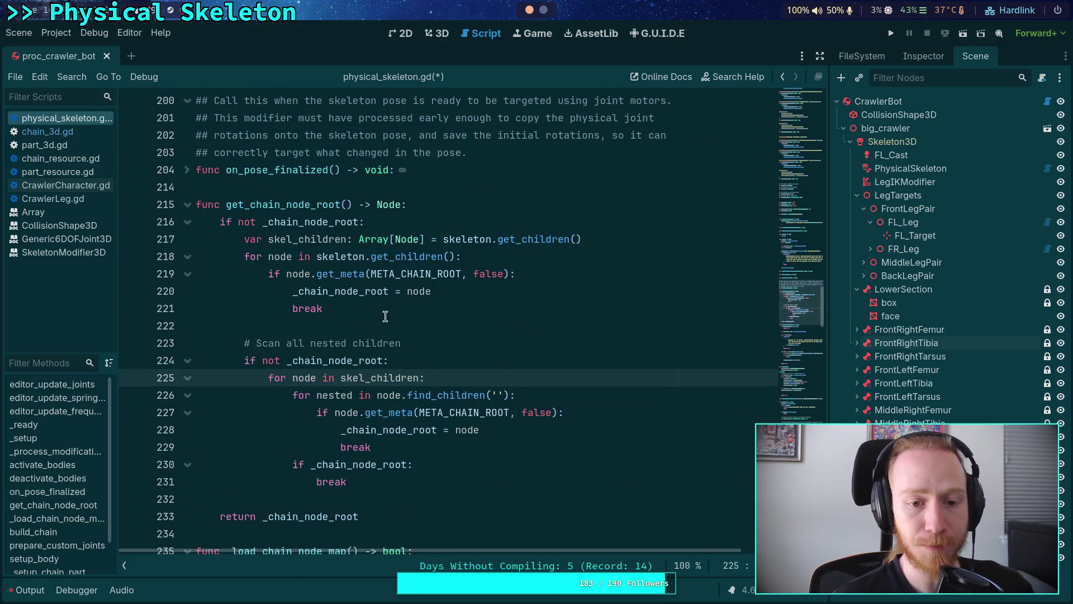
click(453, 451)
scroll(453, 452, down, 19)
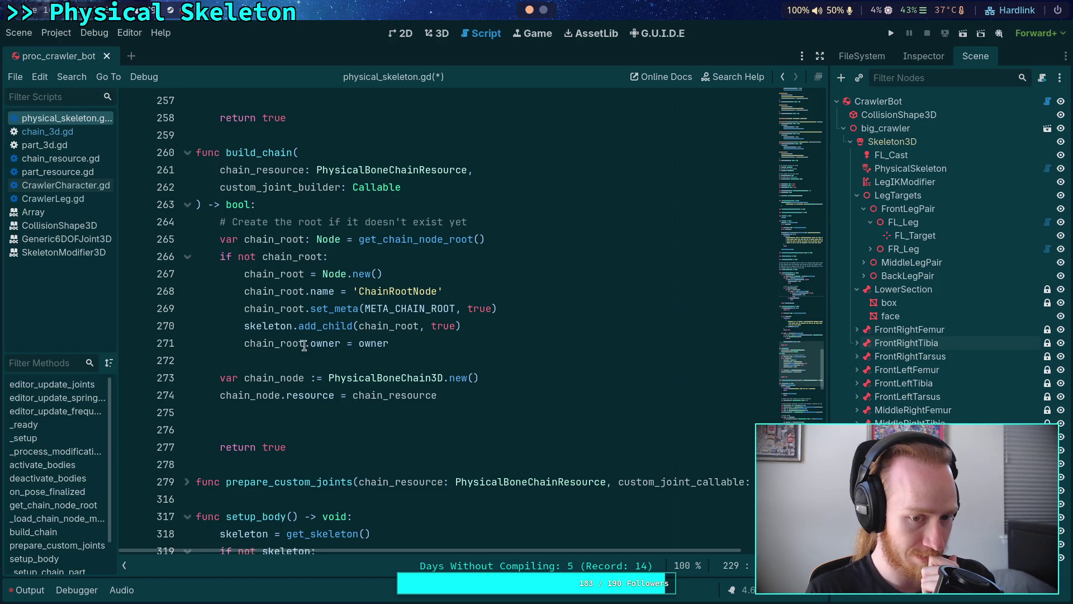
Change owner on line 271 to skeleton.owner and save physical_skeleton.gd.
click(360, 343)
text(skeleton.)
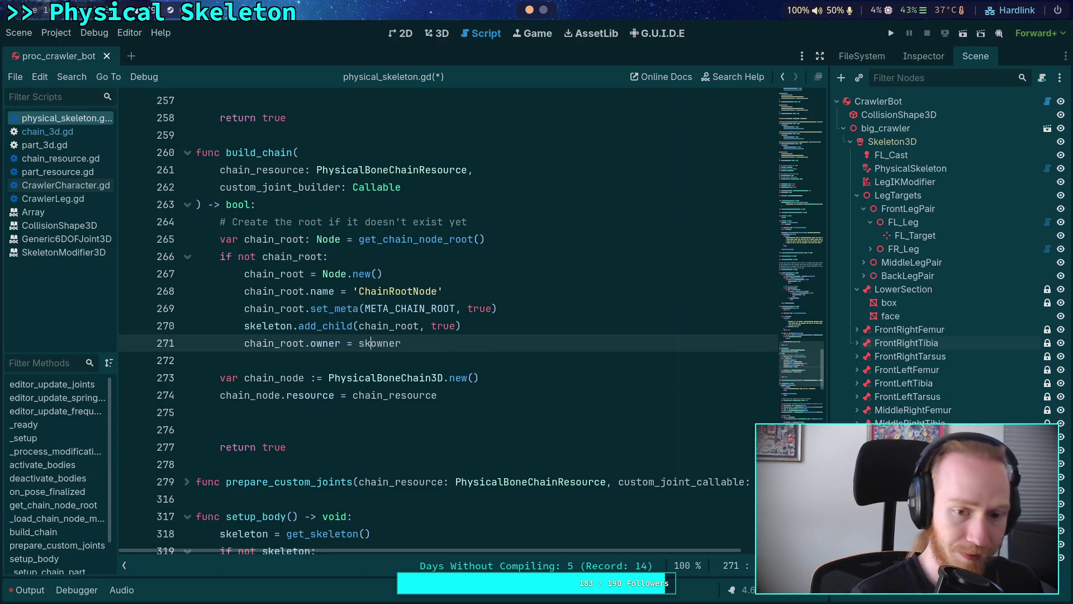
key(ctrl+s)
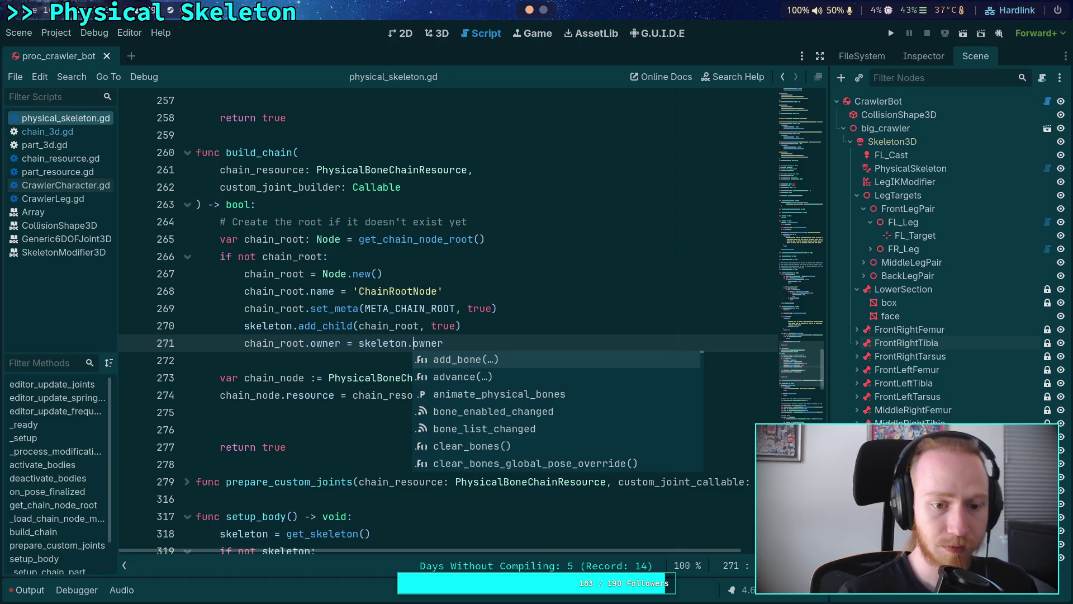
click(280, 365)
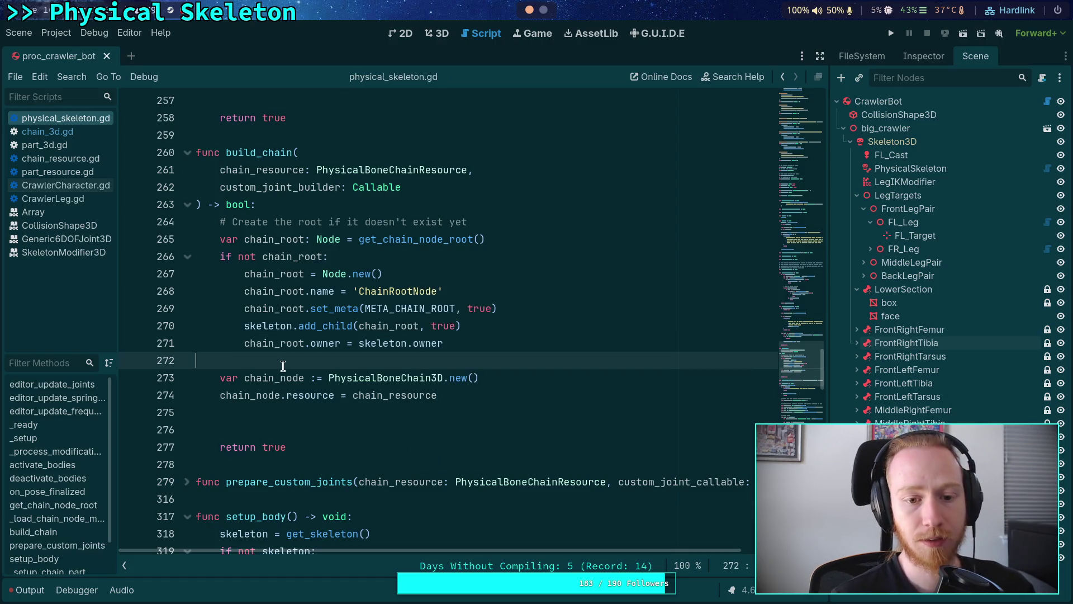
click(479, 412)
scroll(478, 411, up, 5)
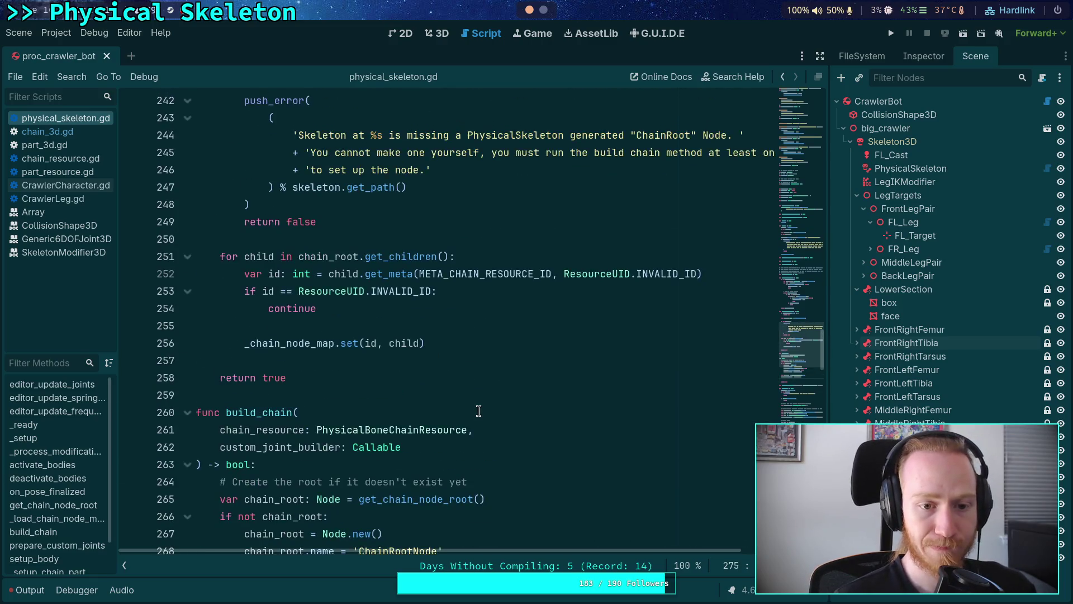
scroll(479, 411, down, 6)
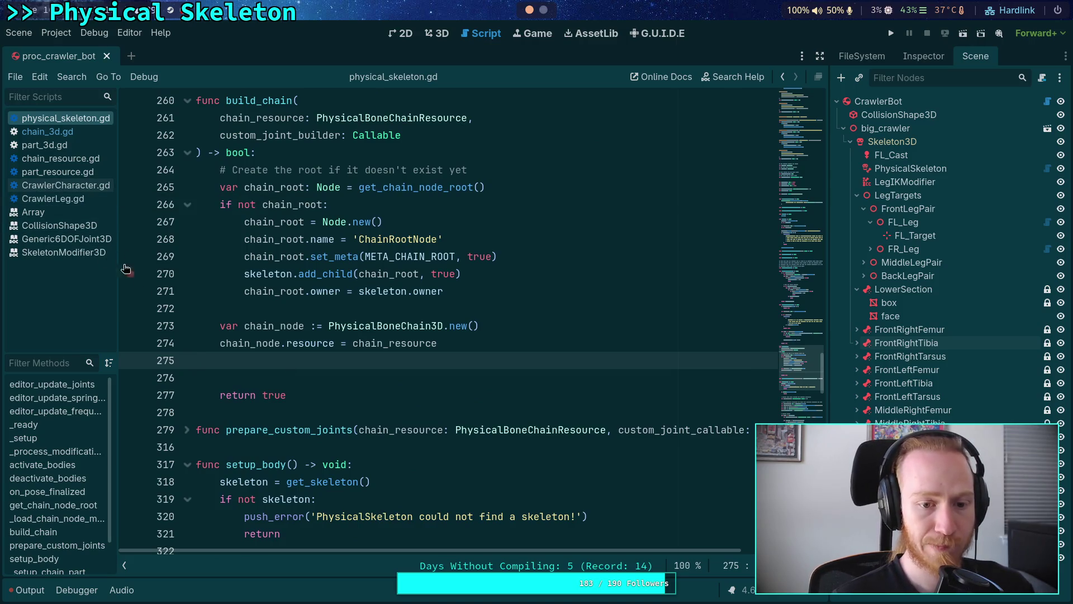
click(84, 132)
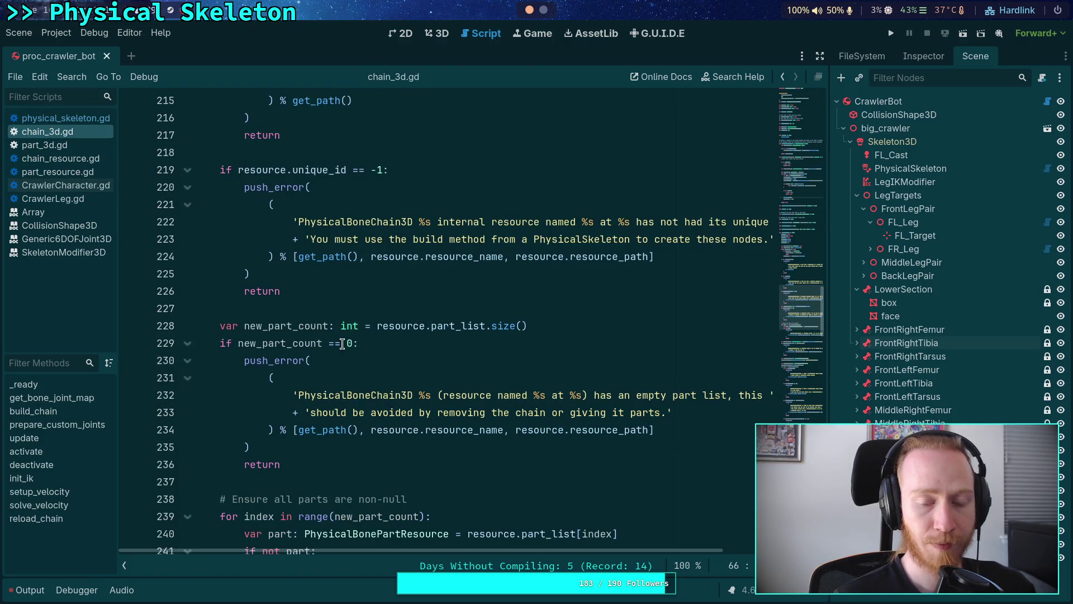
scroll(336, 360, down, 2)
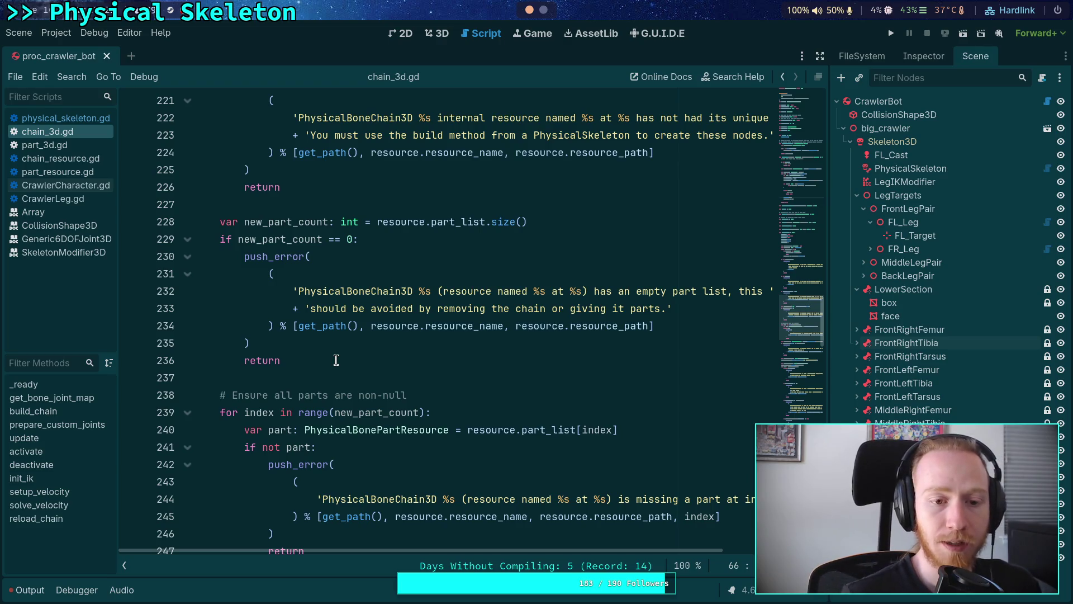
scroll(336, 360, up, 6)
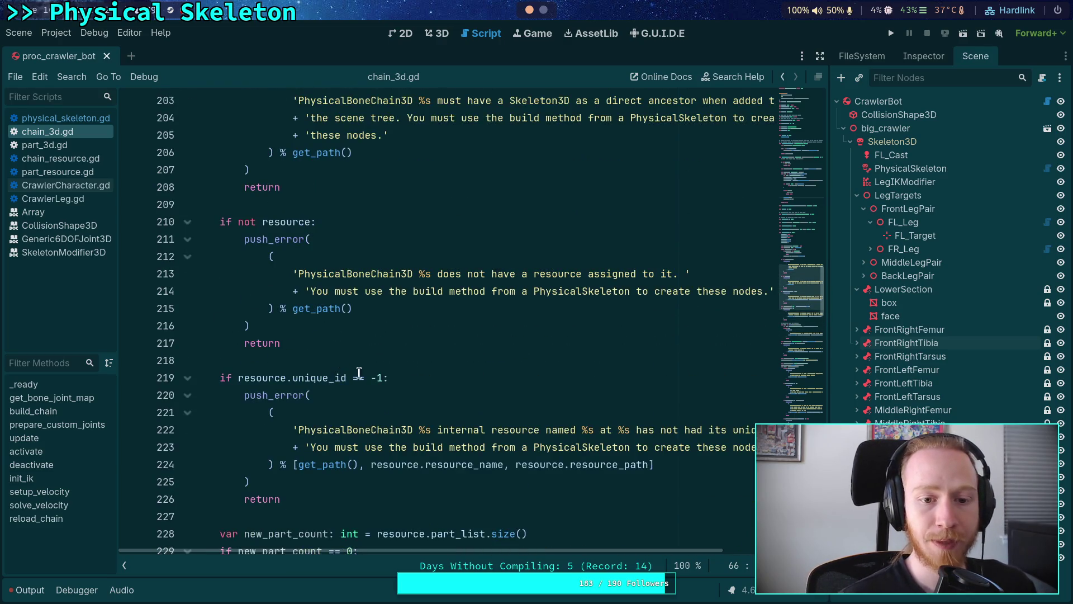
scroll(352, 367, up, 2)
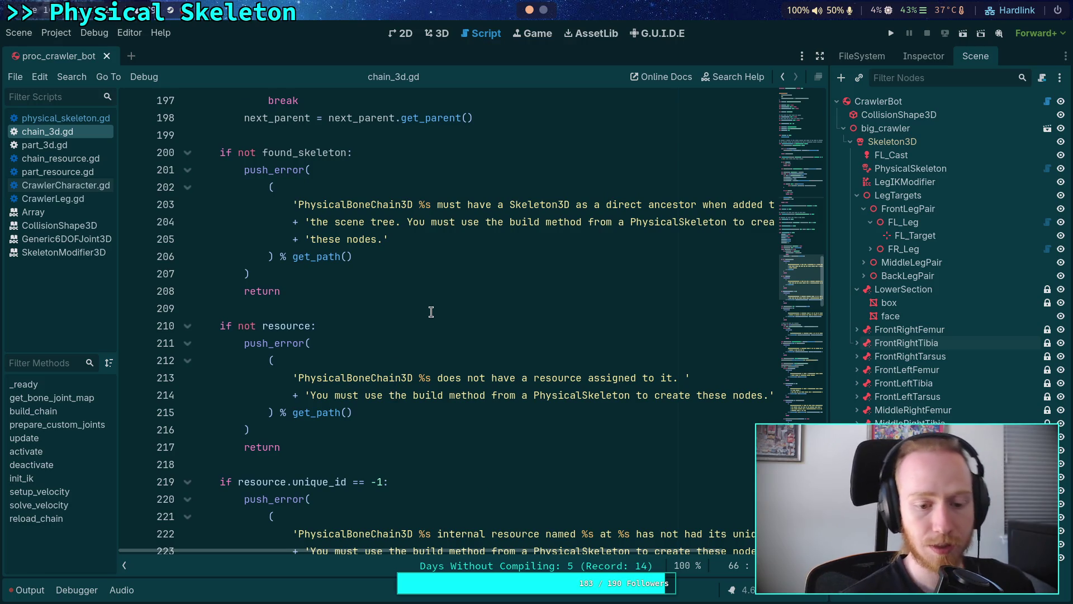
scroll(431, 312, down, 2)
scroll(431, 312, up, 6)
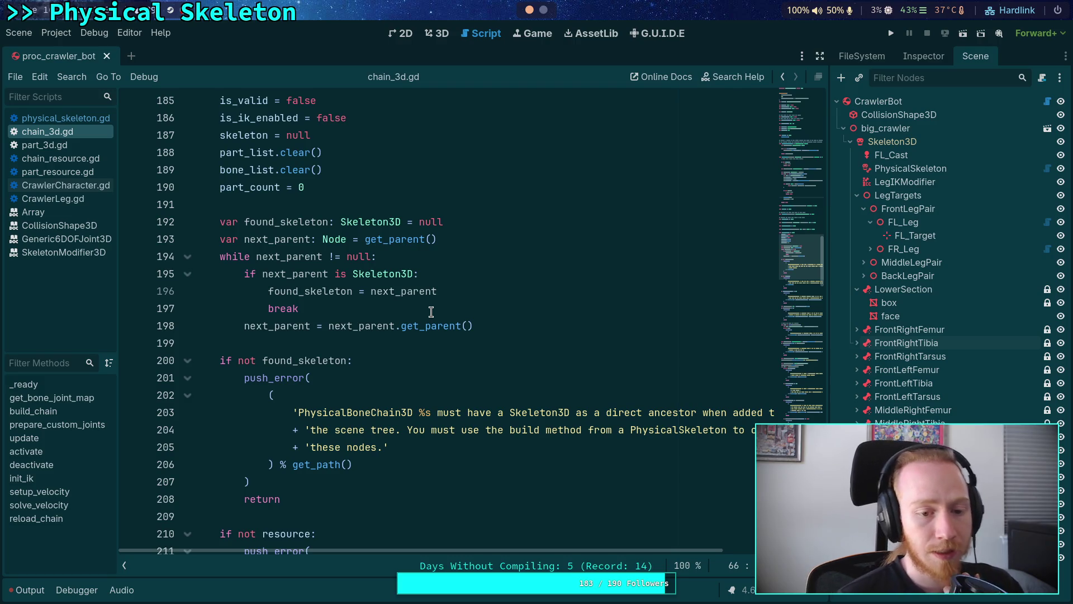
scroll(431, 312, up, 3)
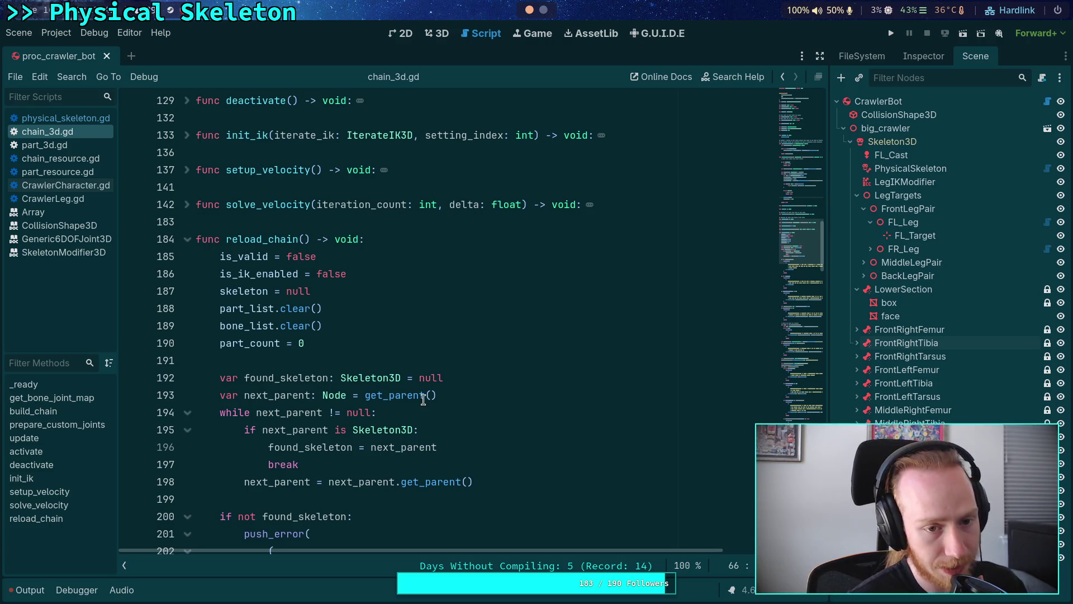
scroll(436, 389, down, 5)
scroll(436, 389, down, 6)
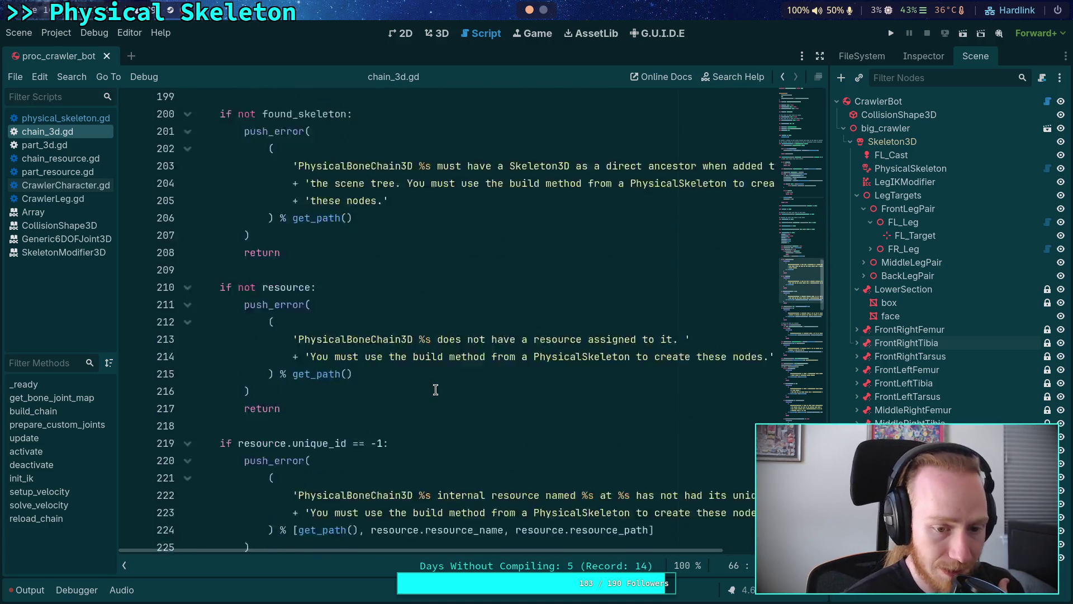
double_click(316, 274)
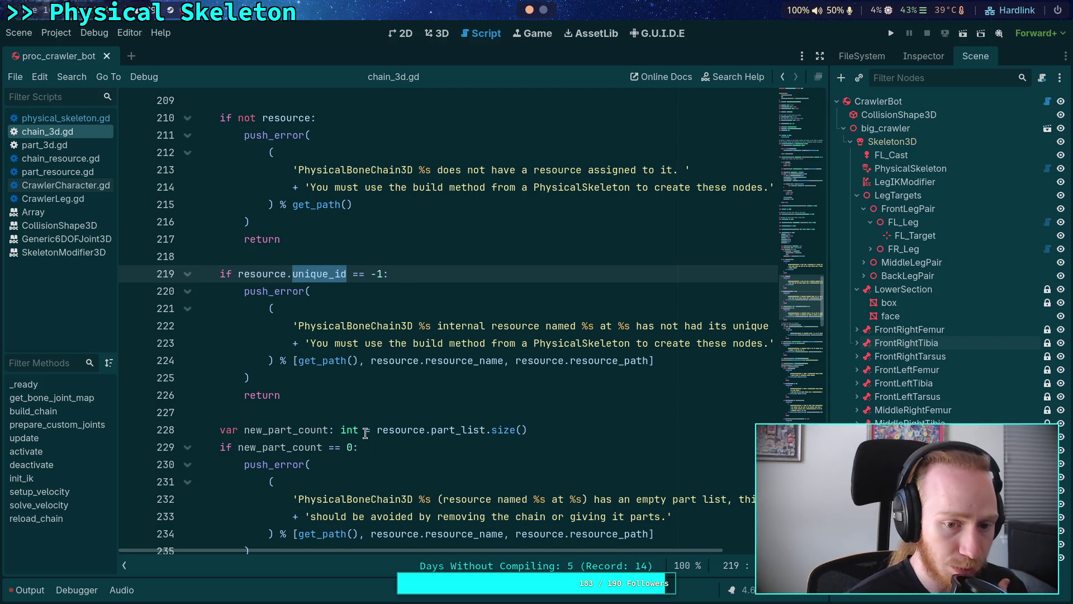
click(388, 407)
scroll(388, 406, down, 2)
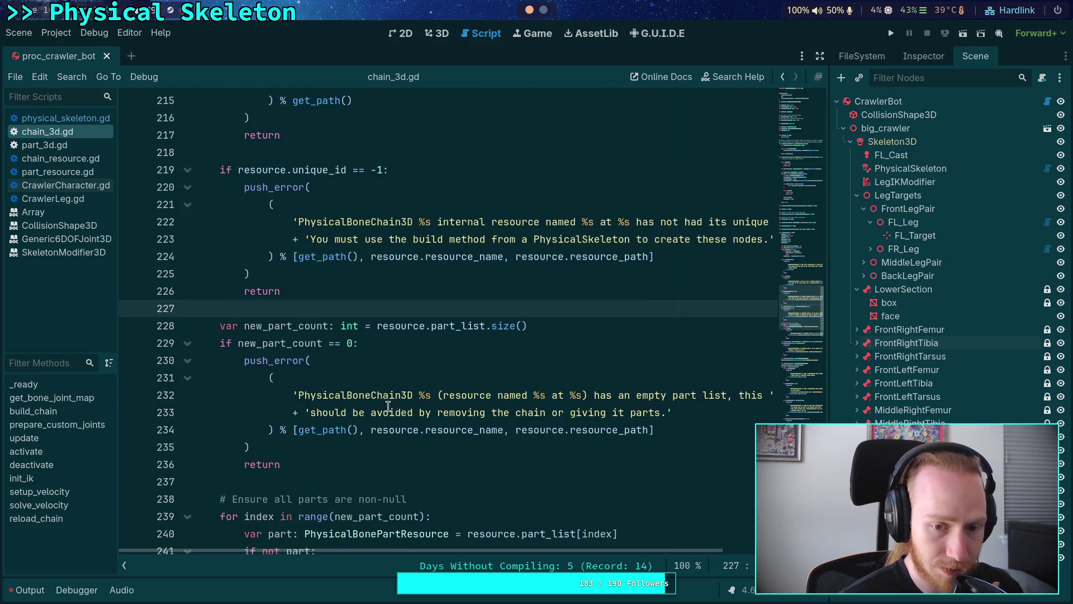
scroll(279, 401, down, 3)
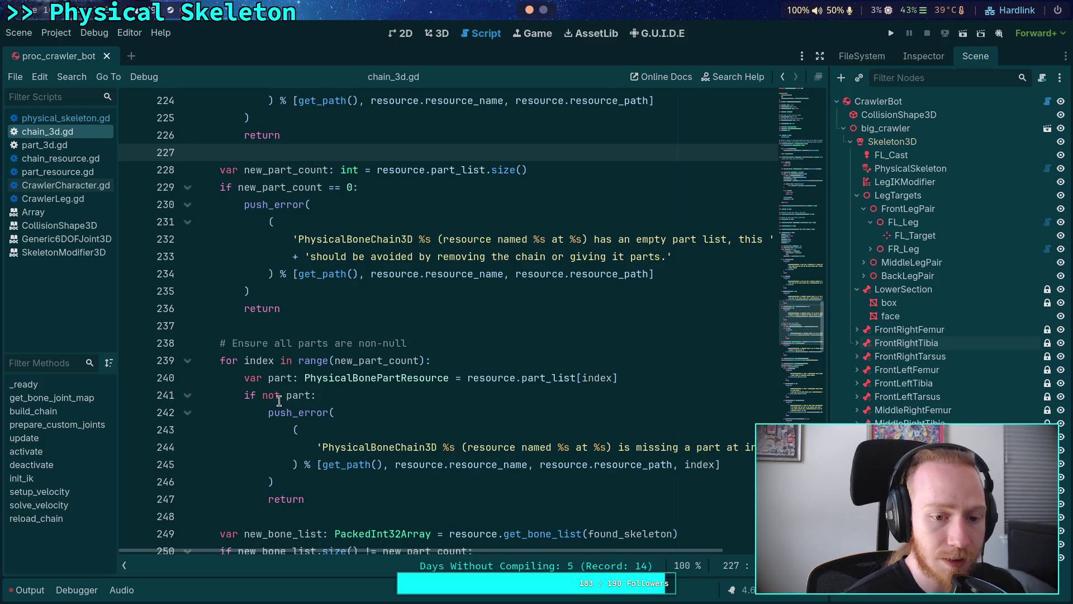
double_click(348, 360)
scroll(318, 428, down, 4)
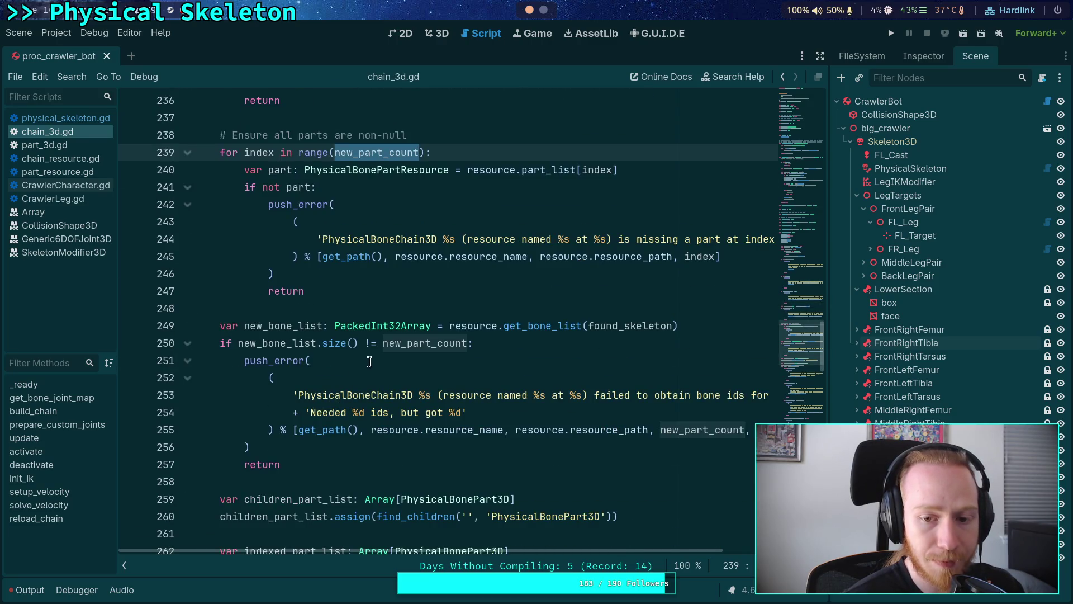
scroll(293, 349, down, 1)
scroll(293, 350, down, 2)
double_click(307, 343)
scroll(363, 399, down, 2)
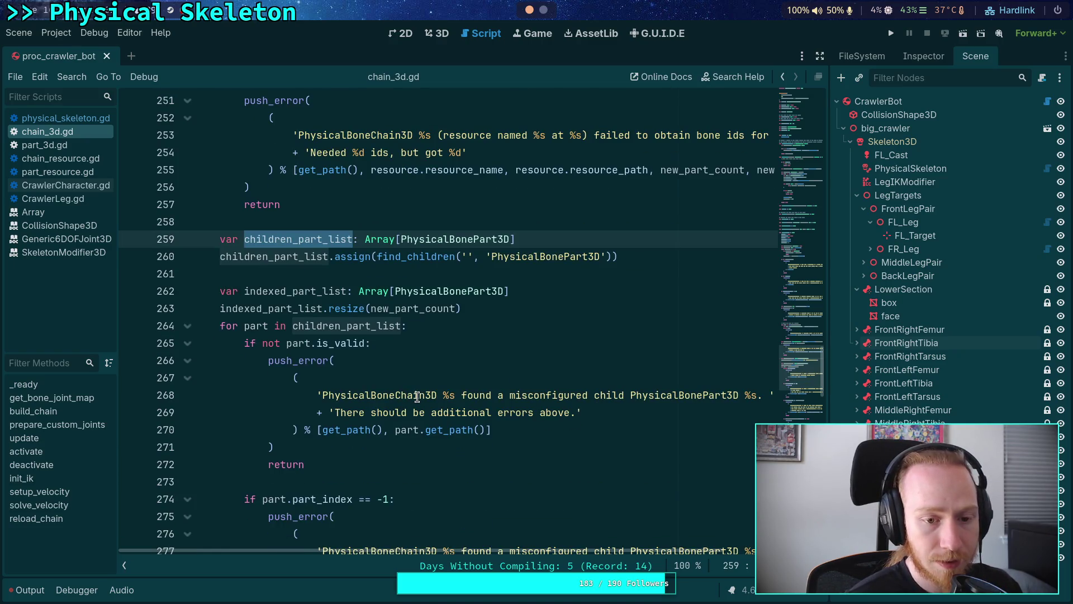
scroll(417, 397, down, 2)
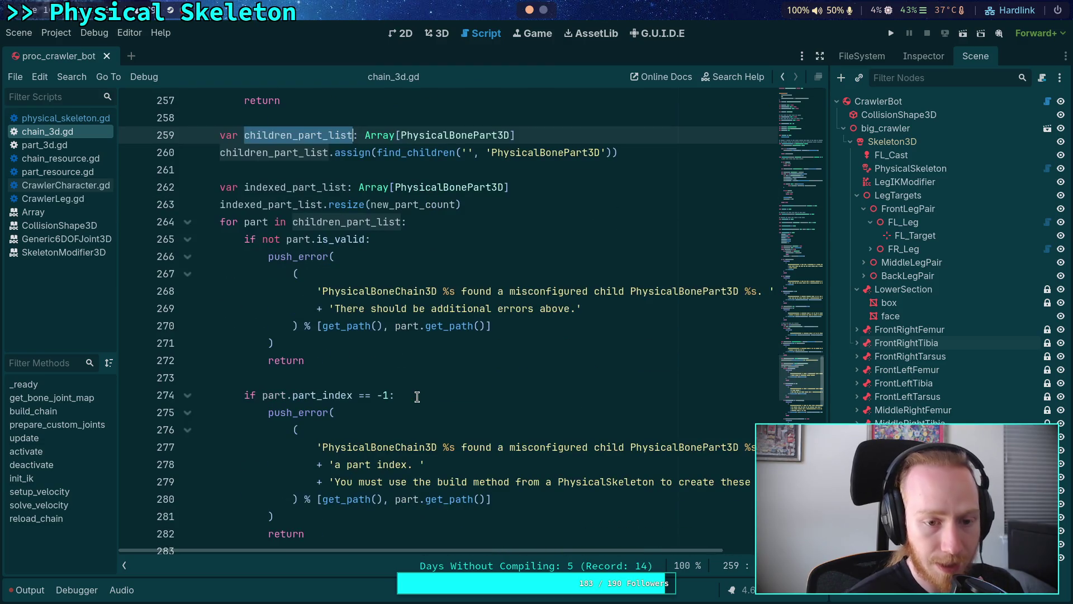
Fold the children_part_list loop in reload_chain so the ik-enabled check follows directly.
click(187, 222)
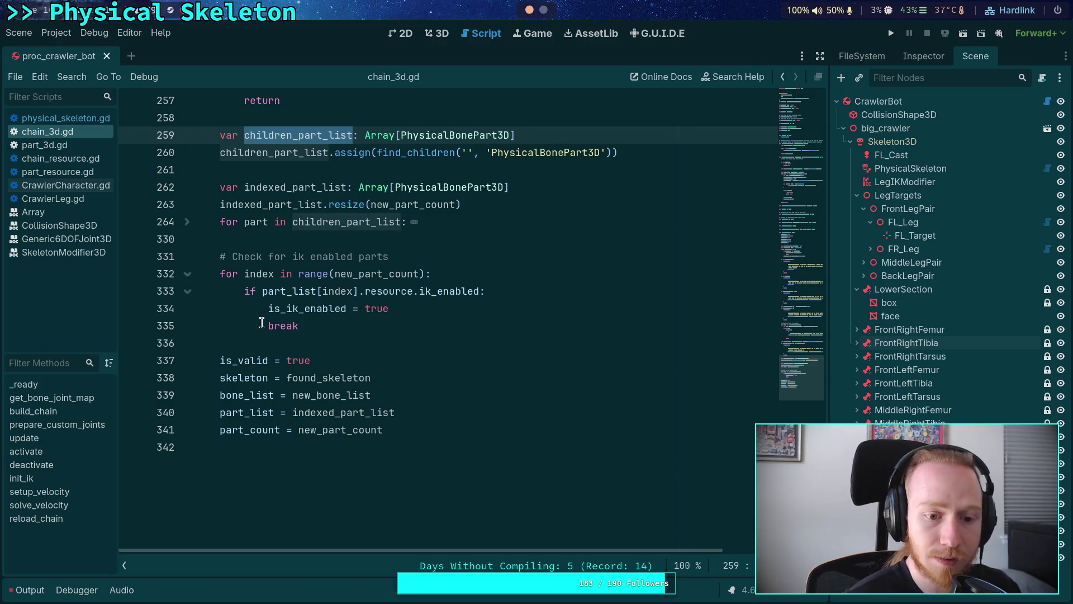
click(322, 344)
scroll(327, 340, up, 6)
scroll(334, 334, down, 3)
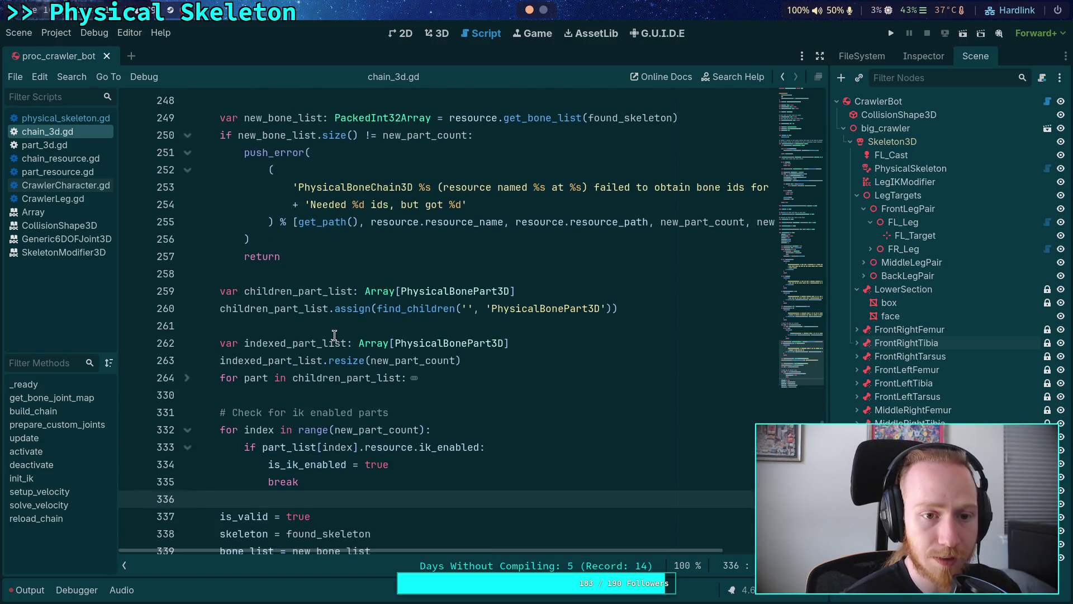
click(187, 379)
click(188, 384)
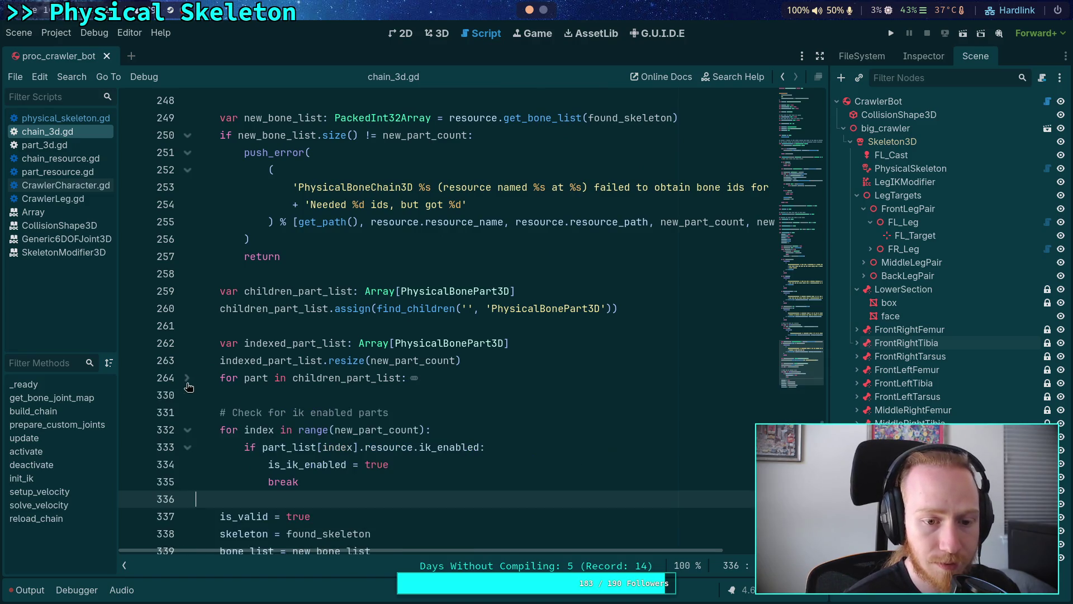
Highlight the new_part_count uses and select part_list in the ik-enabled check on line 333.
double_click(442, 360)
scroll(416, 361, up, 2)
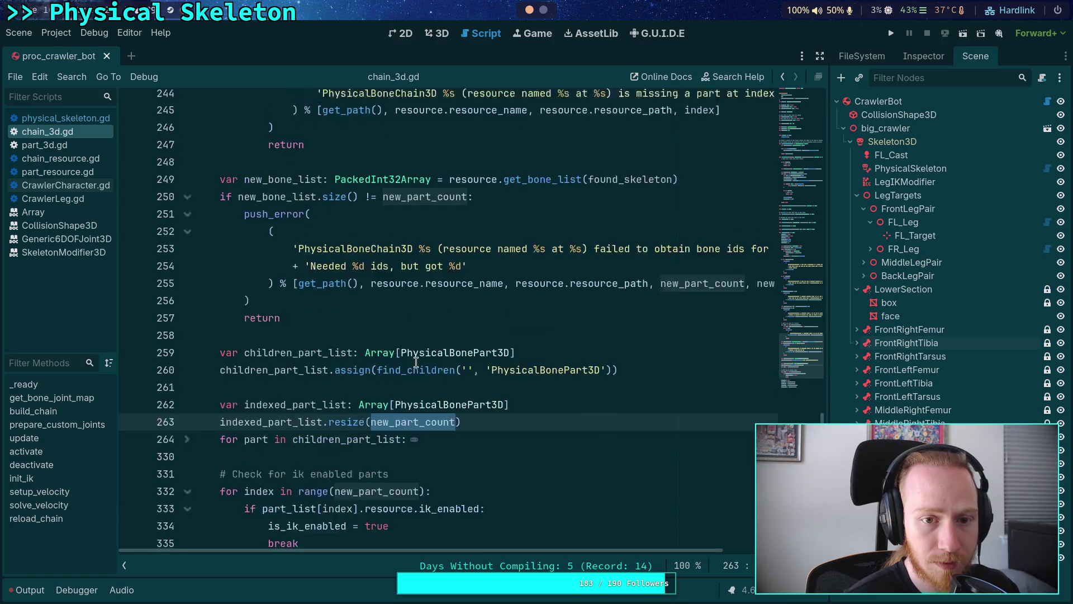
scroll(416, 362, down, 2)
scroll(296, 267, down, 2)
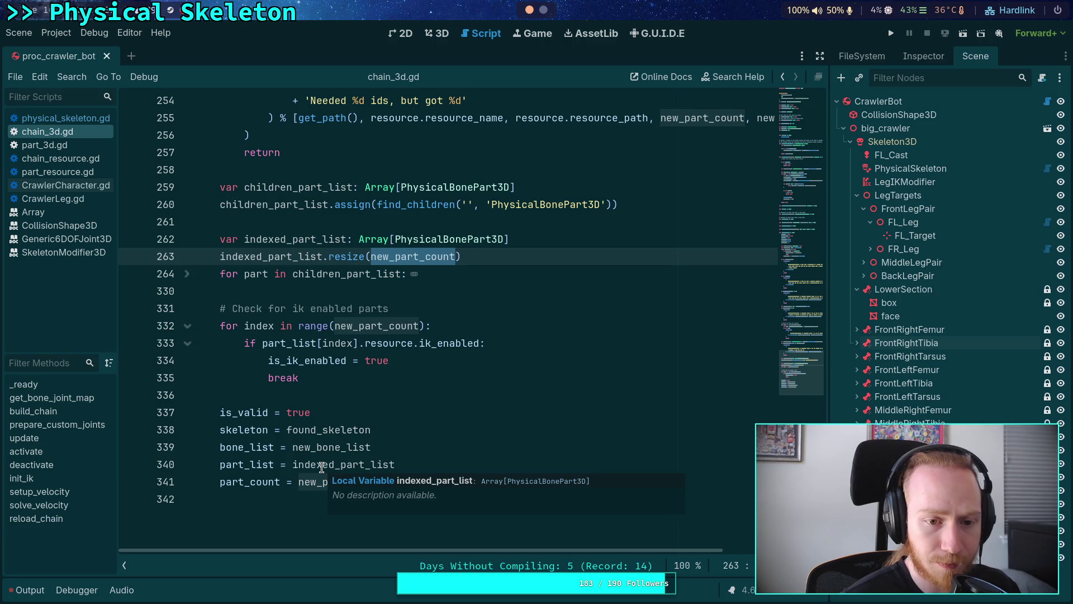
double_click(289, 343)
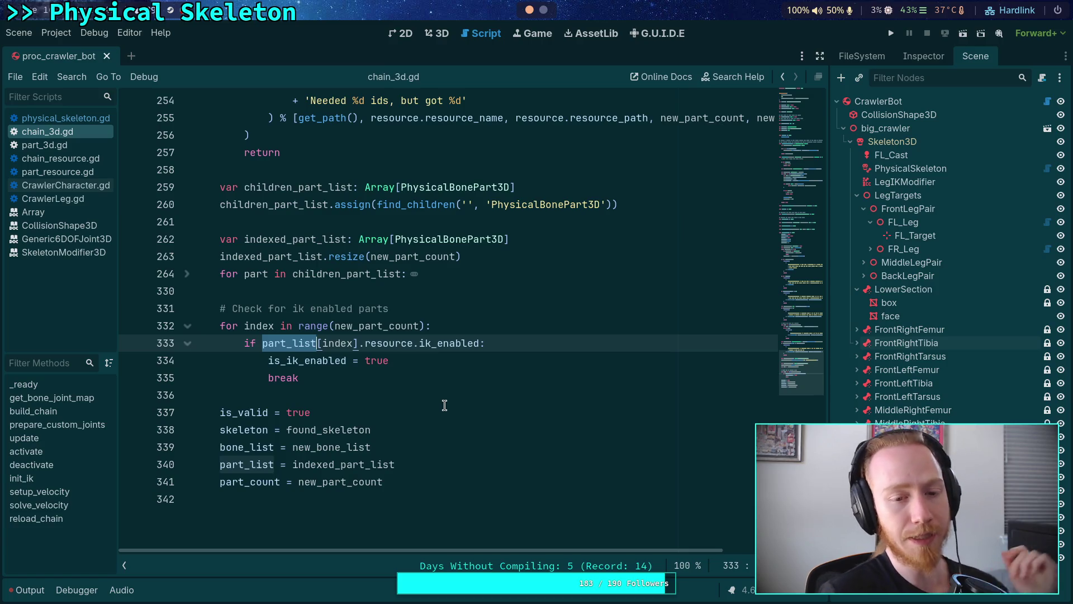
Make the ik-enabled check on line 333 use indexed_part_list instead of part_list.
key(ctrl+z)
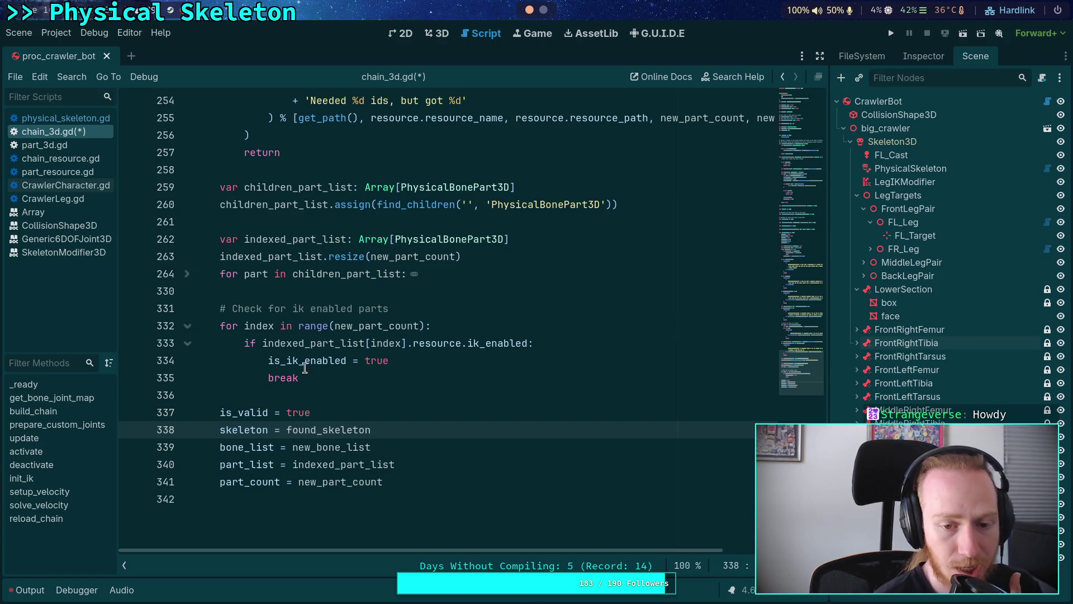
drag(339, 376, 244, 344)
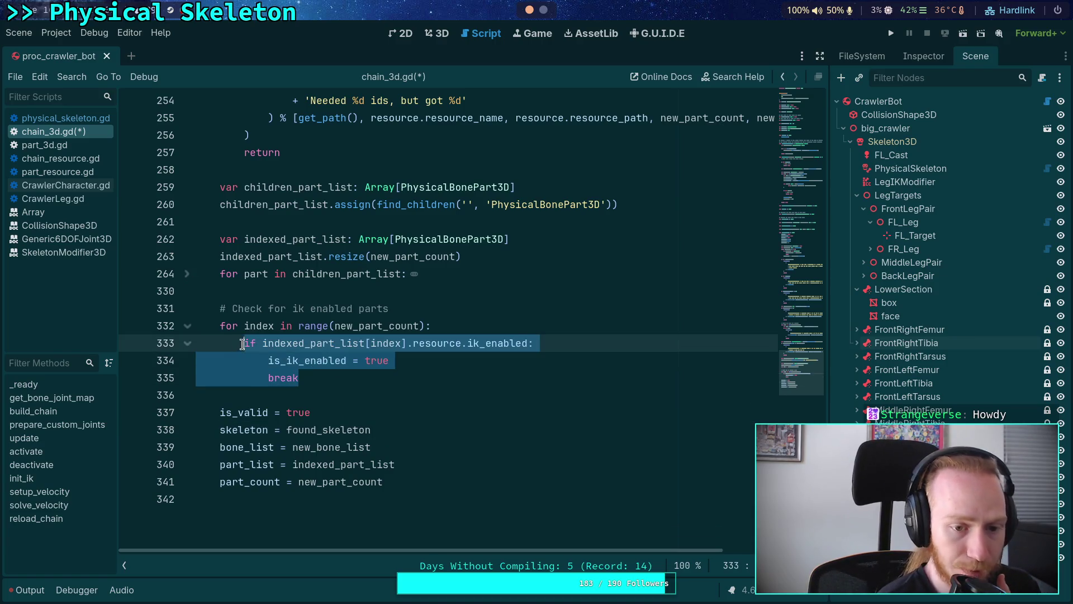
click(283, 308)
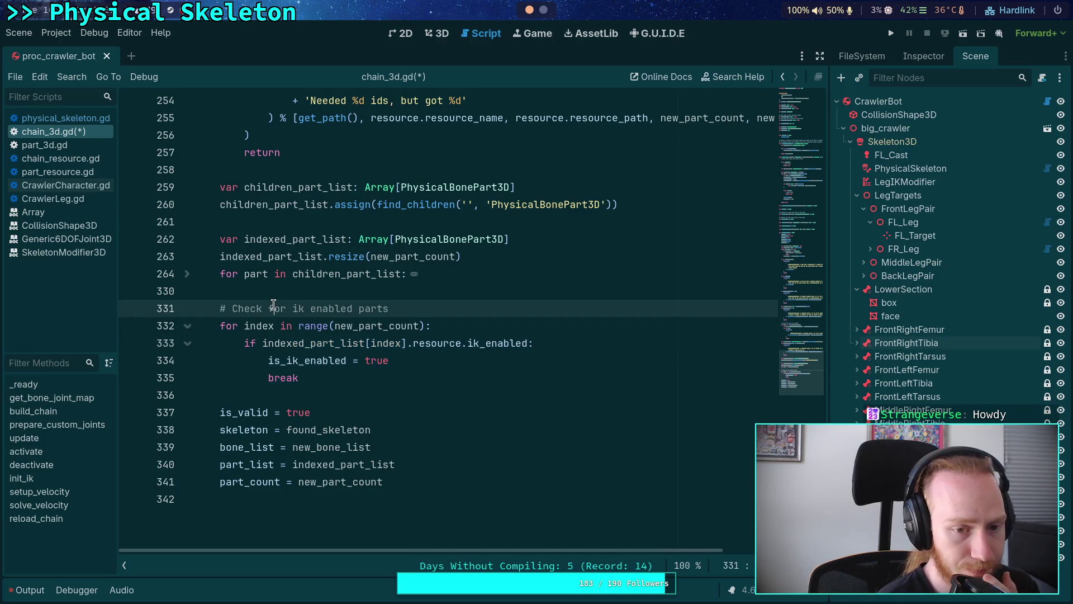
Scroll back to the top of chain_3d.gd.
scroll(273, 304, up, 2)
scroll(273, 305, up, 1)
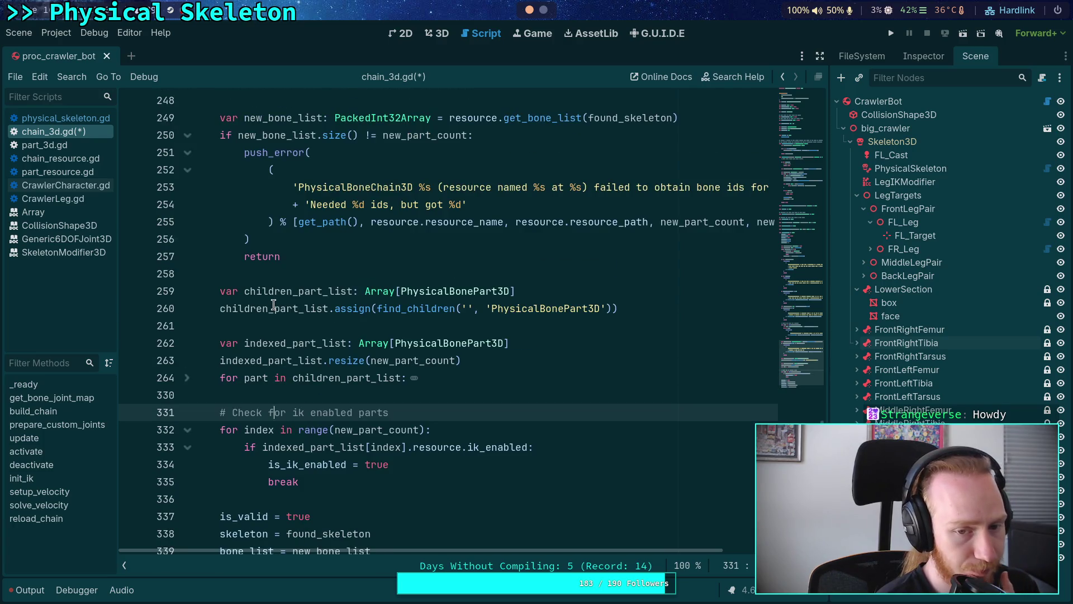
scroll(273, 305, down, 2)
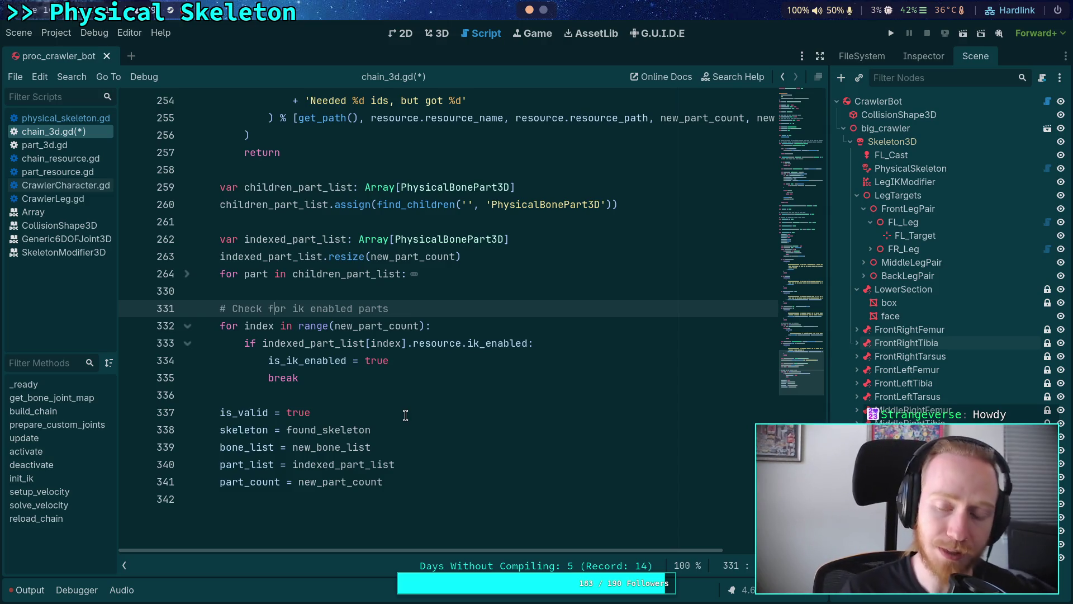
scroll(405, 415, up, 20)
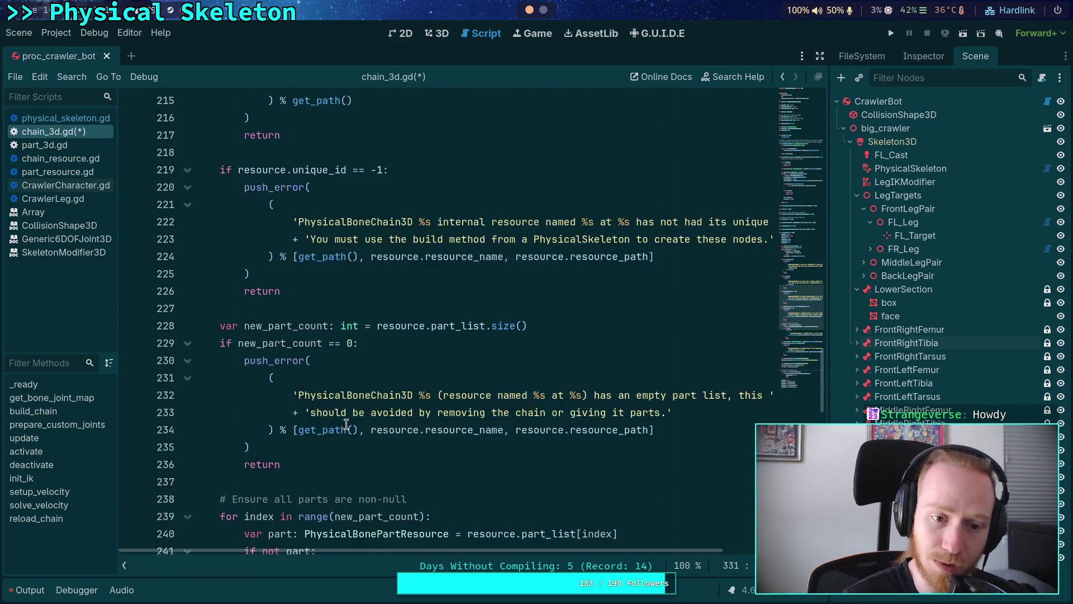
scroll(346, 427, up, 6)
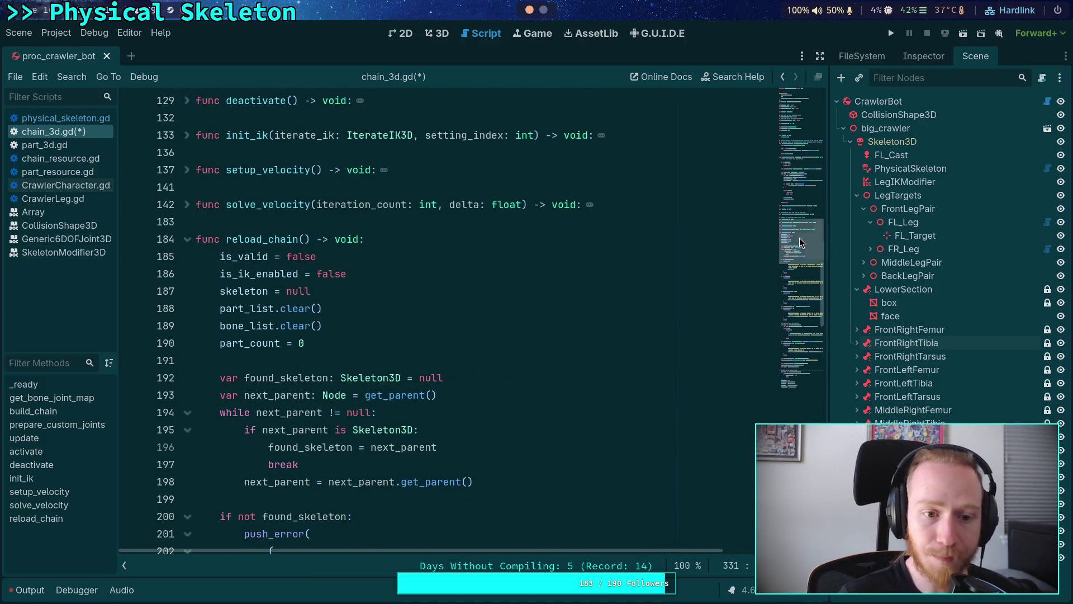
click(805, 218)
drag(806, 218, 810, 124)
scroll(526, 300, up, 3)
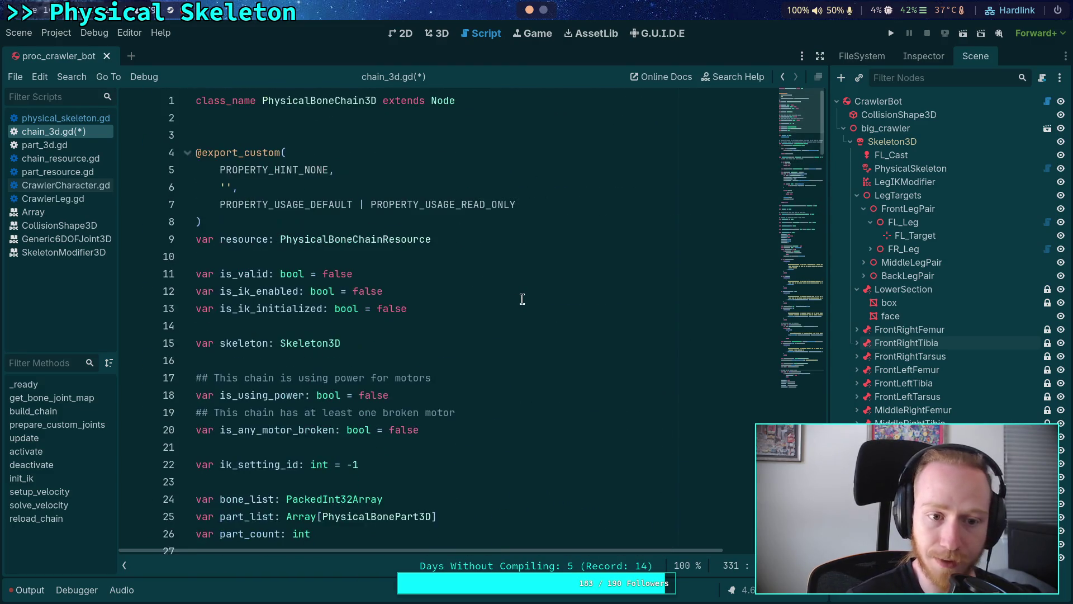
Declare var _skip_ready: bool = false below the resource declaration.
click(513, 240)
key(Return)
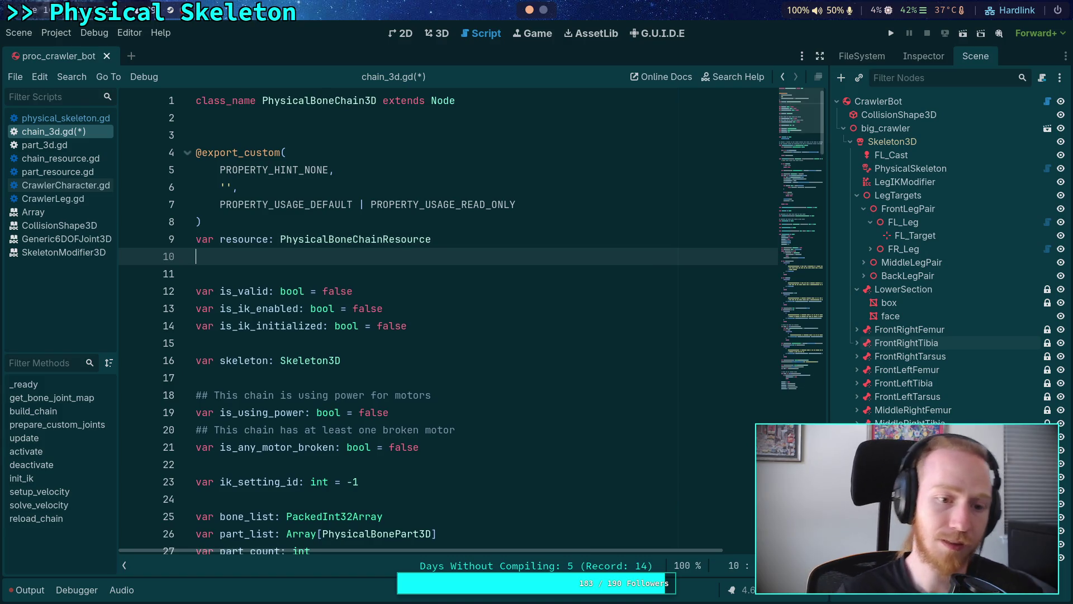
text(var _)
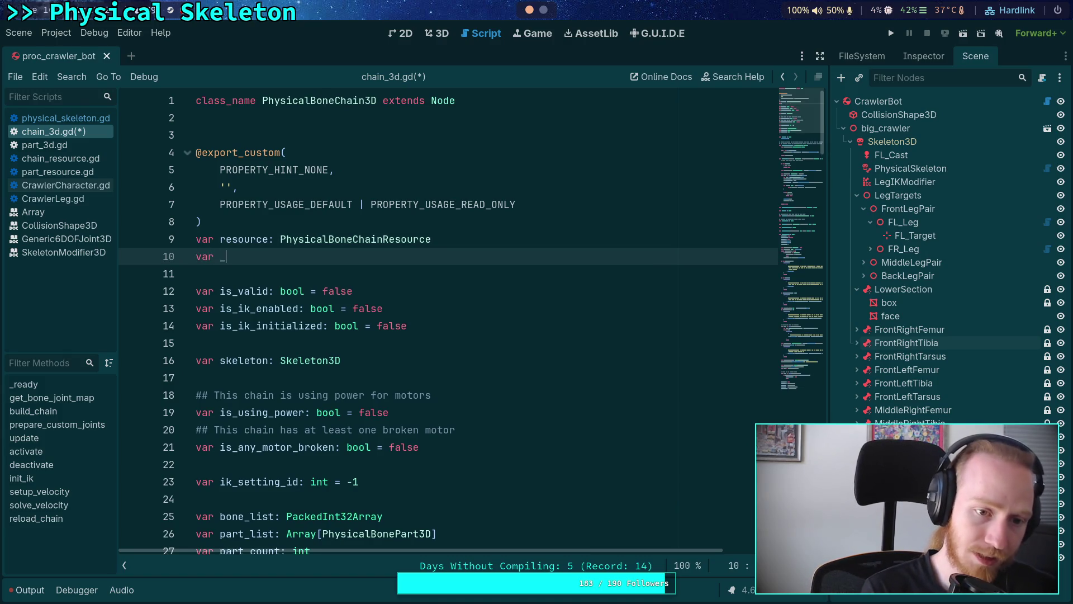
text(skip_ady: bool )
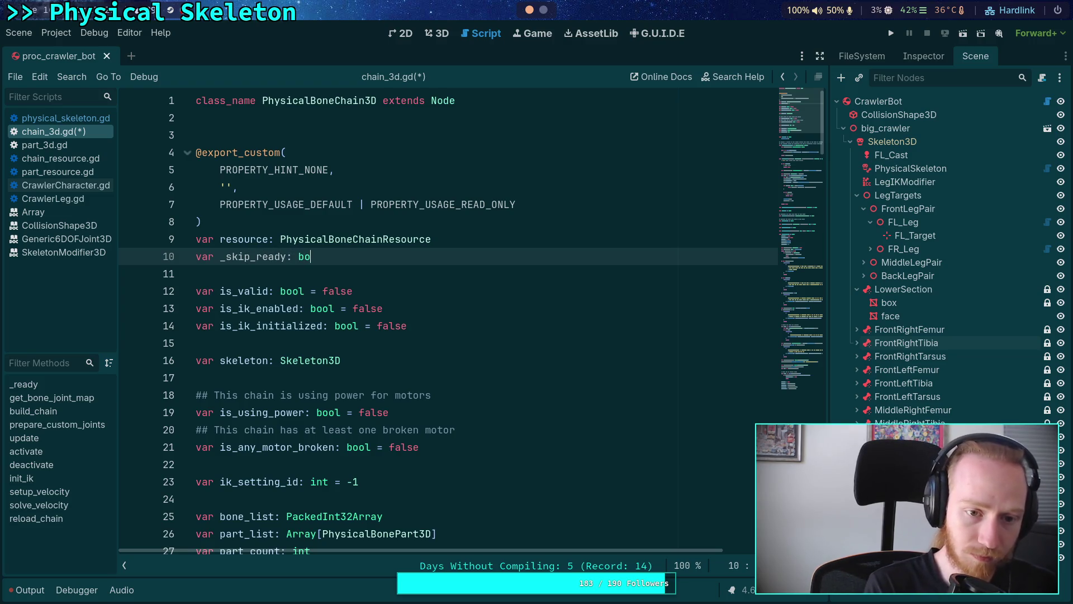
text(tr)
key(BackSpace)
key(BackSpace)
text(false)
key(Escape)
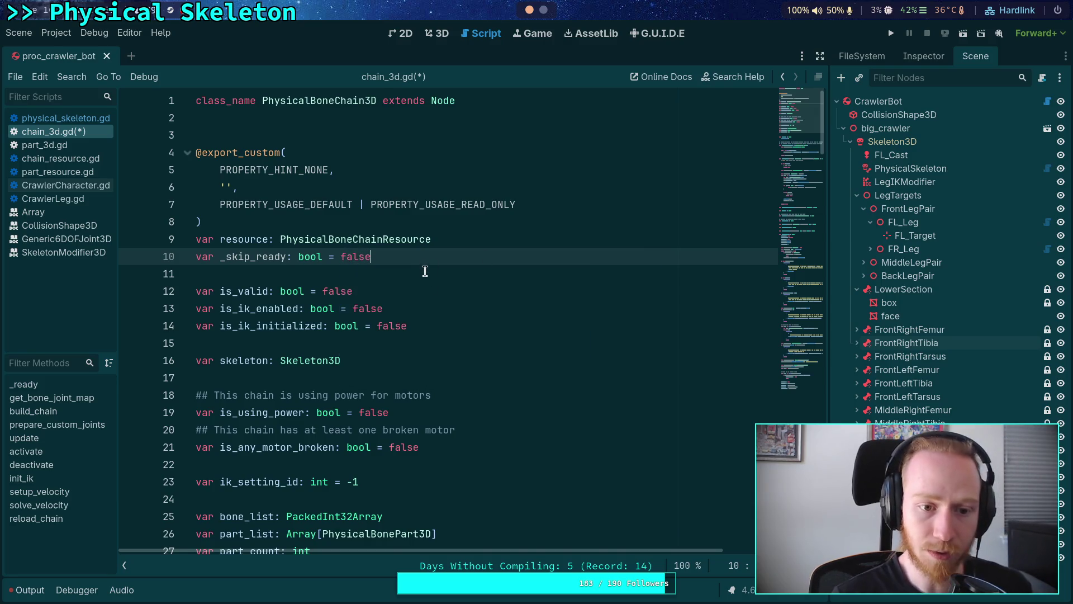
scroll(423, 268, down, 8)
Make _ready() return early when _skip_ready is set, before calling reload_chain().
click(372, 194)
scroll(372, 201, up, 3)
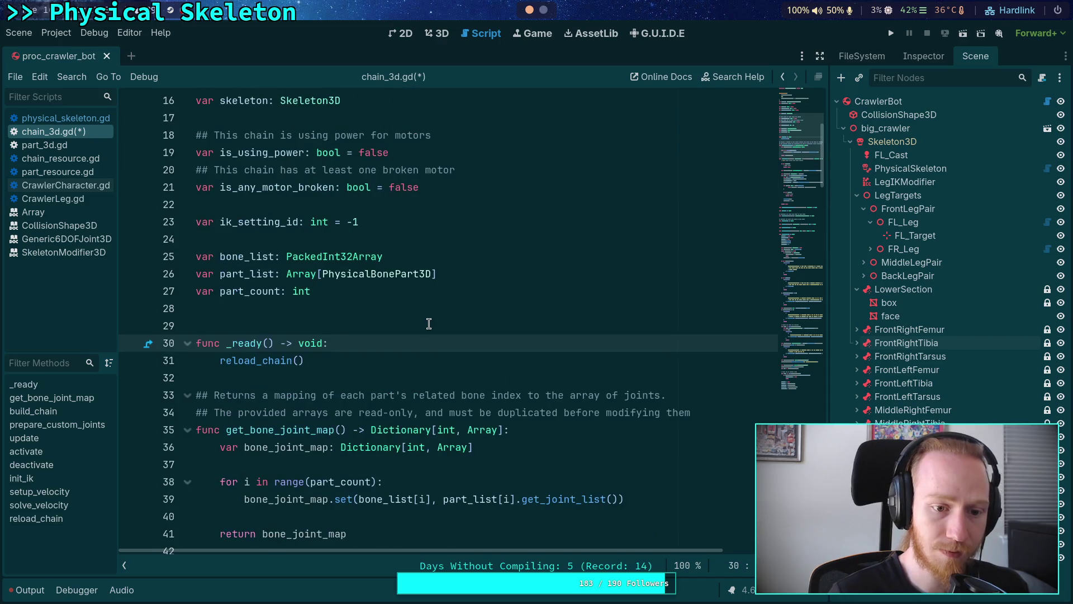
key(Return)
text(_)
key(Return)
key(Return)
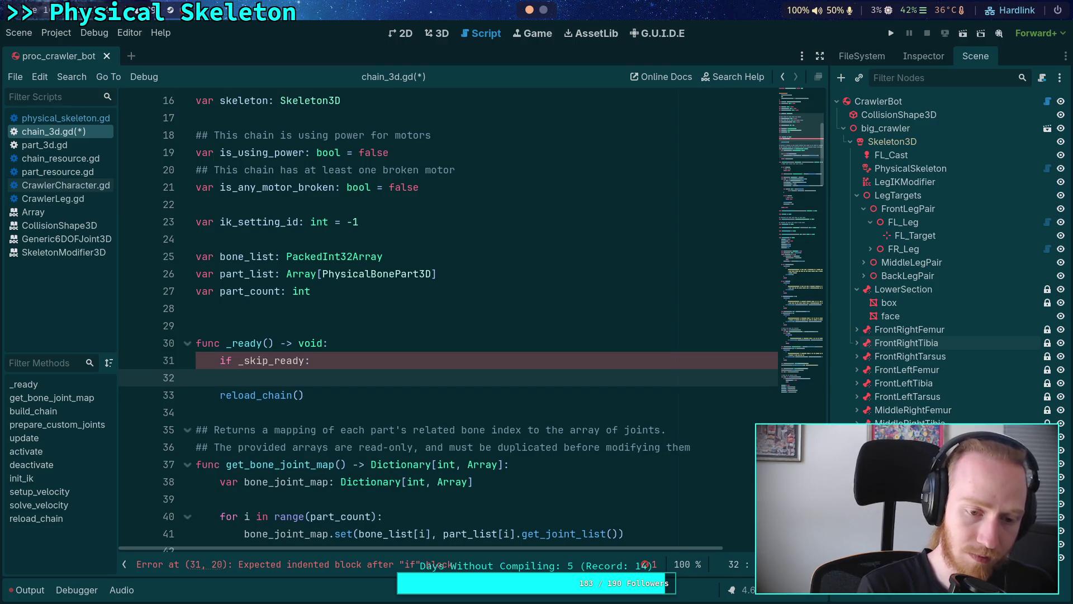
text(retu)
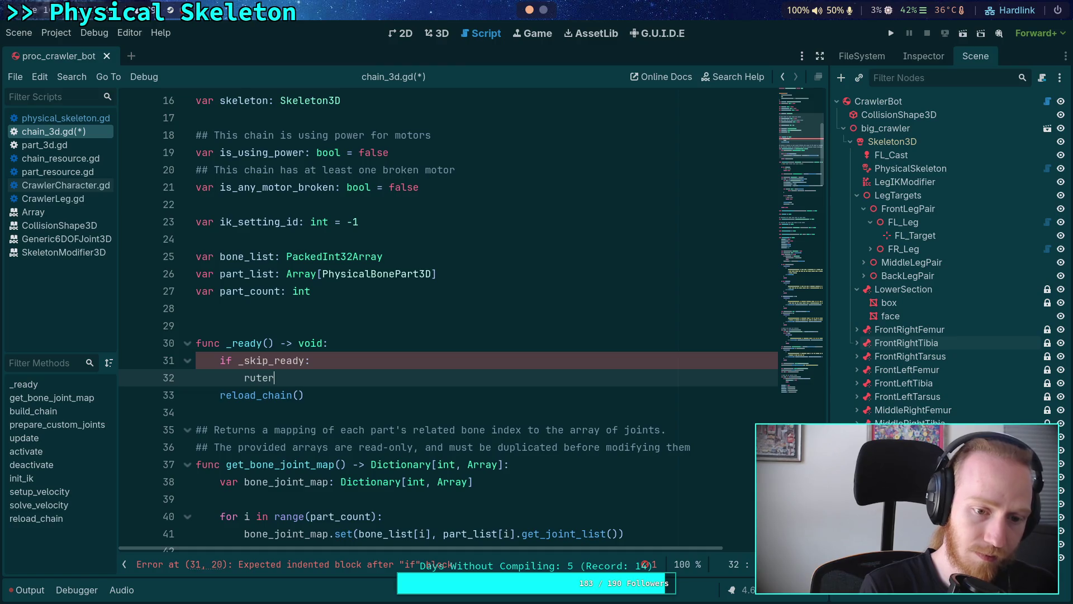
key(Return)
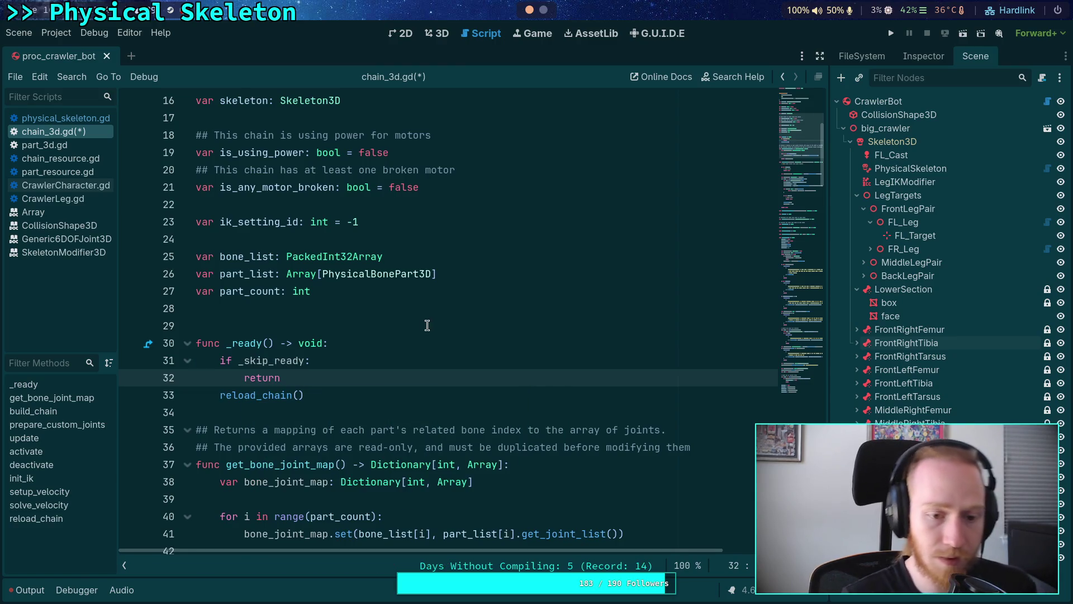
Check the _skip_ready uses around _ready and the reload_chain() call.
scroll(430, 327, up, 5)
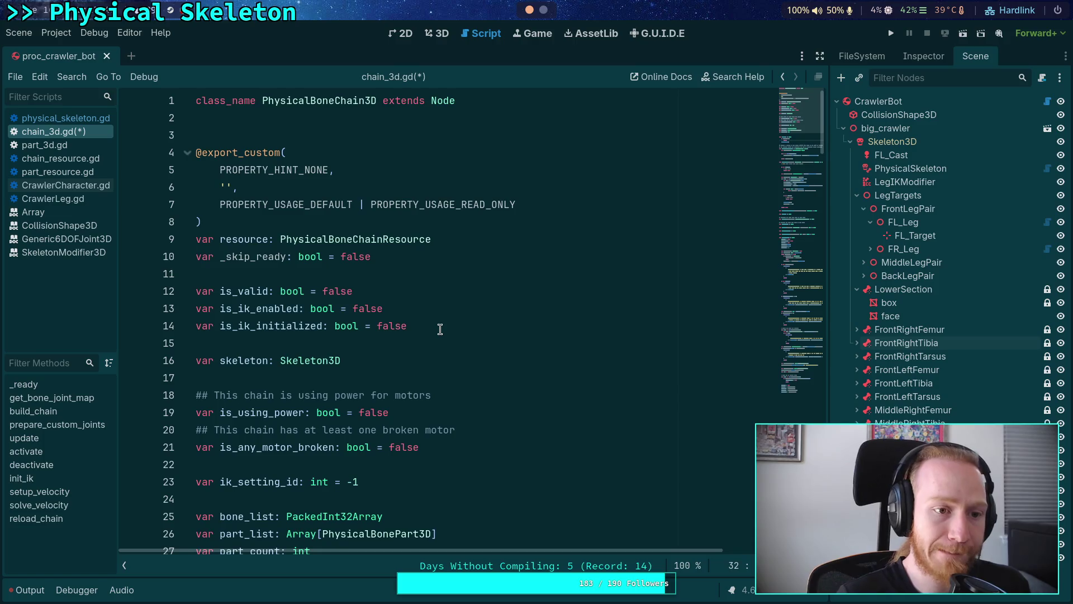
scroll(441, 328, down, 3)
scroll(413, 378, down, 2)
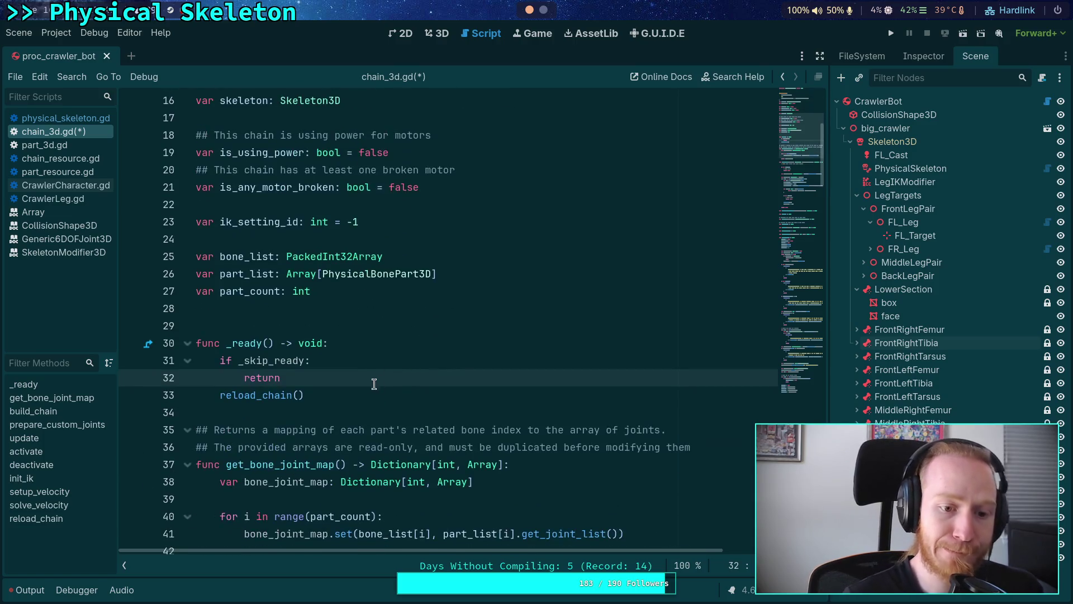
click(348, 394)
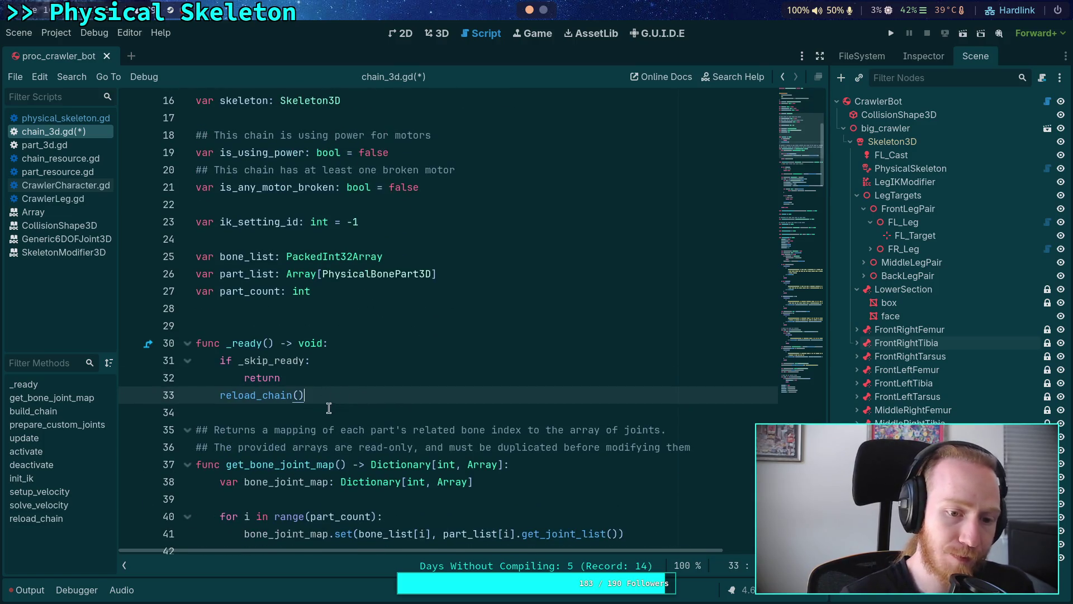
double_click(269, 360)
scroll(404, 379, up, 5)
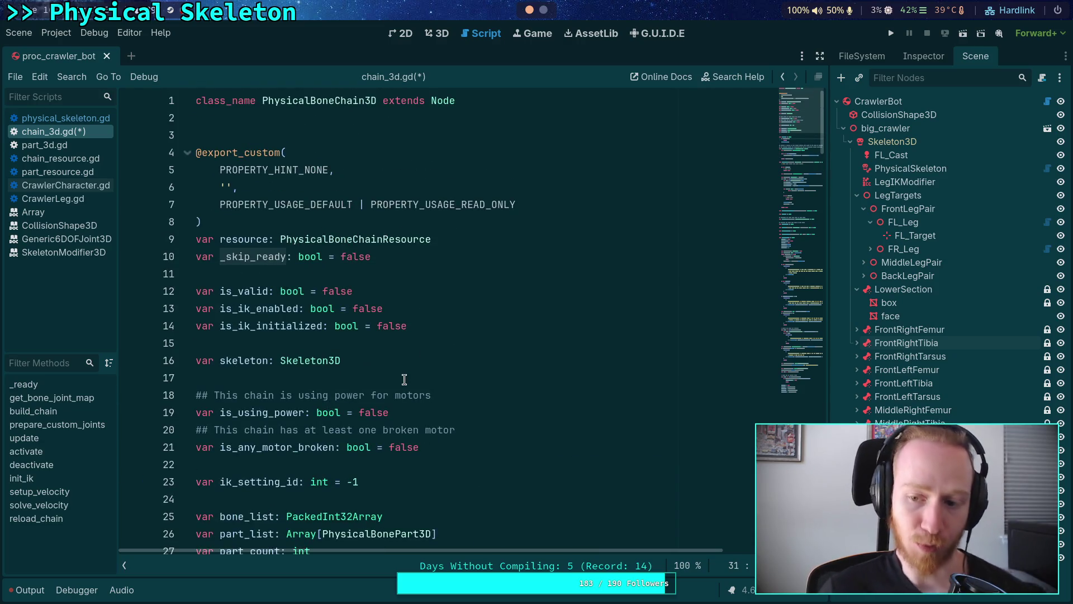
scroll(404, 380, down, 4)
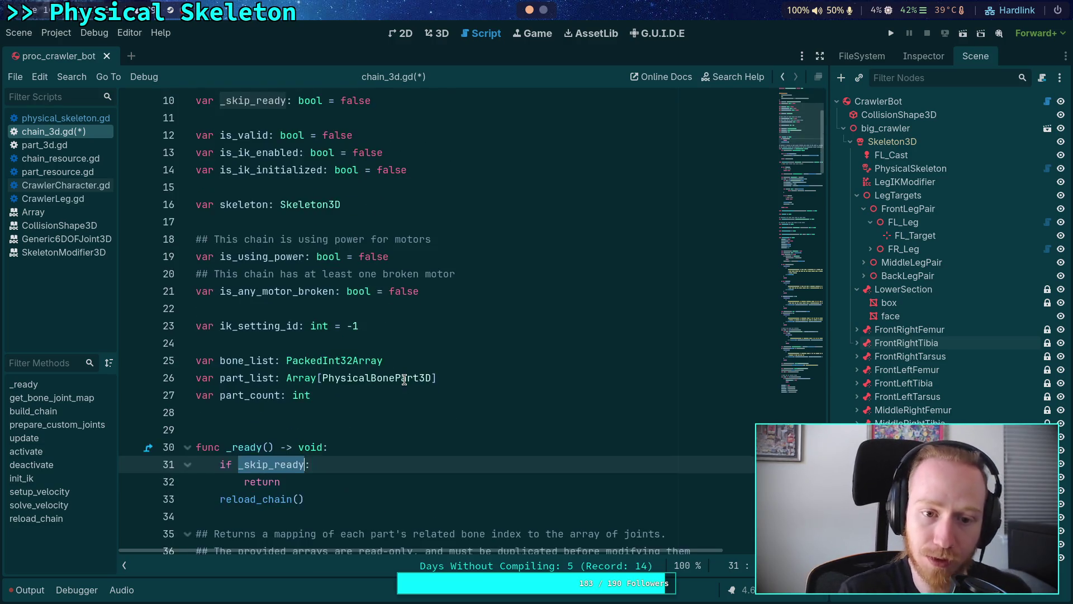
click(360, 447)
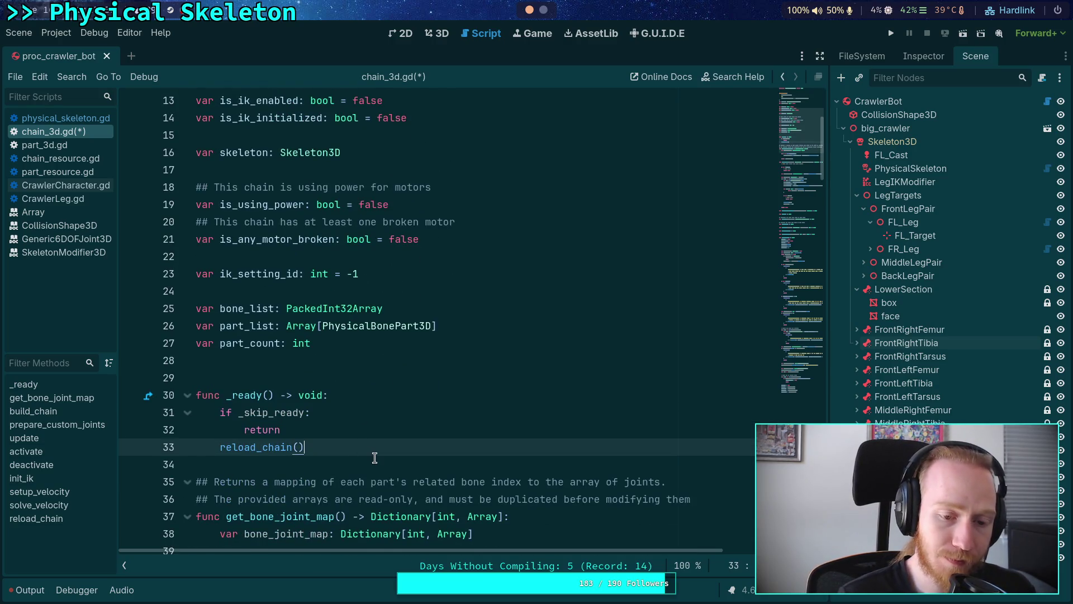
scroll(384, 415, up, 4)
click(475, 237)
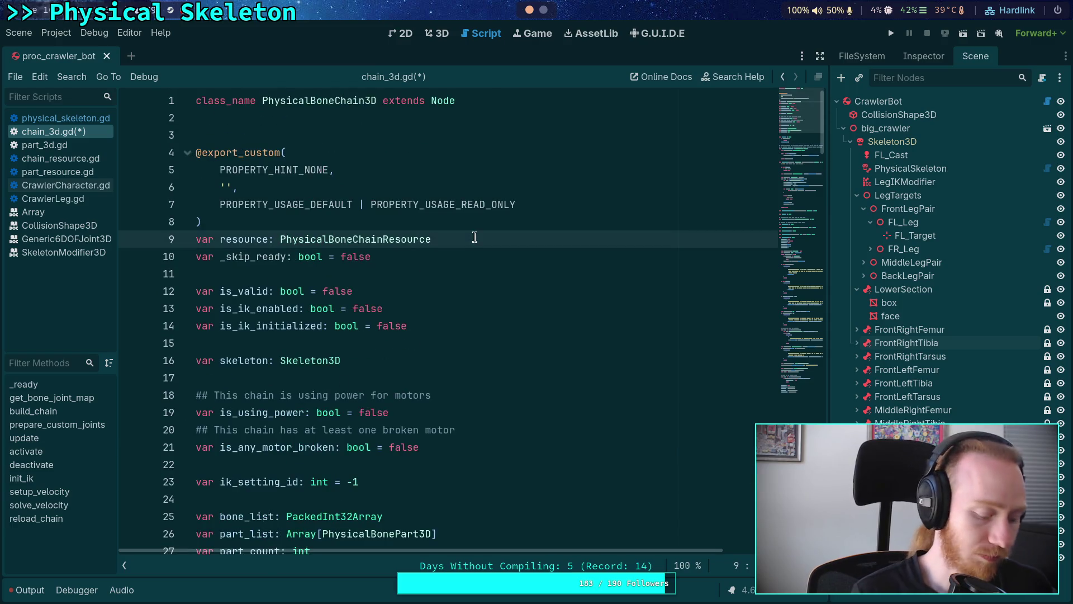
Add '## Set by PhysicalSkeleton when creating new chains, to skip the ready method' above _skip_ready and save.
key(Return)
text(## Te)
key(BackSpace)
key(BackSpace)
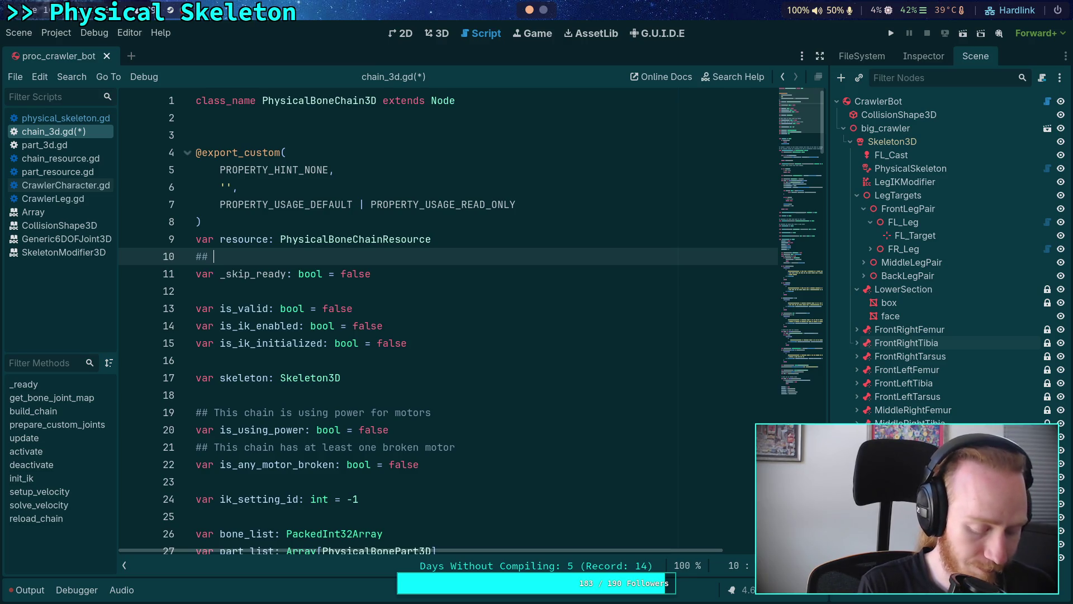
text(Setby PhysicalSkele)
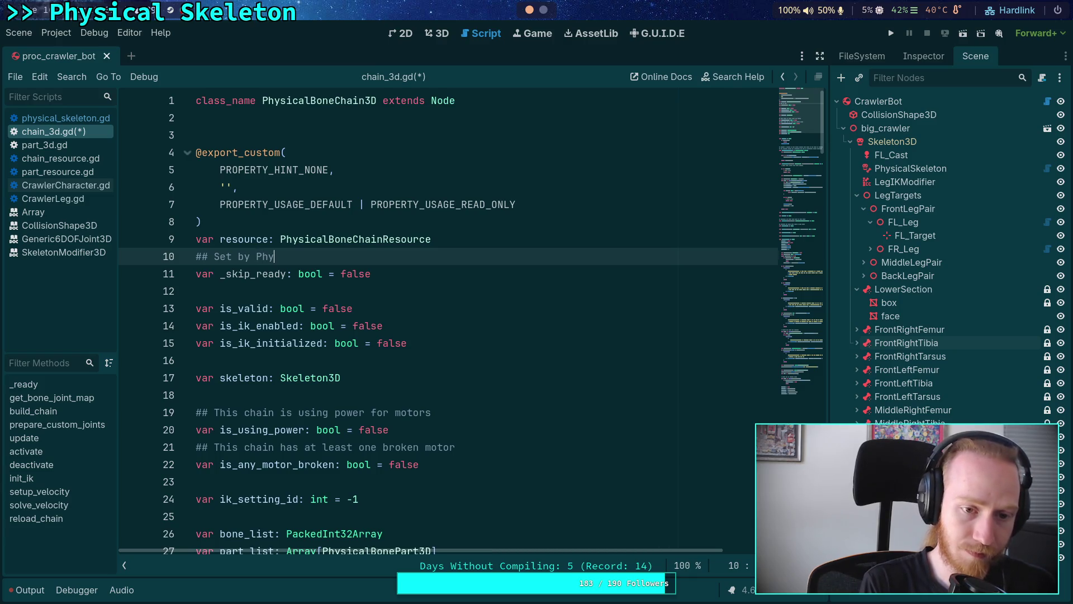
text(ton )
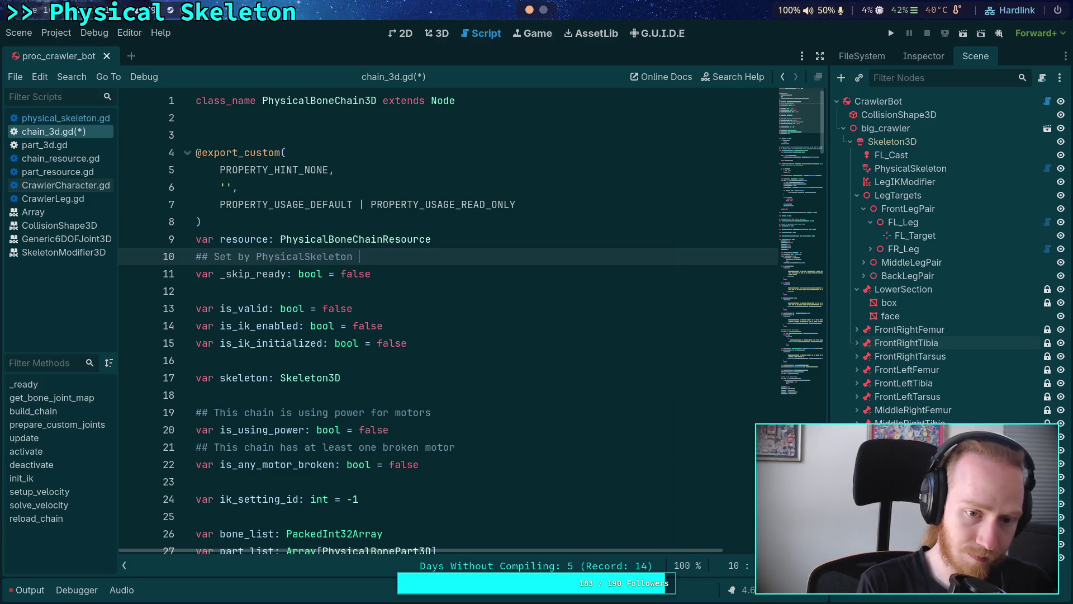
text(when creating )
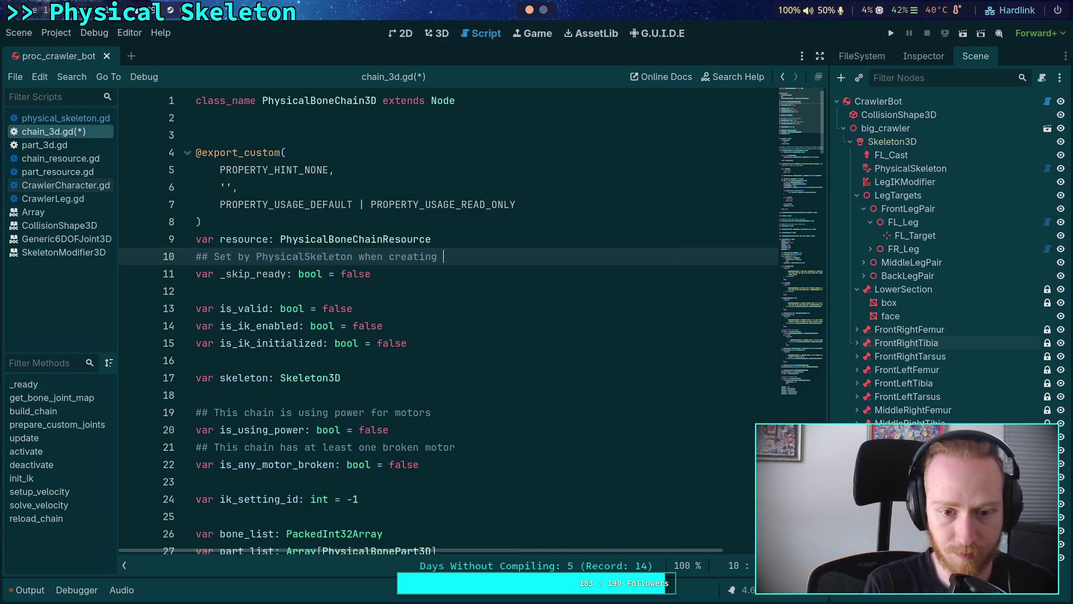
text(new cha)
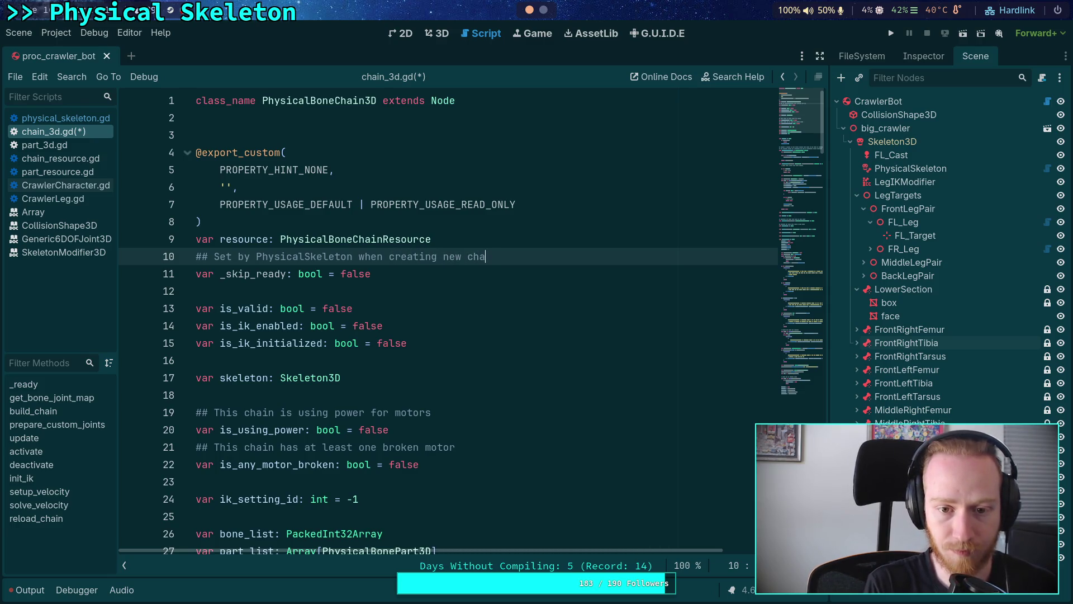
text(ins , to )
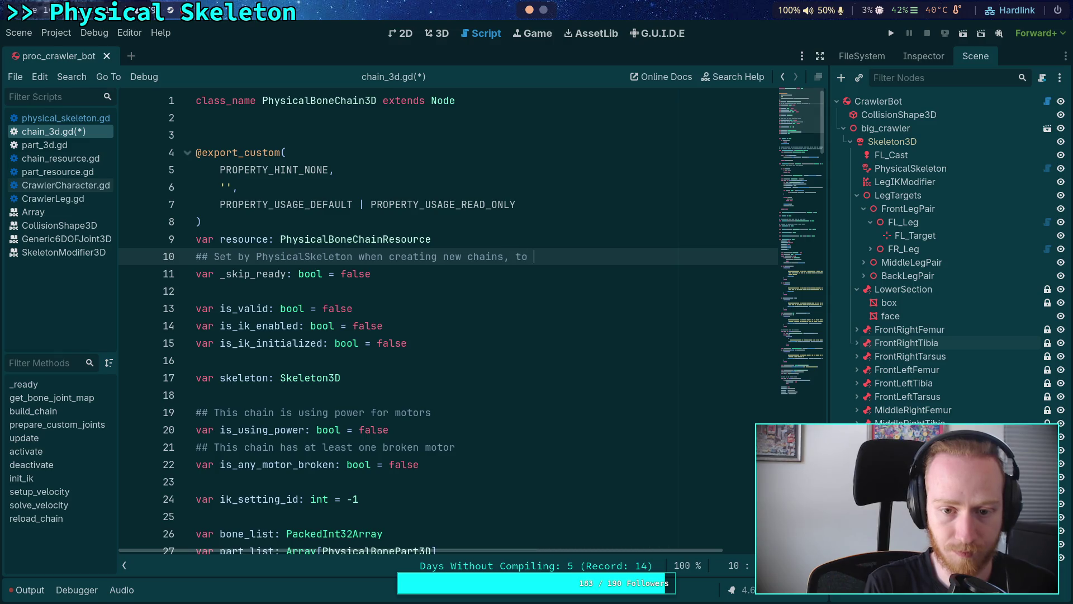
text(skip the rea)
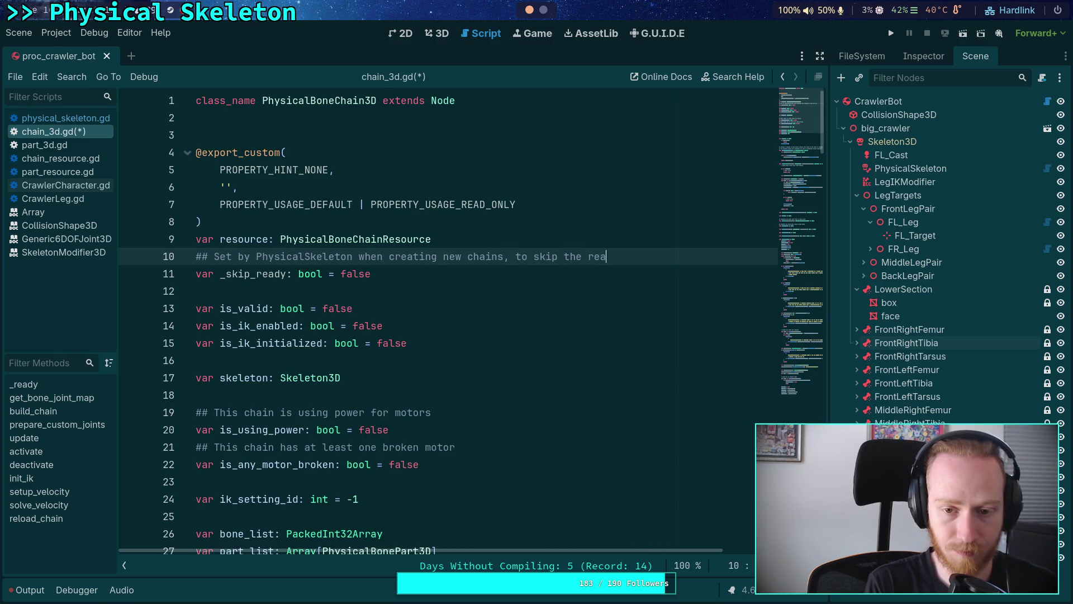
text(dy method)
key(ctrl+s)
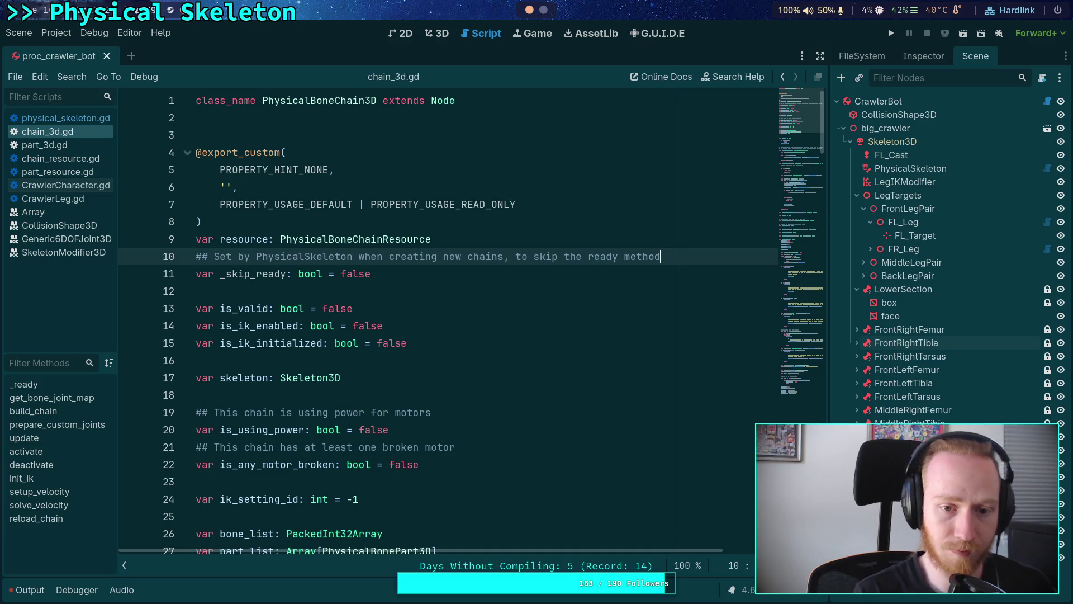
In build_chain, set chain_node._skip_ready = true.
click(65, 118)
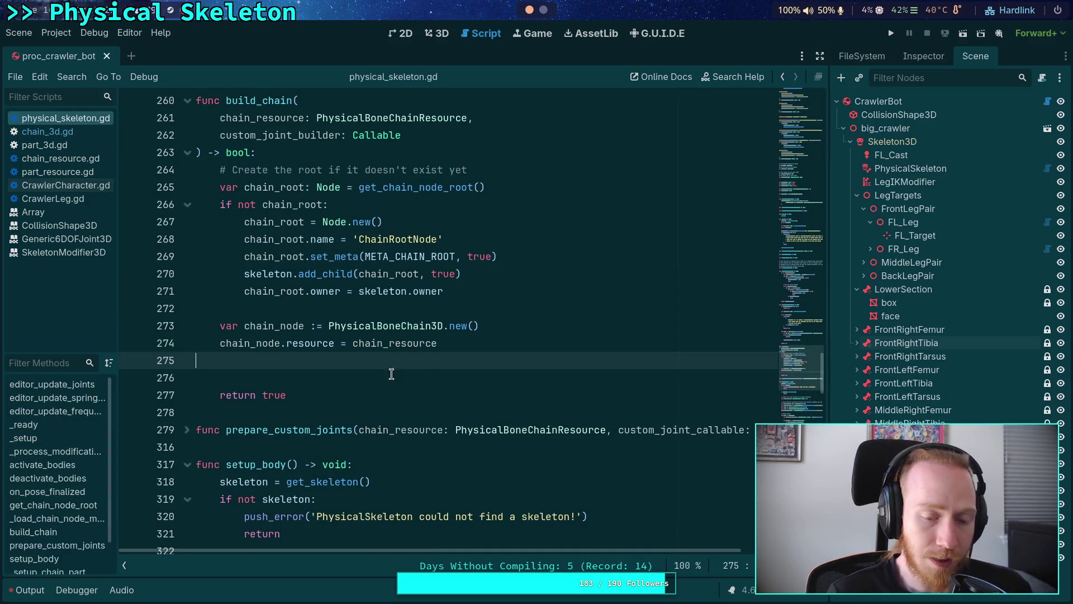
text(chai)
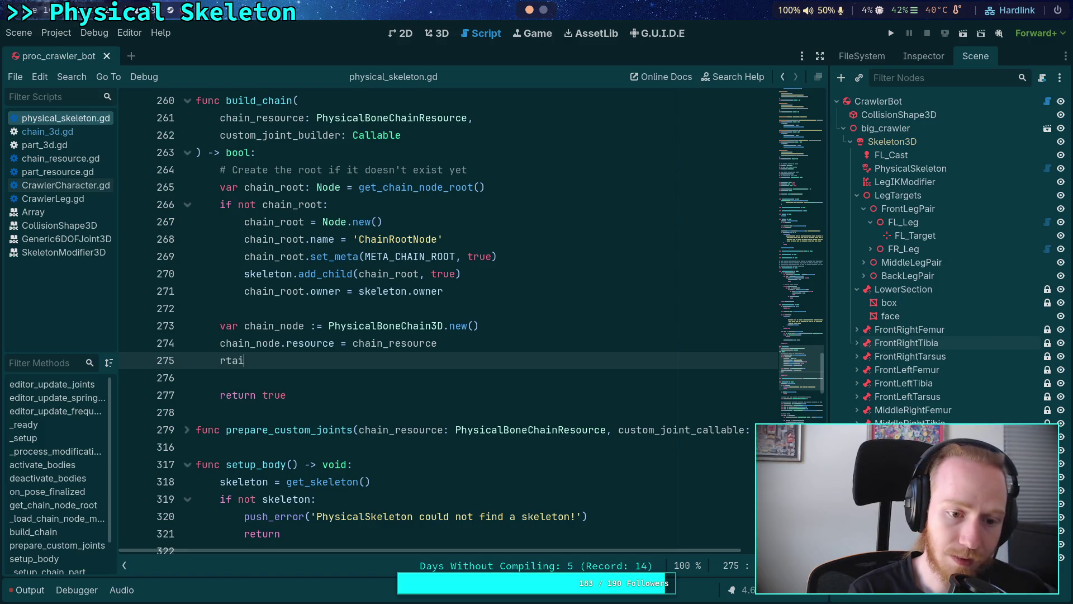
key(BackSpace)
key(BackSpace)
key(BackSpace)
text(cha)
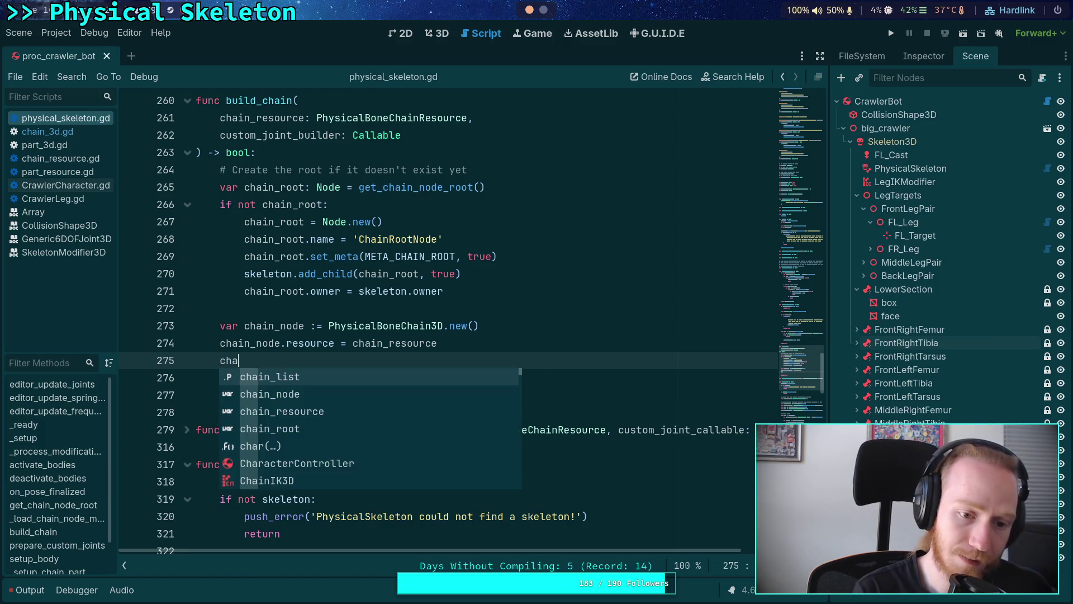
key(Return)
key(BackSpace)
key(BackSpace)
key(BackSpace)
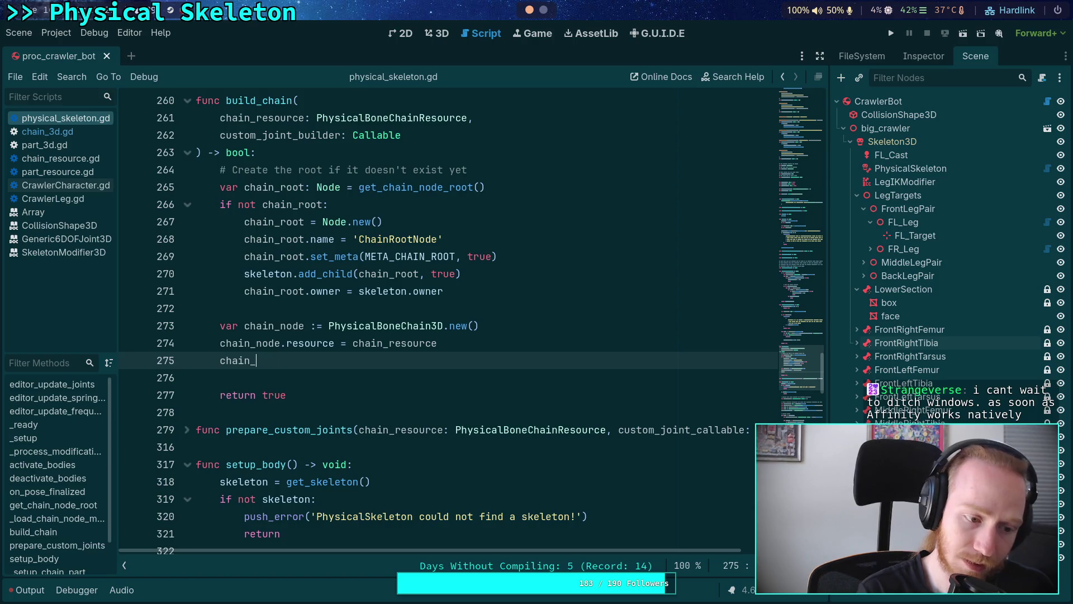
text(node._s)
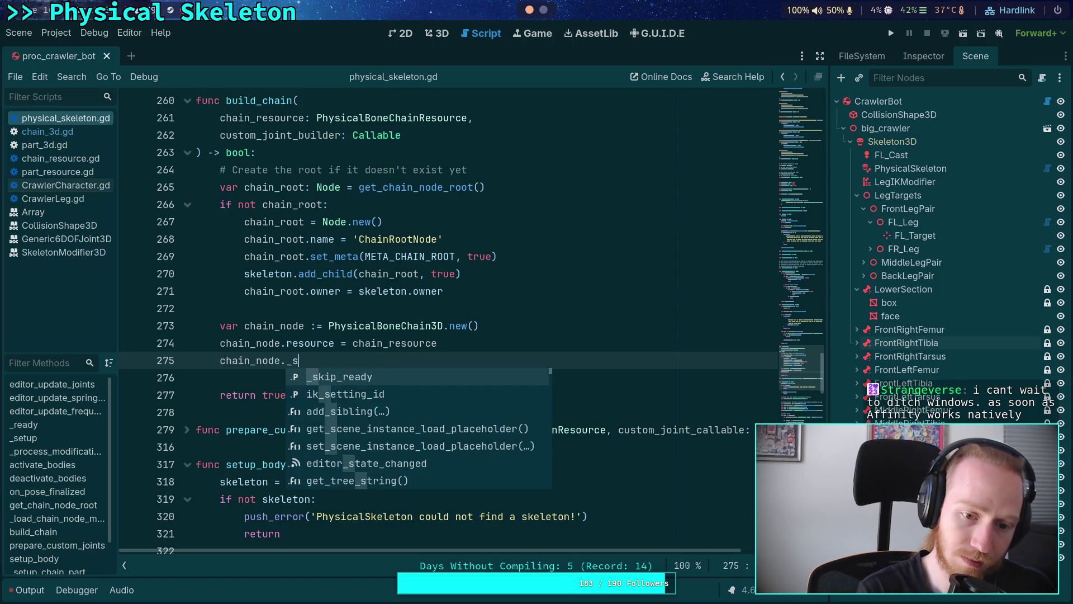
text(kip_ready = true)
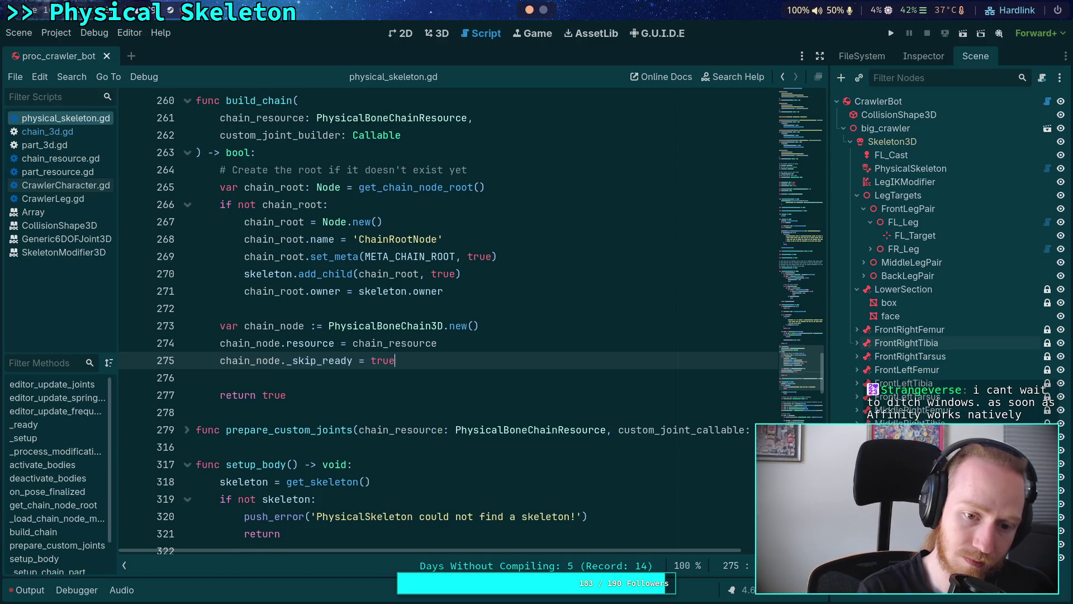
Add the new chain under the root with chain_root.add_child(chain_node).
key(Return)
text(chain_)
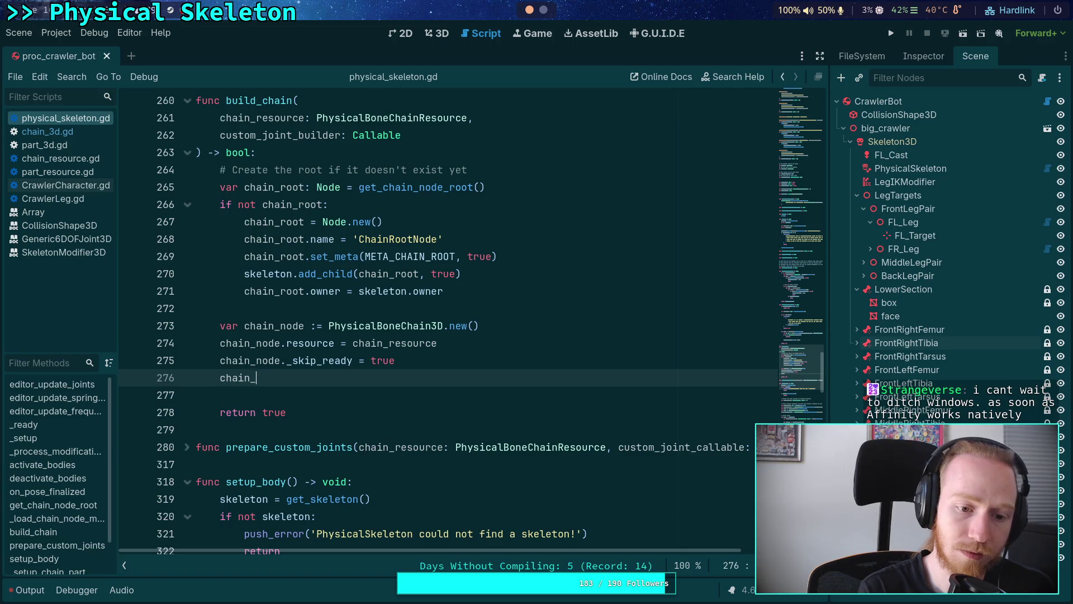
text(root.ad)
key(Return)
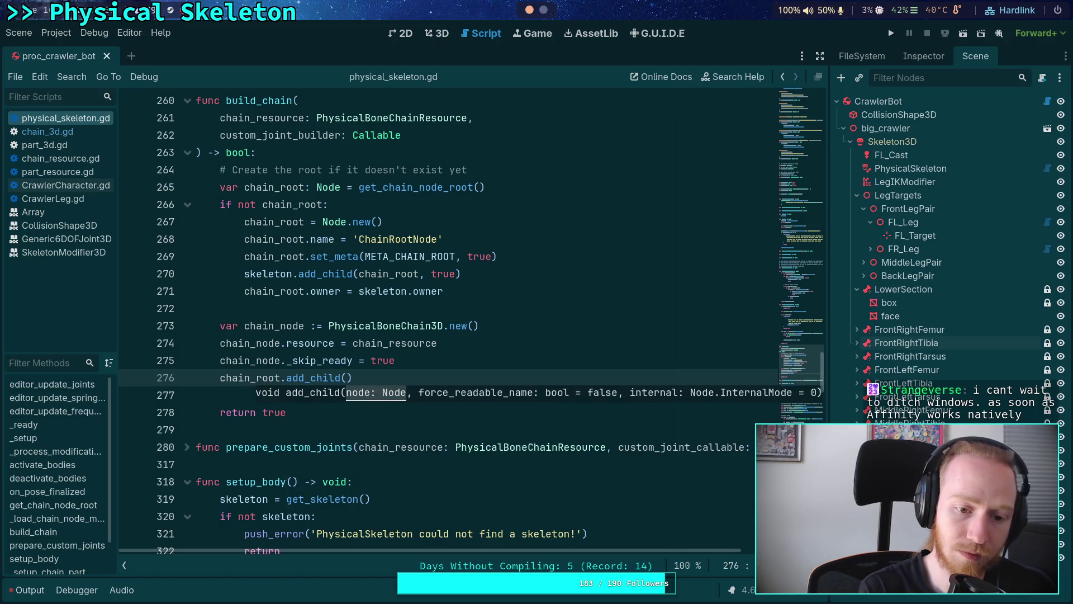
text(chain_node))
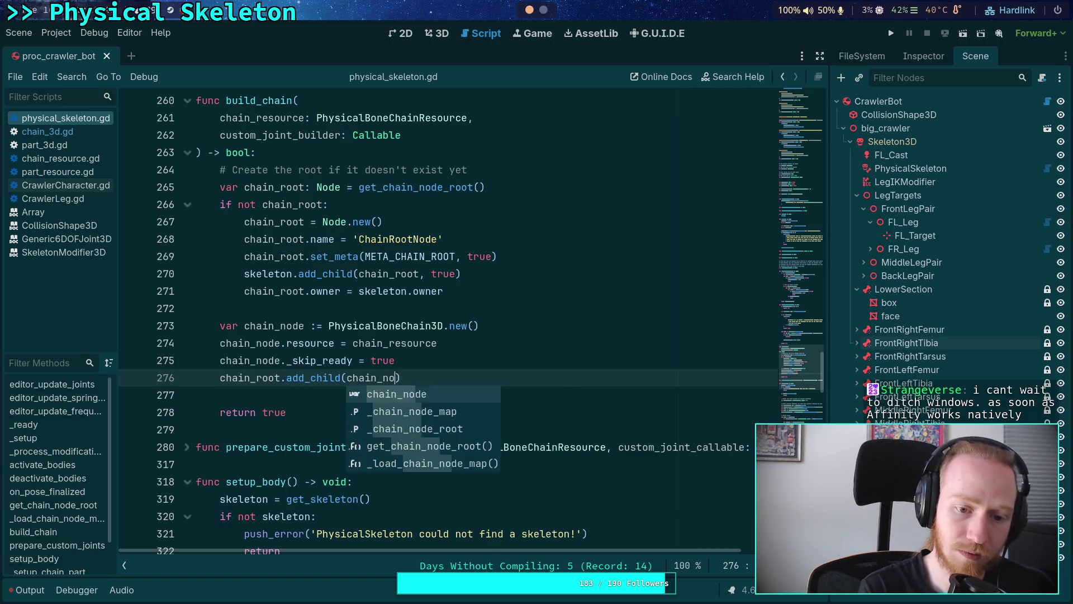
Set chain_node.owner = chain_root.owner.
key(Return)
text(chain_node)
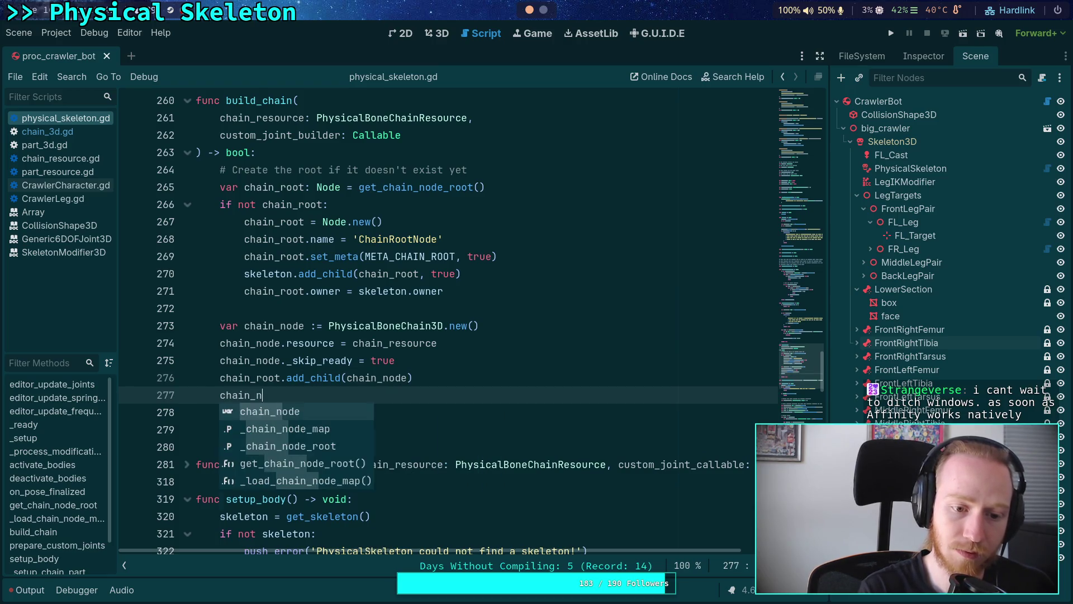
key(Escape)
text(.)
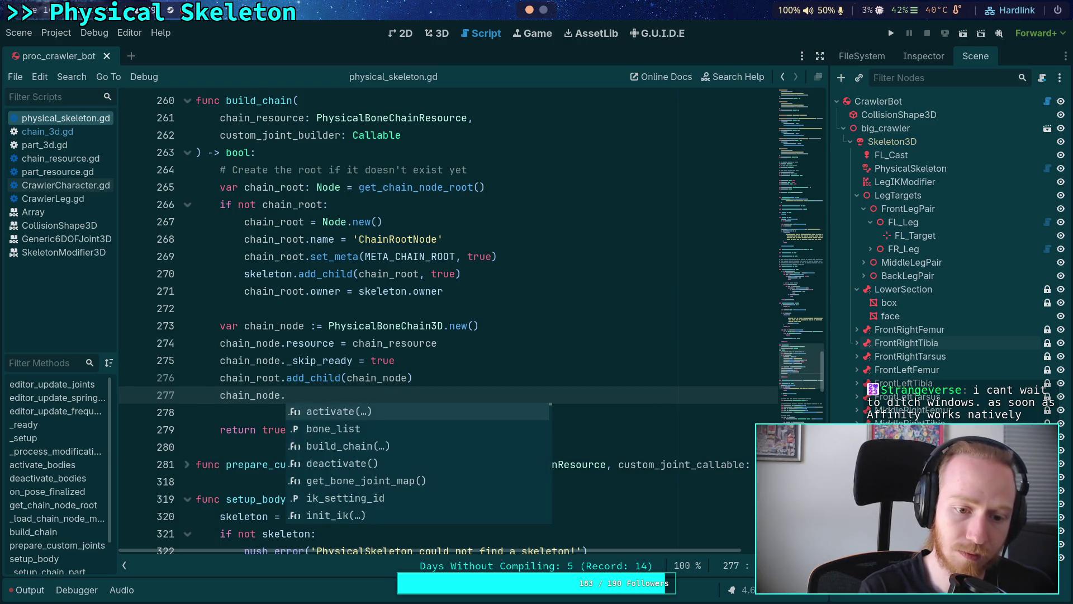
text(owner = chai)
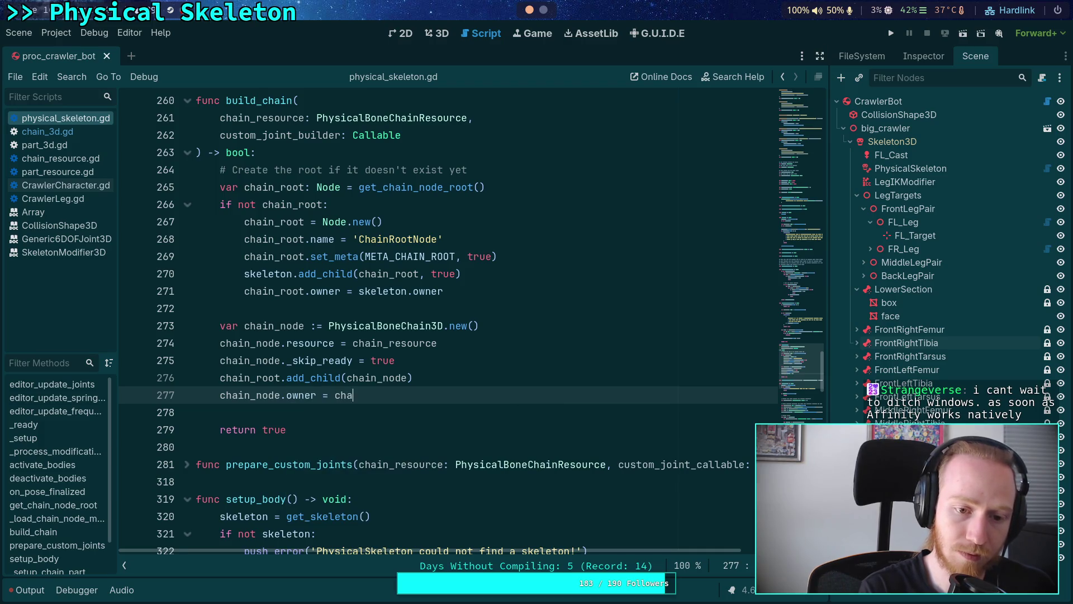
key(Down)
key(Down)
key(Return)
text(.)
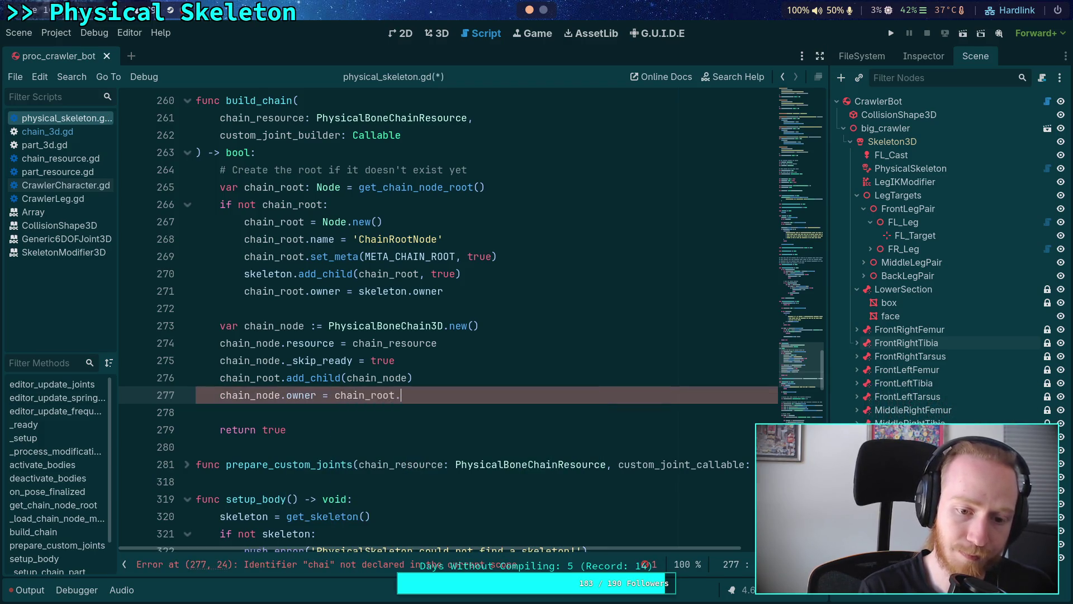
text(ow)
key(Return)
Rename chain_node to chain by deleting the _node suffix on lines 273–277.
scroll(383, 333, up, 2)
scroll(383, 334, down, 2)
mouse_move(275, 326)
mouse_down()
mouse_move(305, 326)
mouse_move(277, 346)
mouse_move(278, 397)
mouse_up()
key(BackSpace)
key(BackSpace)
key(BackSpace)
key(BackSpace)
drag(377, 379, 407, 380)
key(BackSpace)
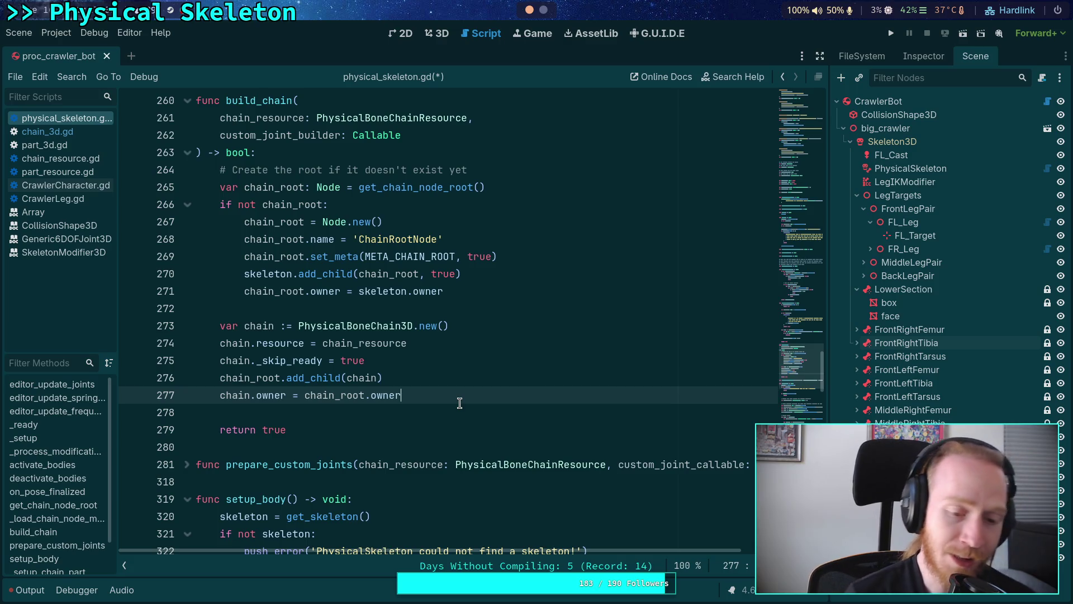
click(473, 423)
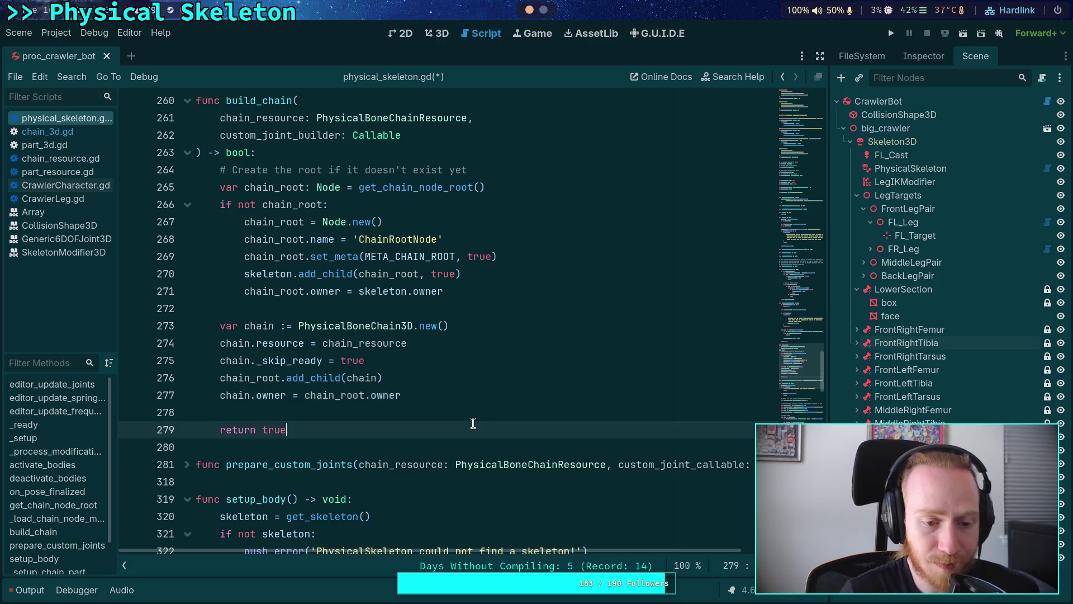
click(491, 414)
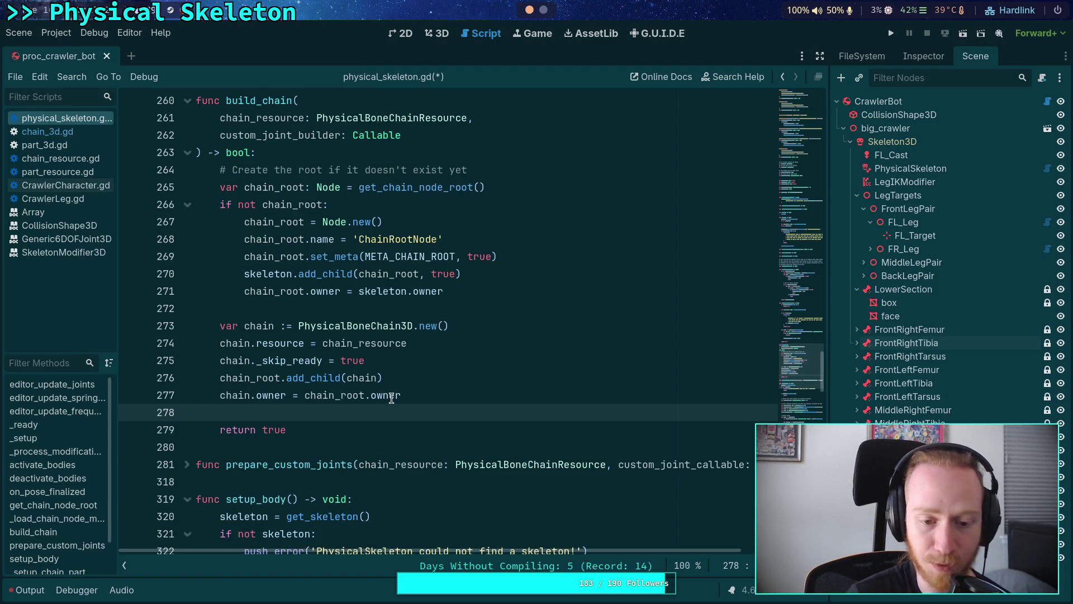
mouse_move(390, 396)
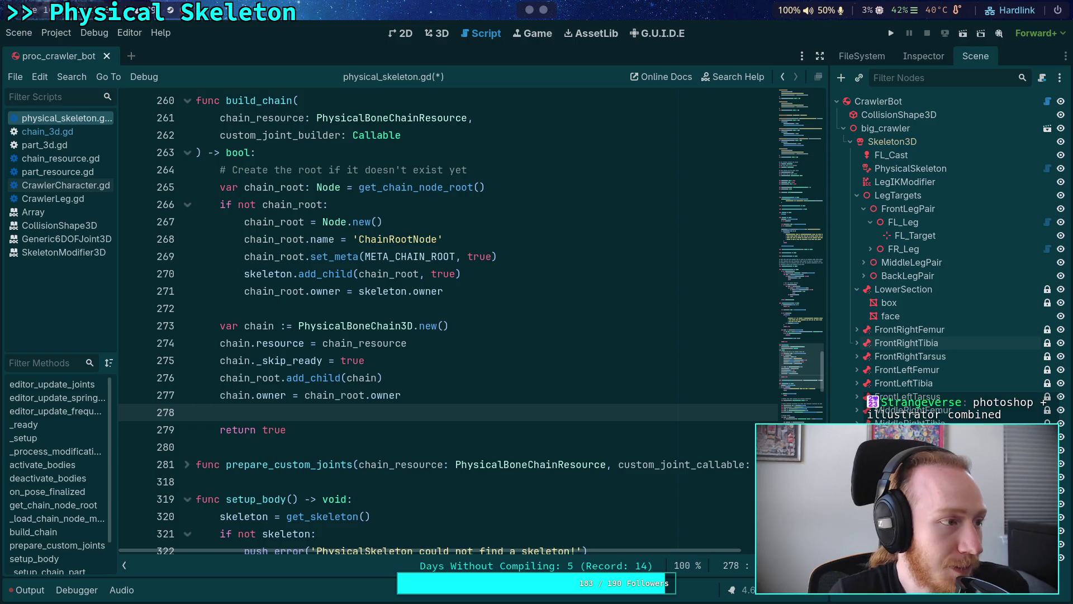
click(483, 446)
click(410, 412)
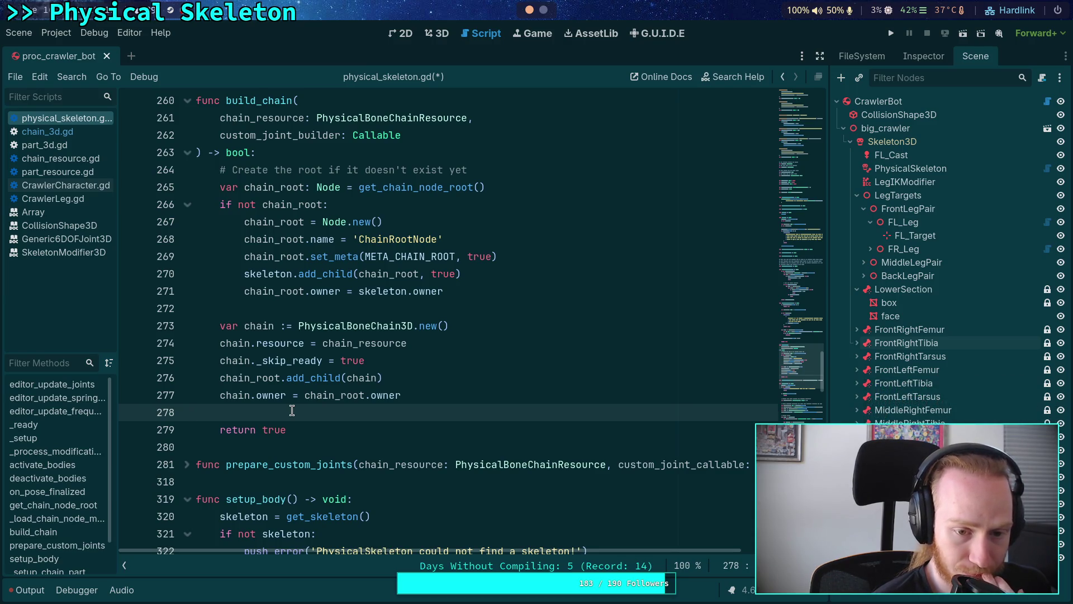
click(460, 397)
click(468, 413)
key(Return)
key(Return)
key(Up)
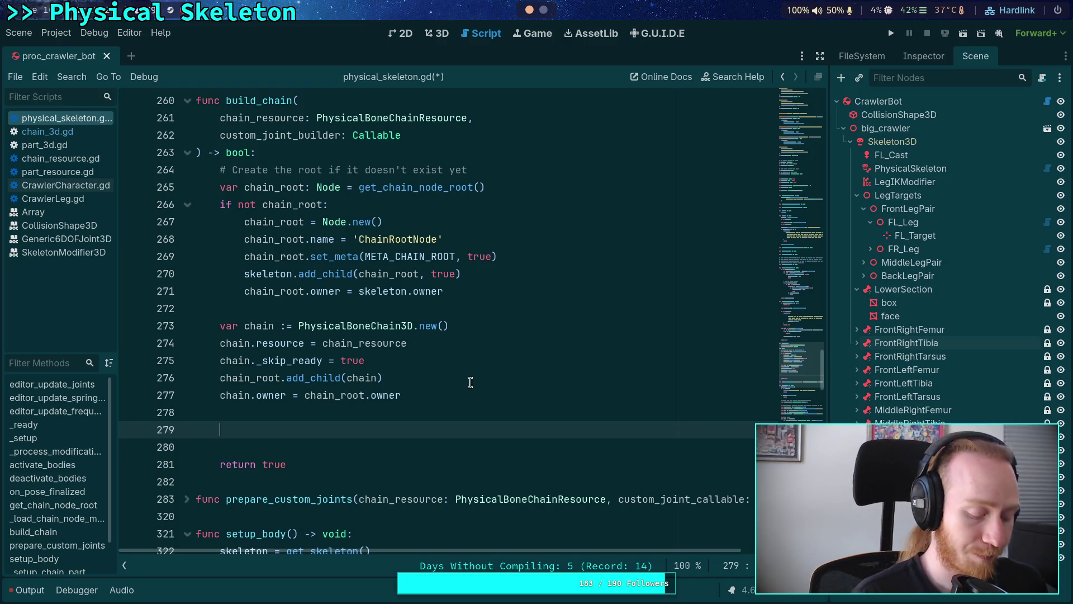
Add chain.build_chain(main_body, custom_joint_builder) before build_chain returns true, then view chain_3d.gd.
text(# no need)
key(BackSpace)
key(BackSpace)
key(BackSpace)
key(BackSpace)
key(BackSpace)
key(BackSpace)
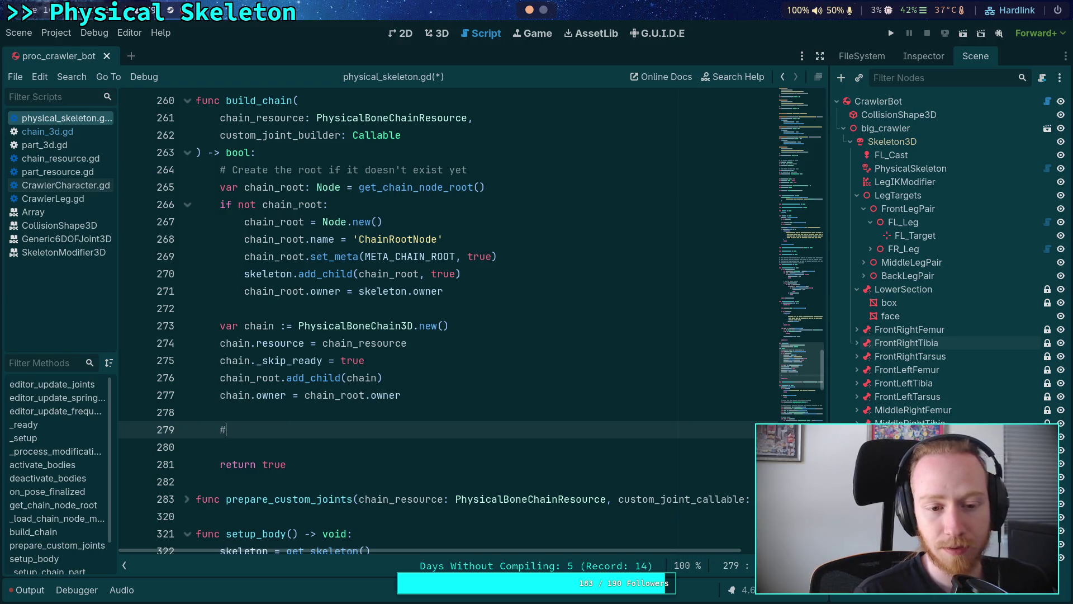
text(chain.b)
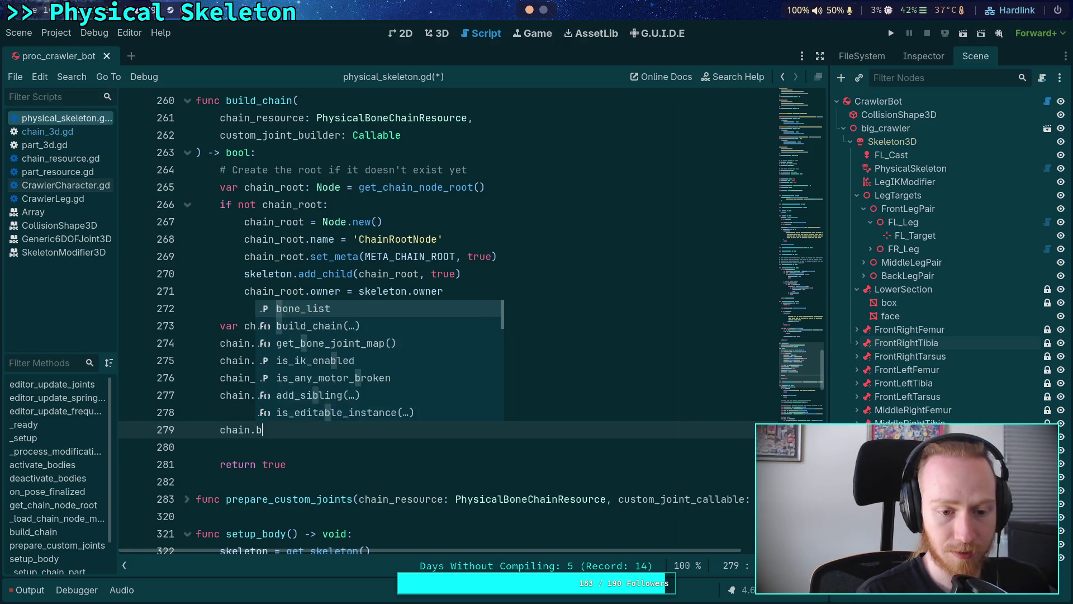
text(u)
key(Return)
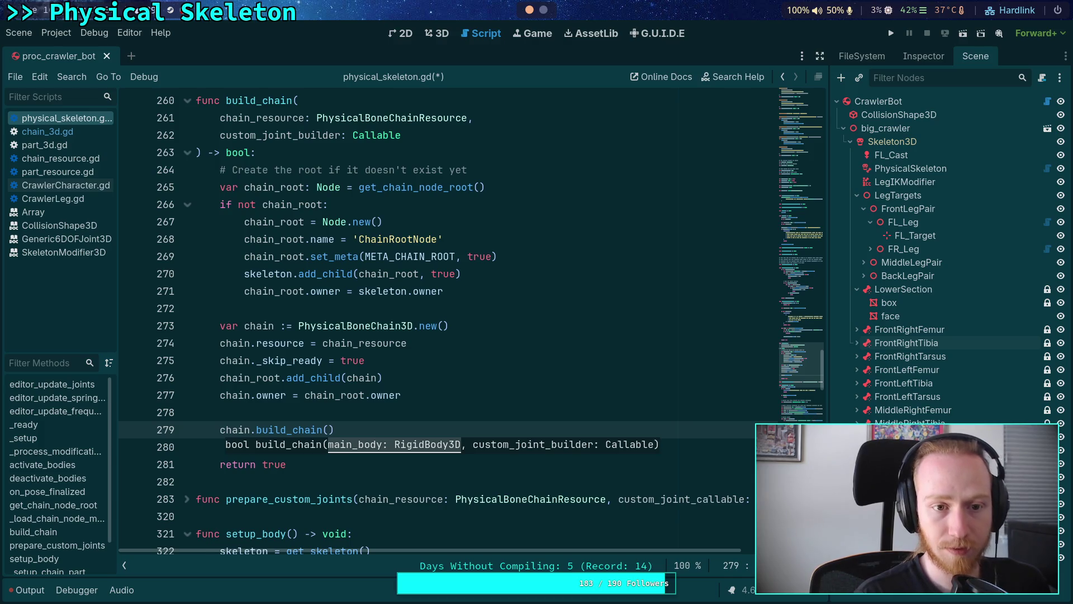
text(main)
key(Return)
text(, )
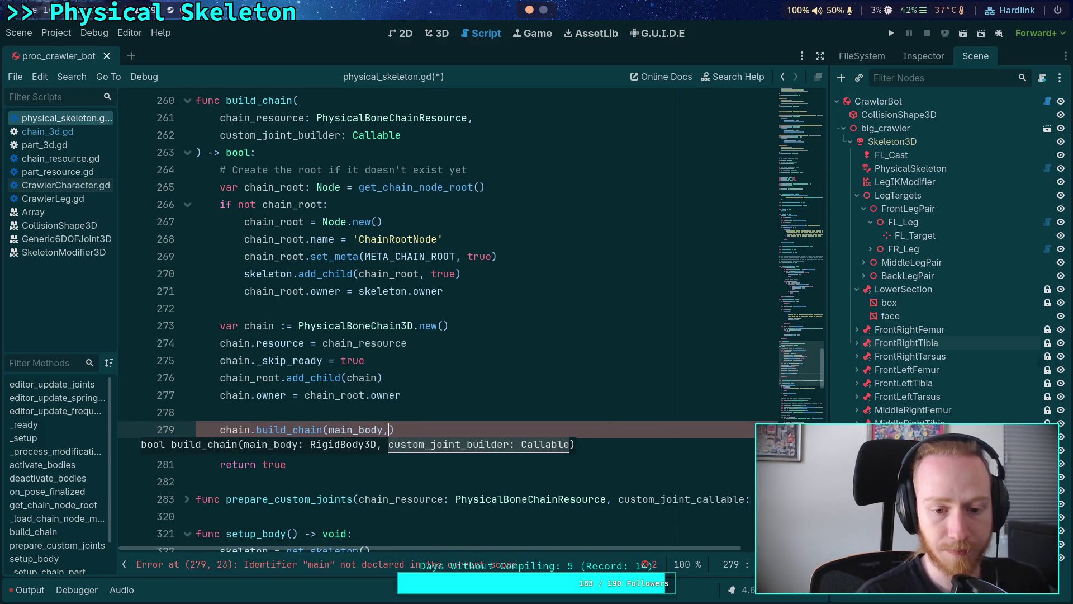
text(cust)
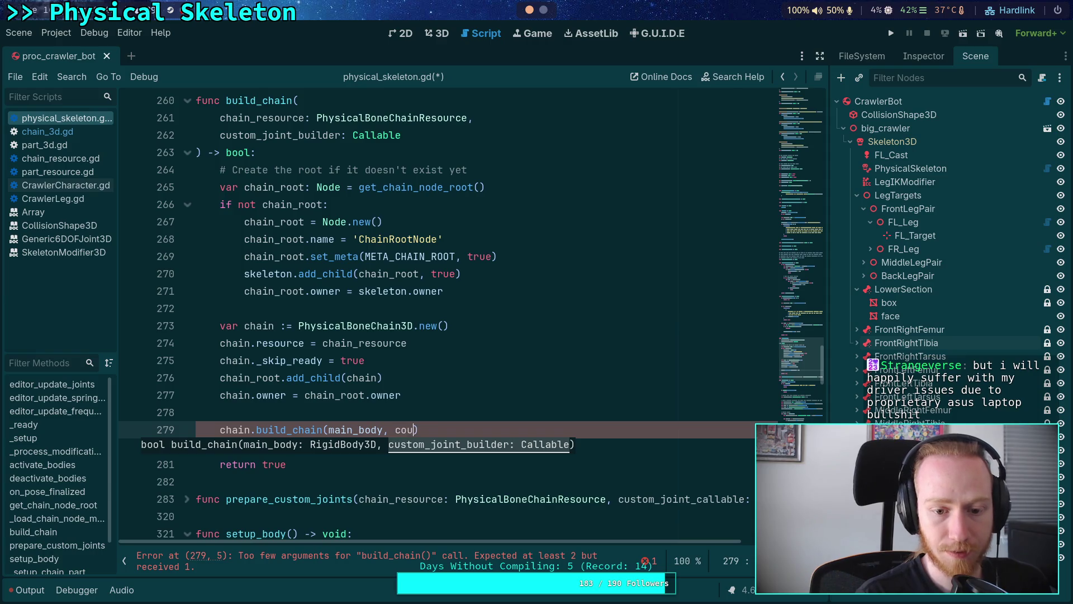
key(Return)
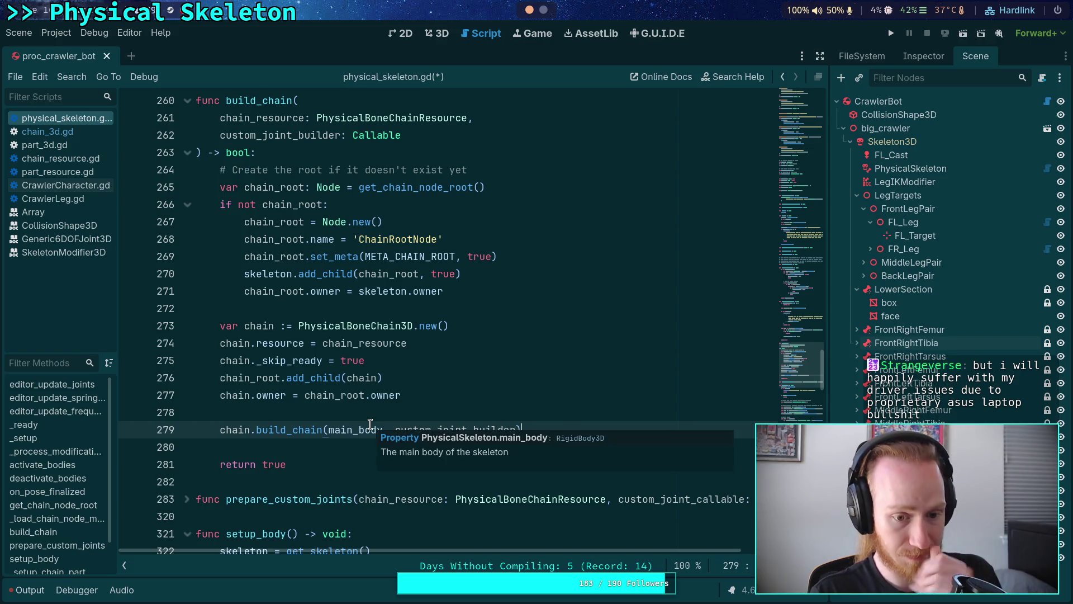
click(47, 132)
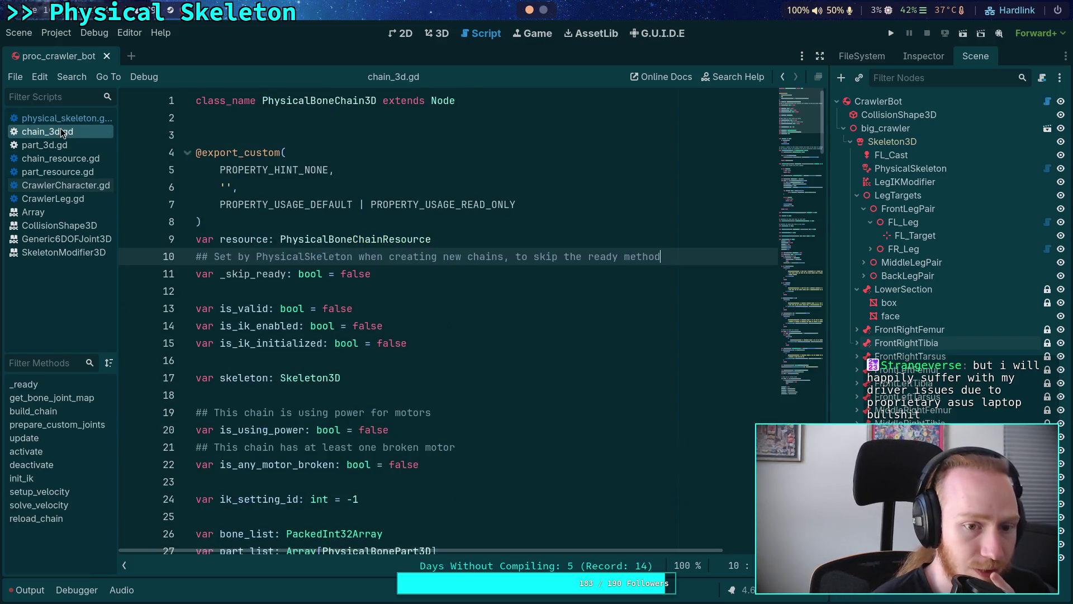
Review chain_3d.gd's build_chain and reload_chain code, then return to physical_skeleton.gd.
scroll(379, 420, down, 15)
scroll(380, 421, down, 4)
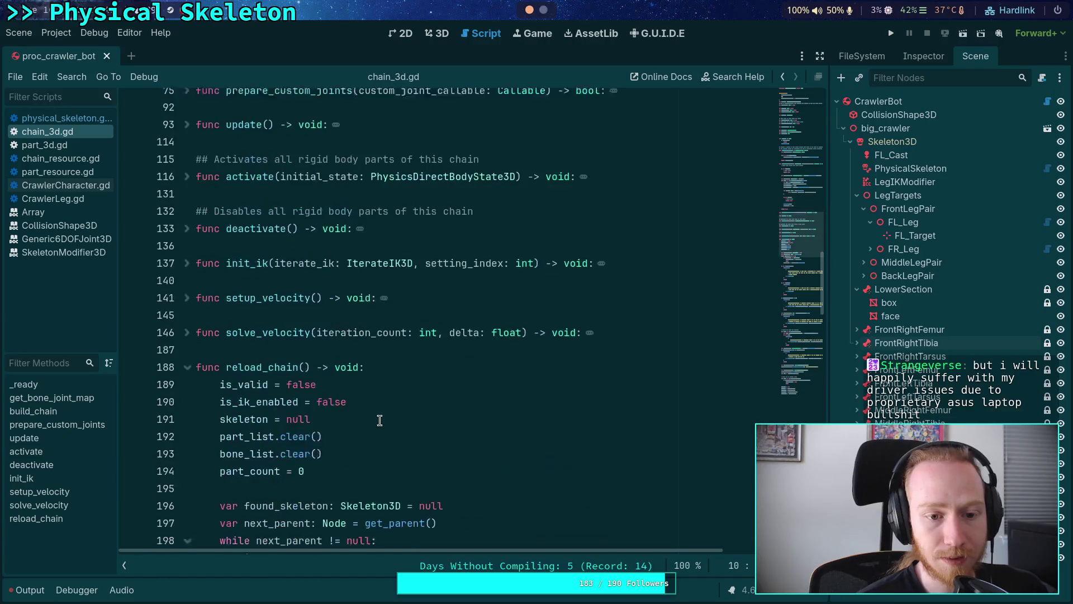
scroll(379, 420, up, 12)
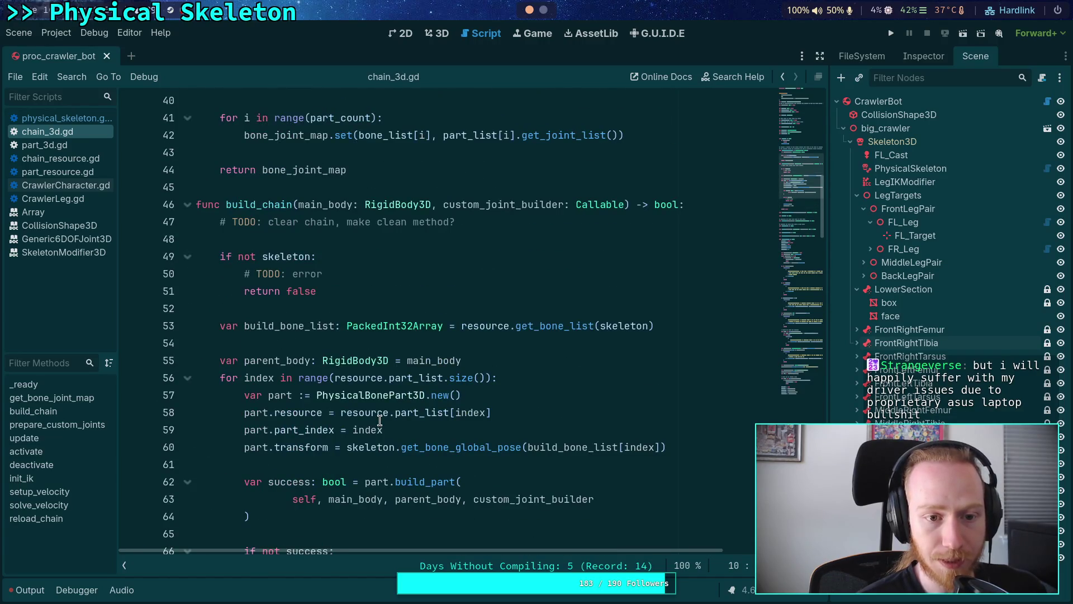
scroll(380, 420, down, 2)
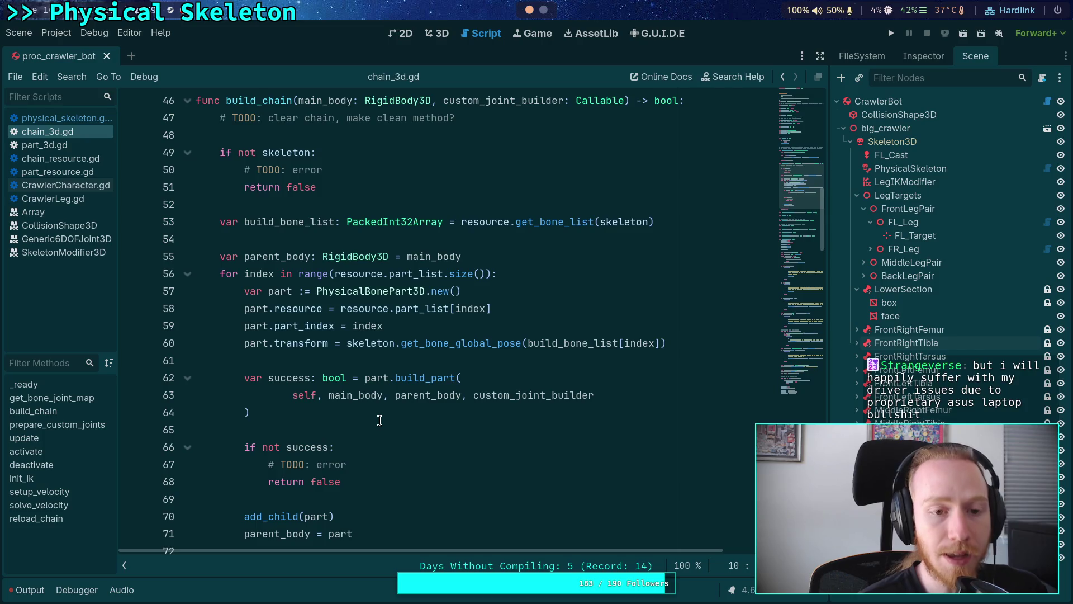
scroll(380, 420, up, 9)
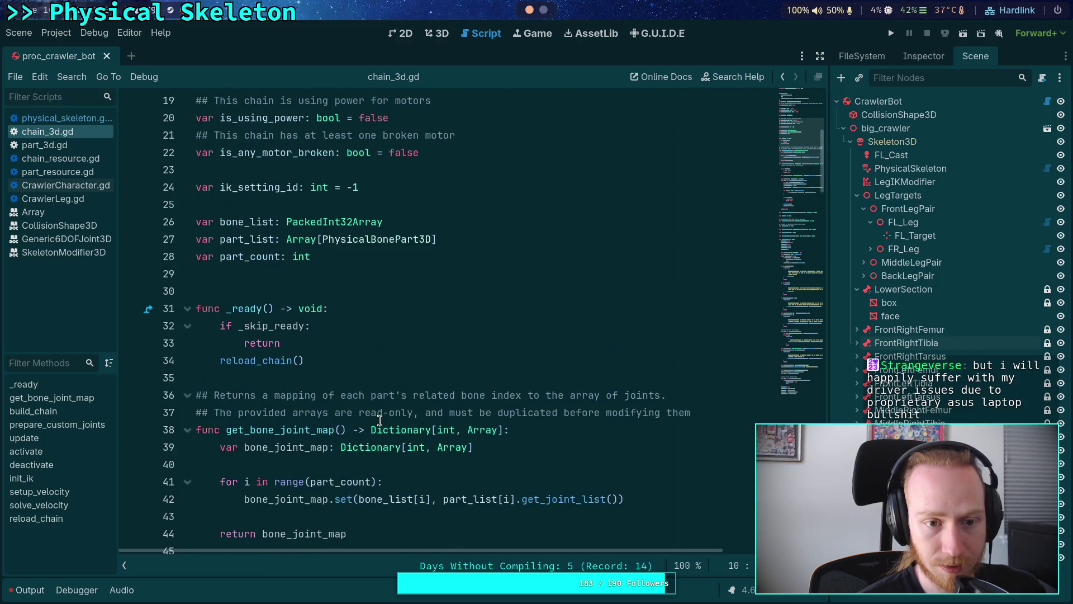
scroll(379, 420, up, 4)
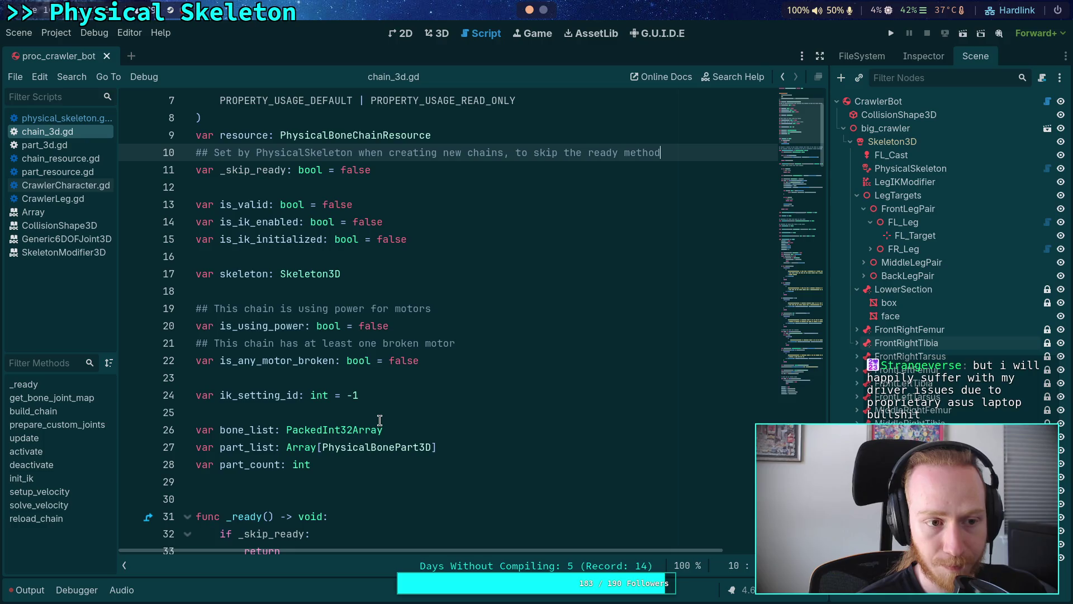
scroll(379, 421, down, 7)
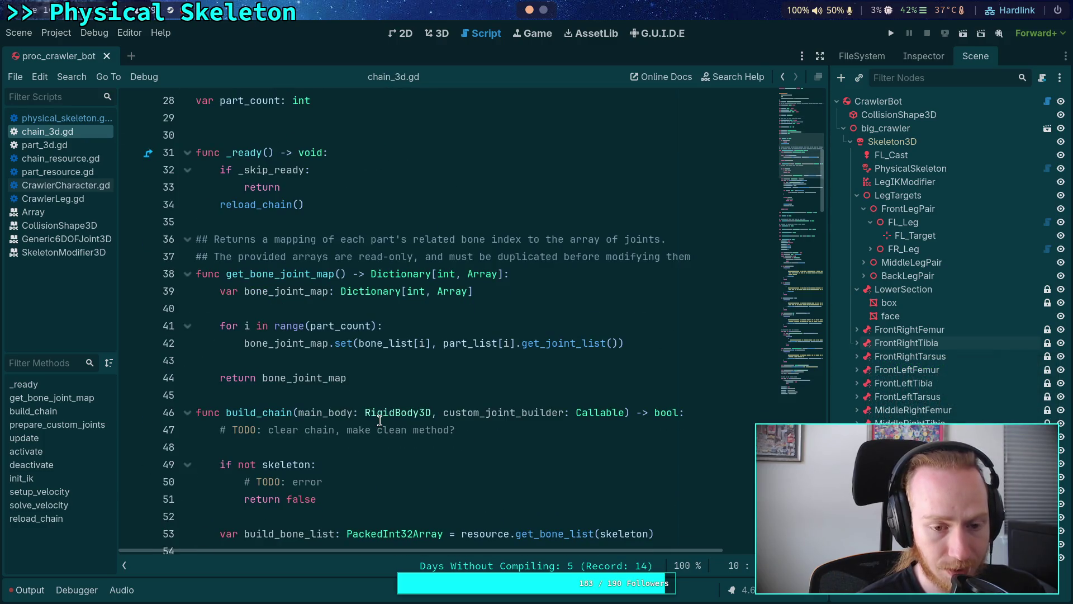
scroll(379, 421, down, 16)
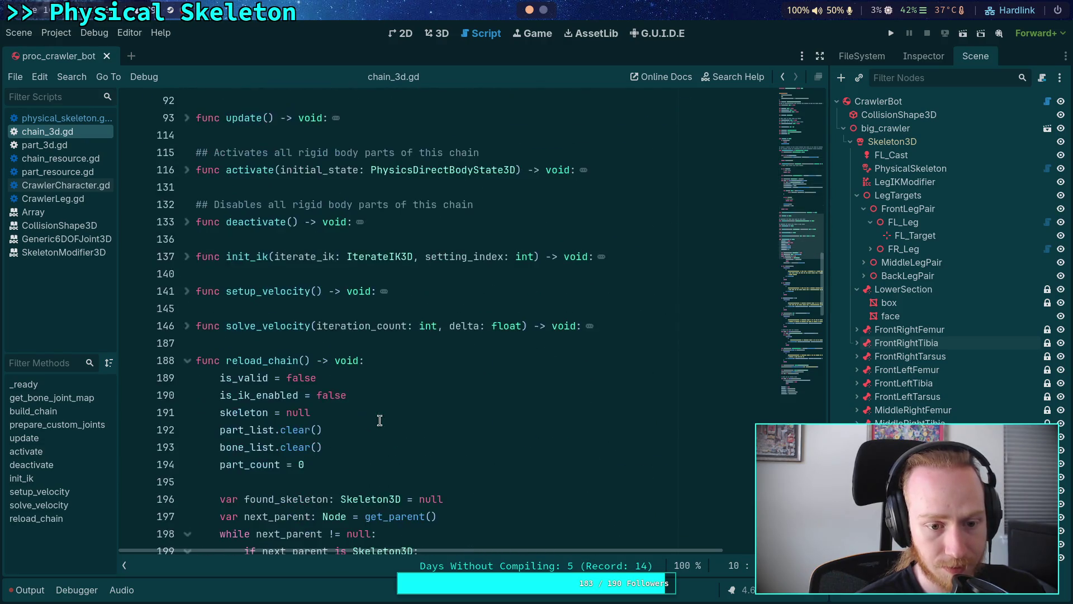
scroll(379, 420, down, 3)
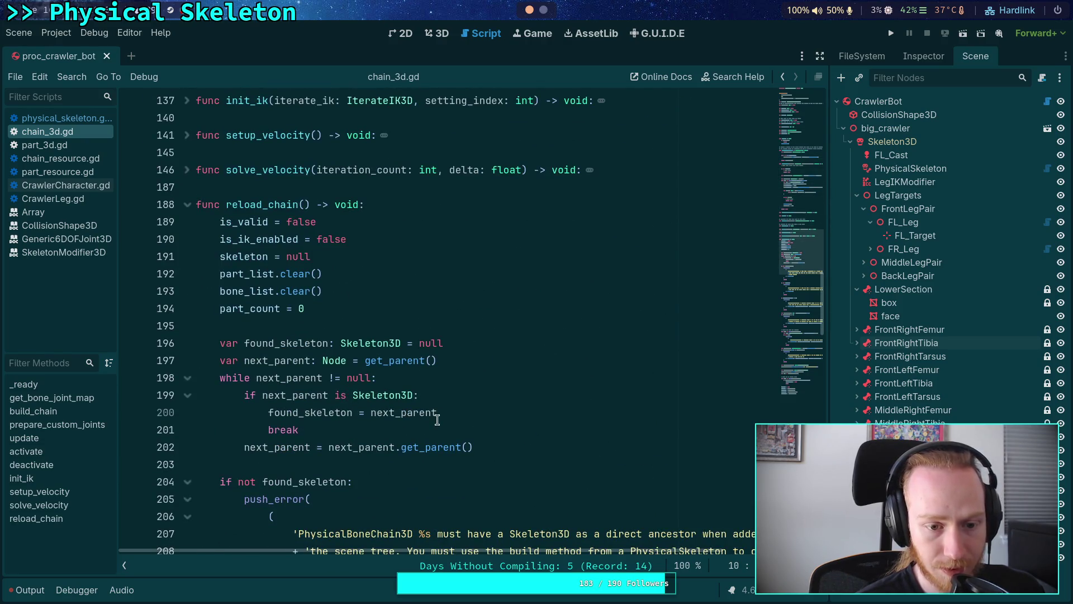
scroll(439, 421, up, 6)
click(61, 116)
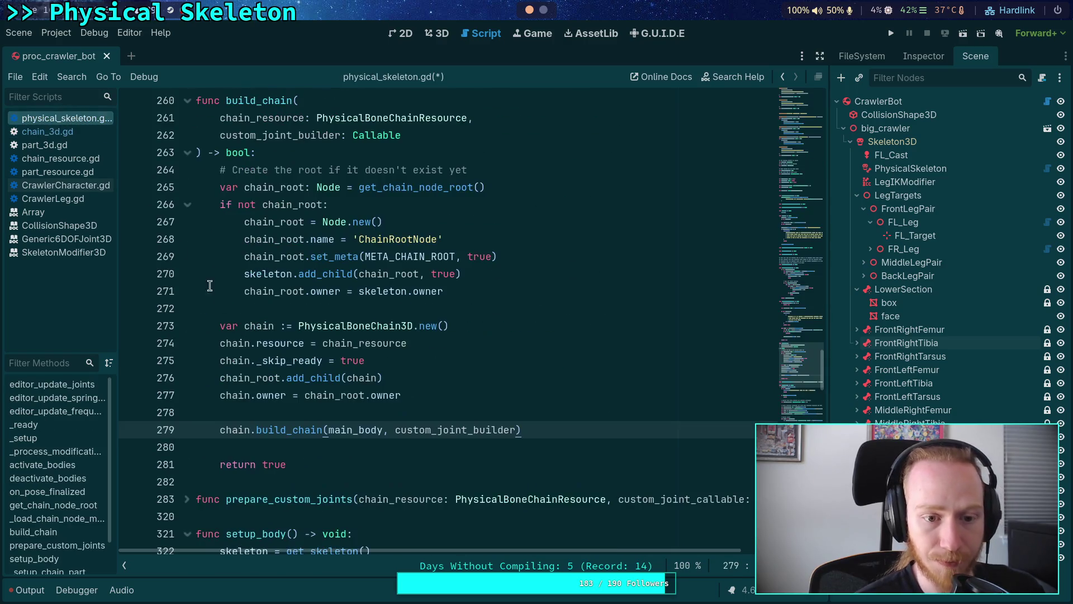
Add 'chain.skeleton = skeleton' after line 278 in build_chain and save the script.
click(504, 411)
key(Return)
text(chain.ske)
key(Return)
text(= ske)
key(Return)
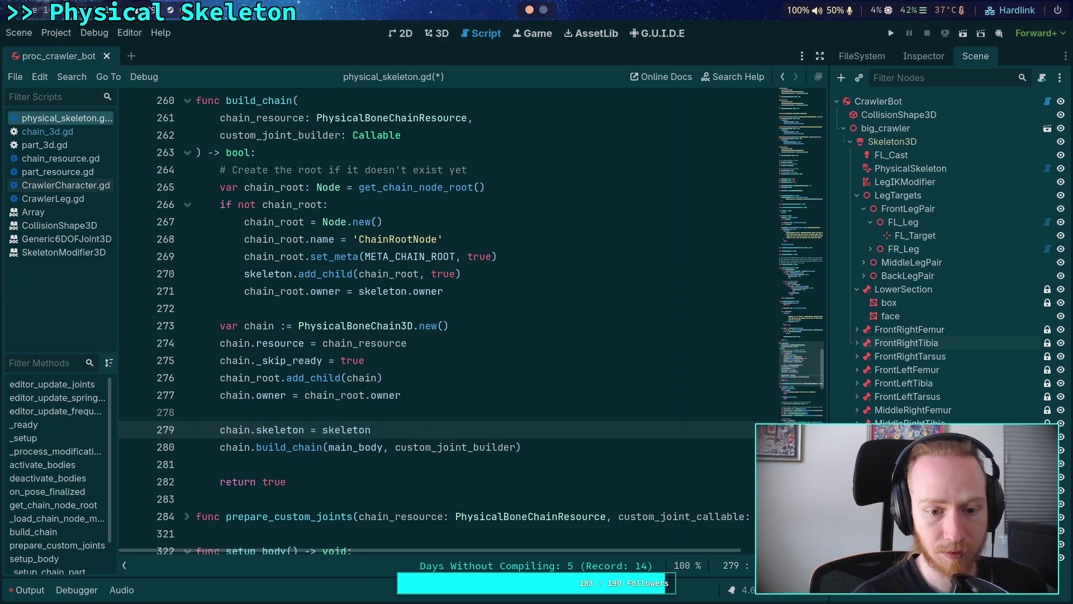
key(ctrl+s)
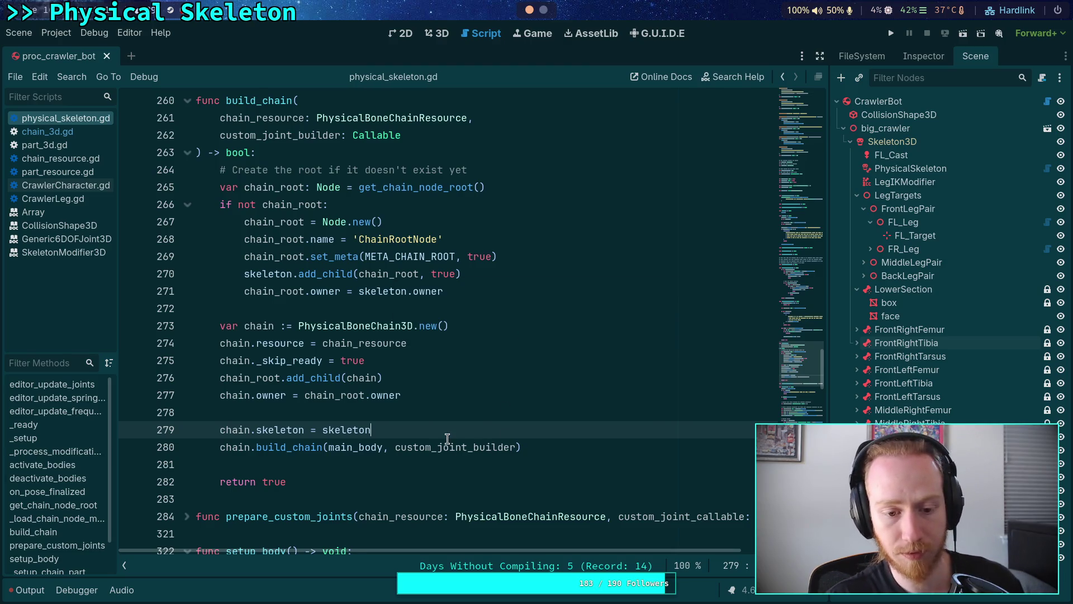
Write the comment explaining _ready() is skipped, so skeleton is provided before build_chain(), and save.
key(Up)
key(Return)
text(#)
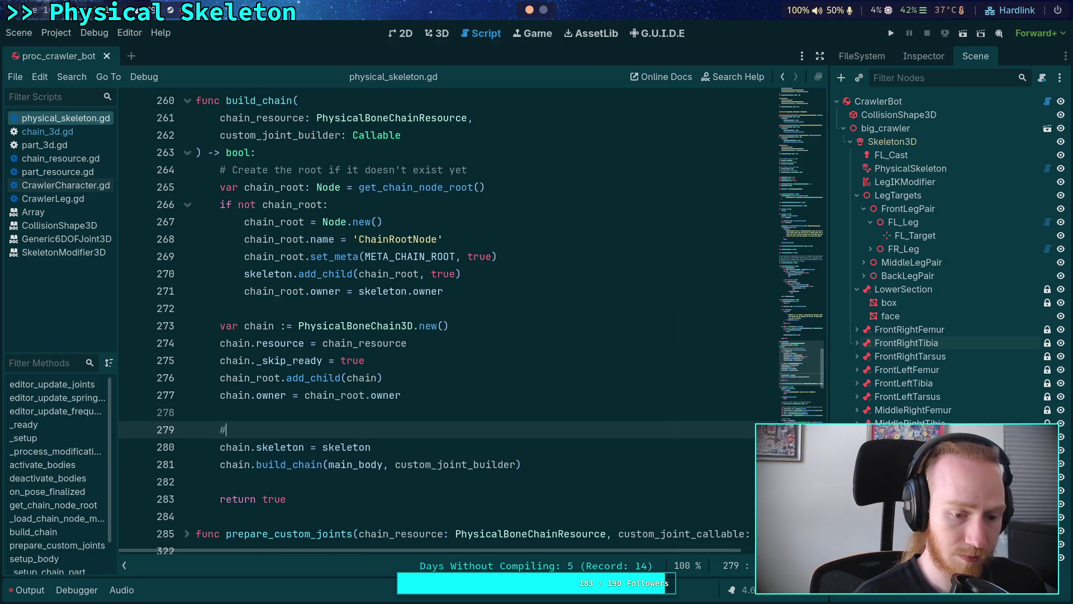
text( Skeleton is )
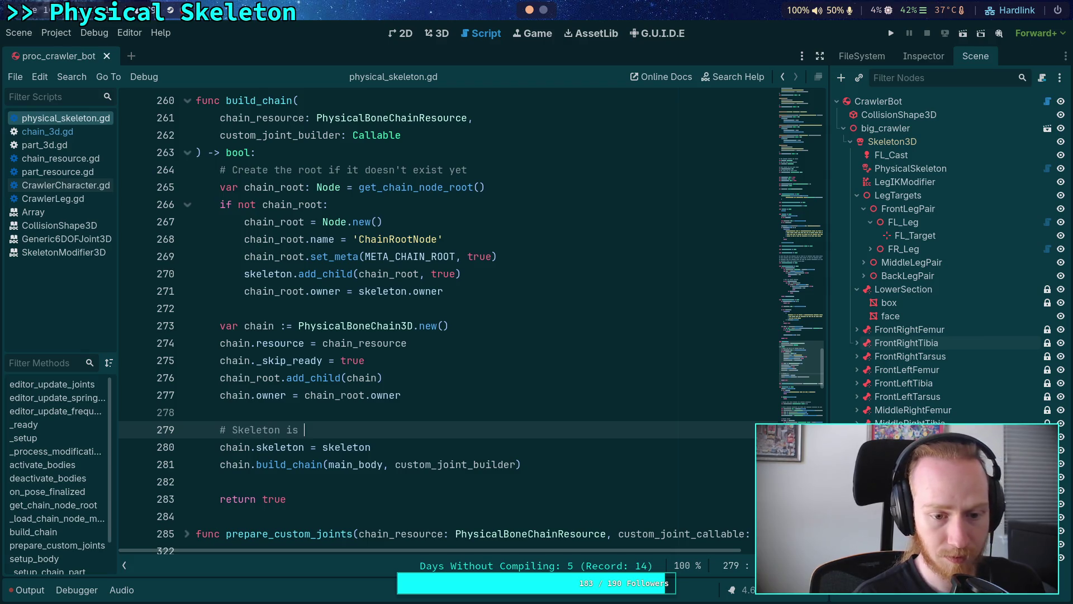
text(determin)
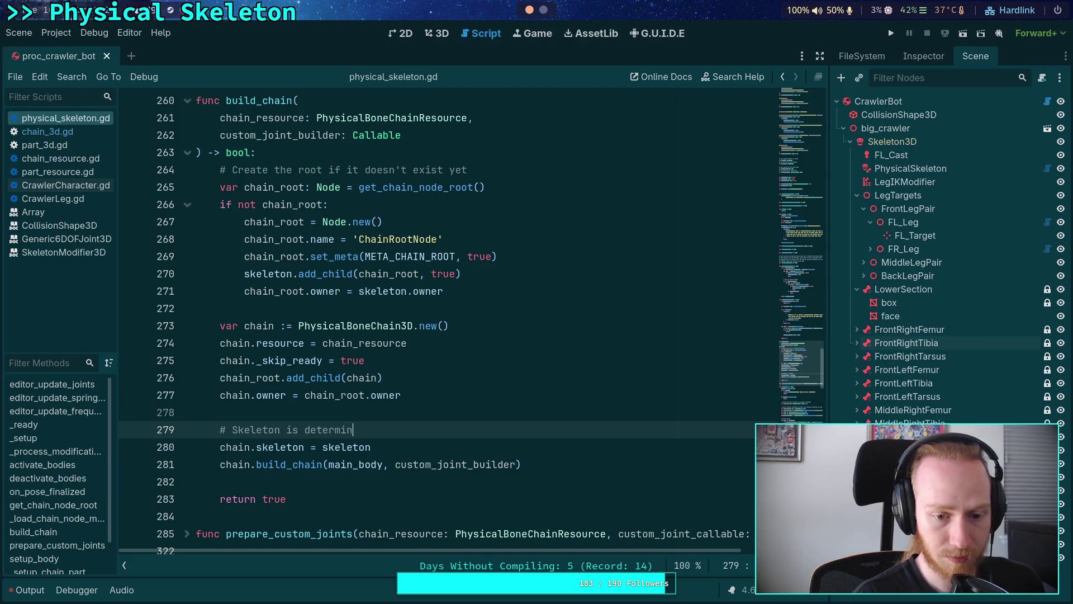
text(ed by the _ready() meith)
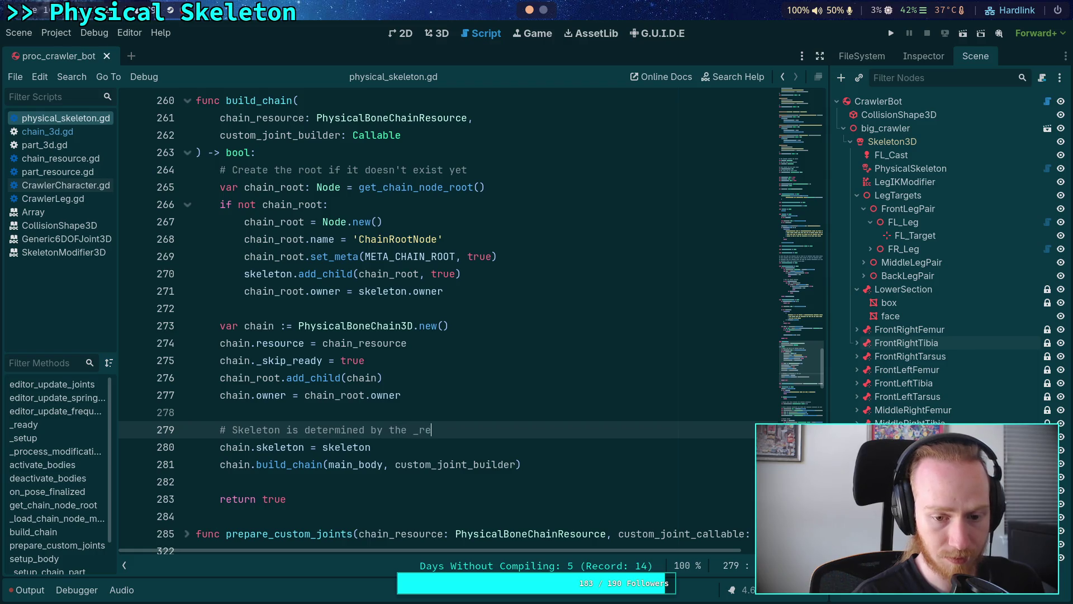
key(BackSpace)
key(BackSpace)
key(BackSpace)
text(thod, but since we skip t)
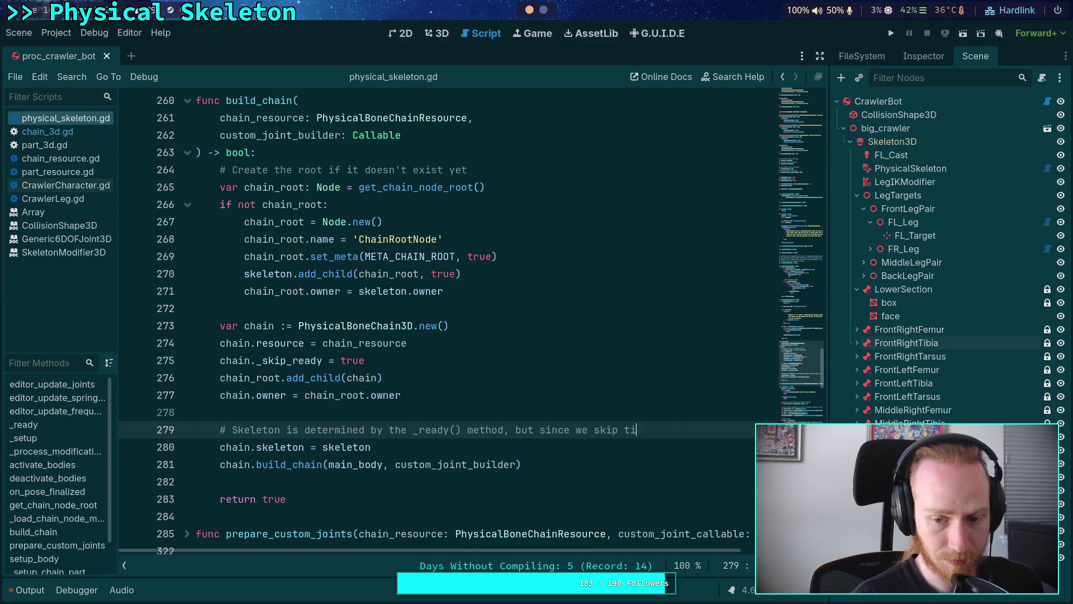
text(hat,)
key(Return)
text(#)
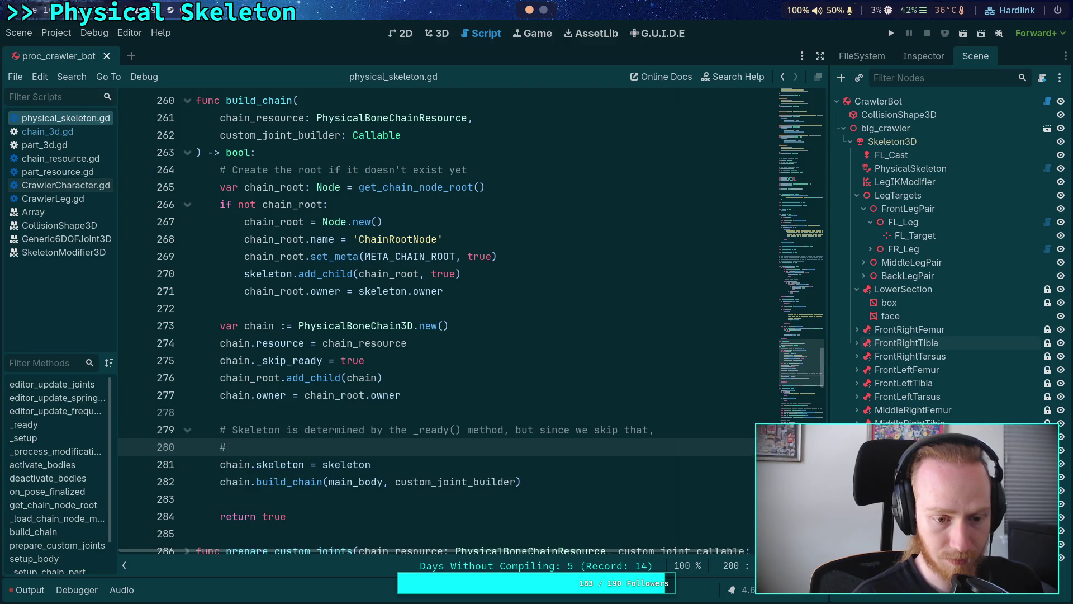
text( we have to pr)
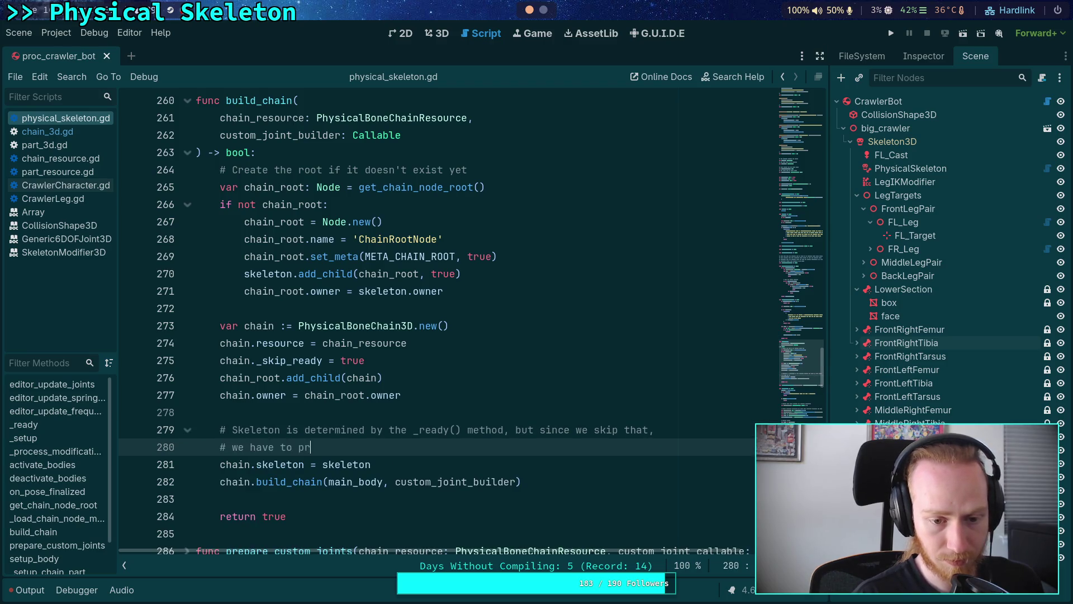
text(ovide it her)
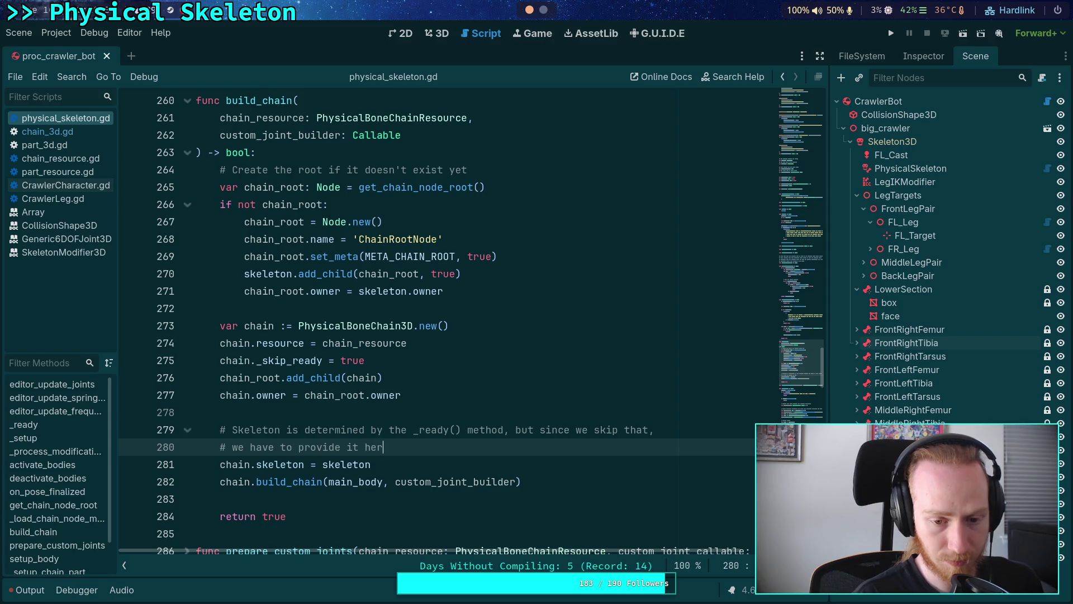
text(e before calling ')
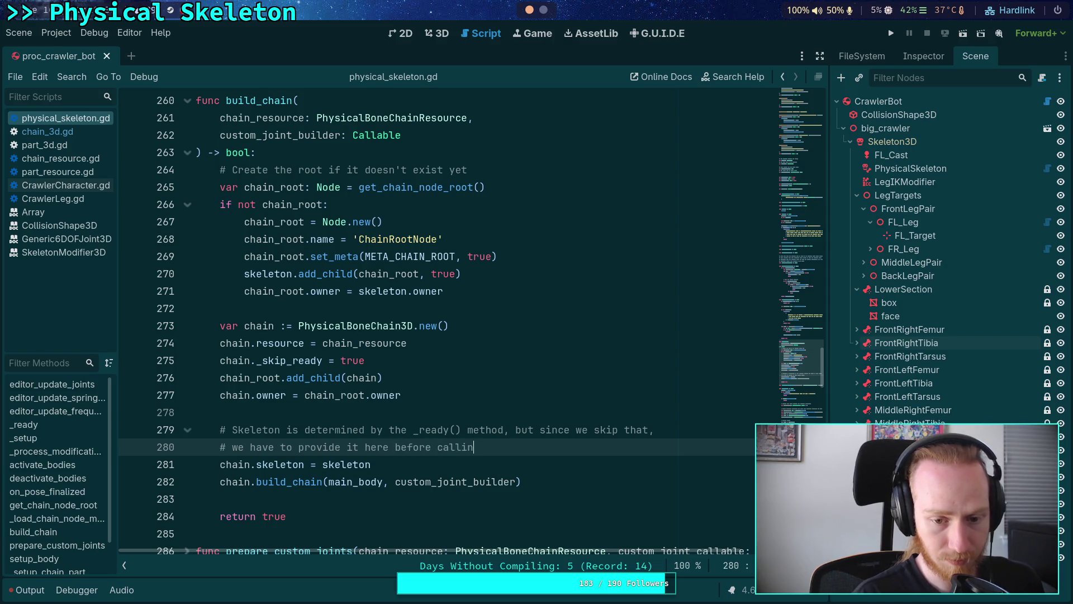
key(BackSpace)
text(build_h)
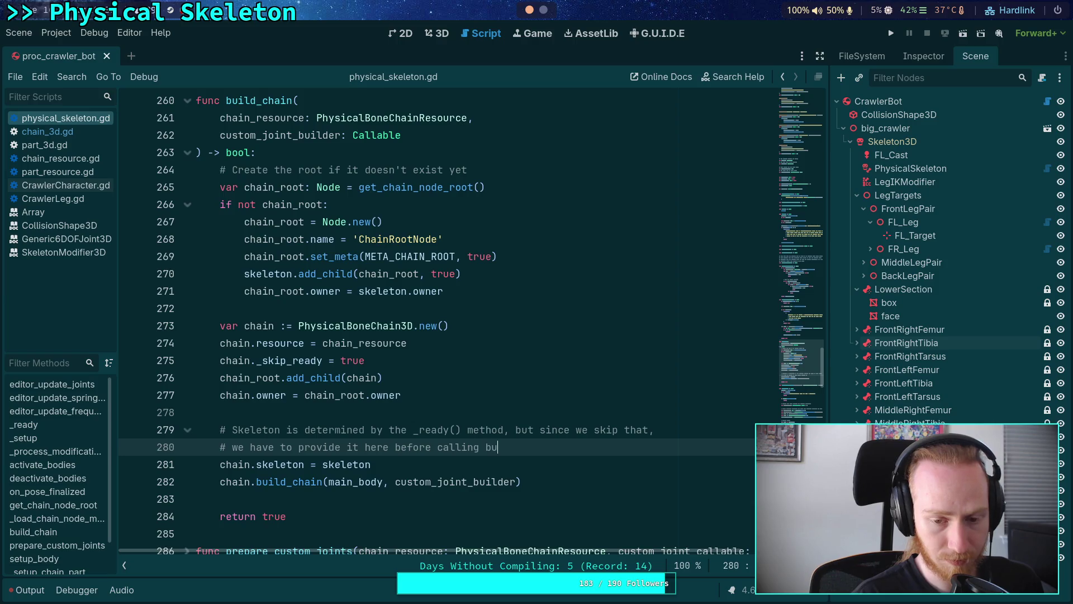
key(BackSpace)
text(chain())
key(ctrl+s)
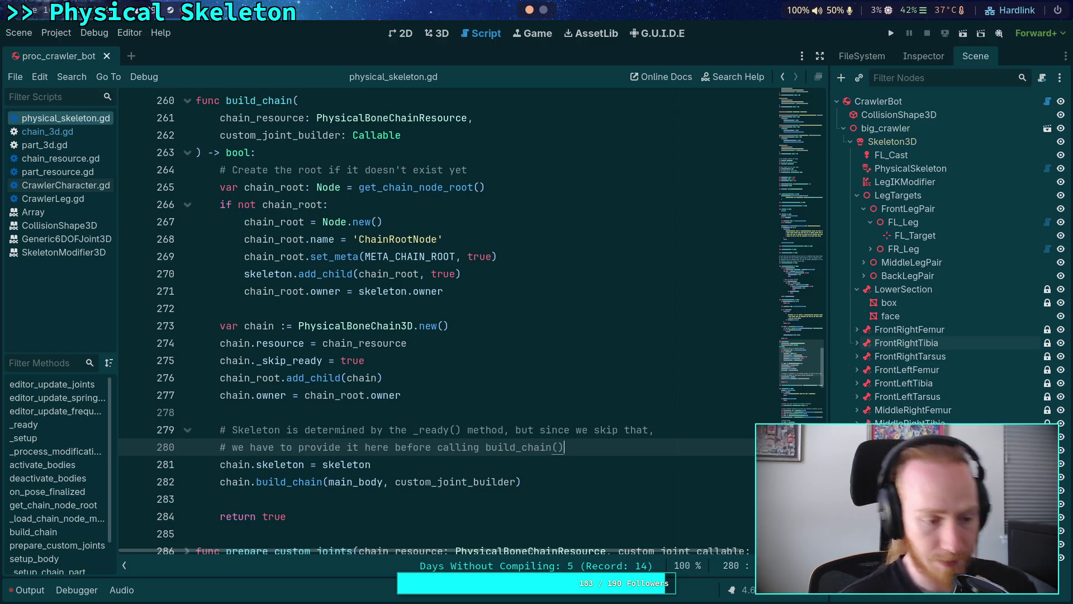
click(423, 430)
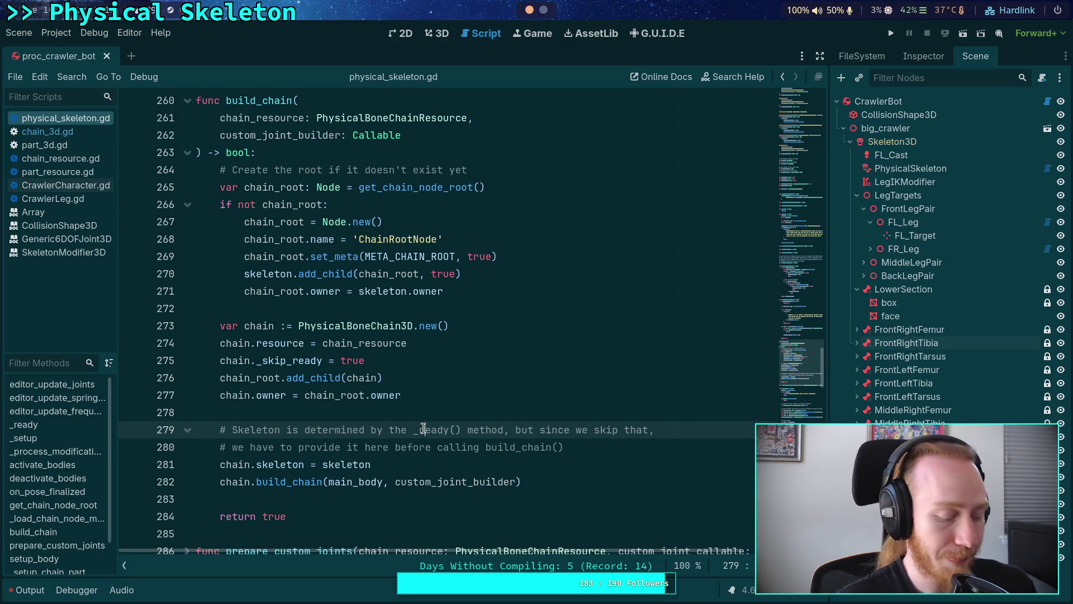
click(442, 409)
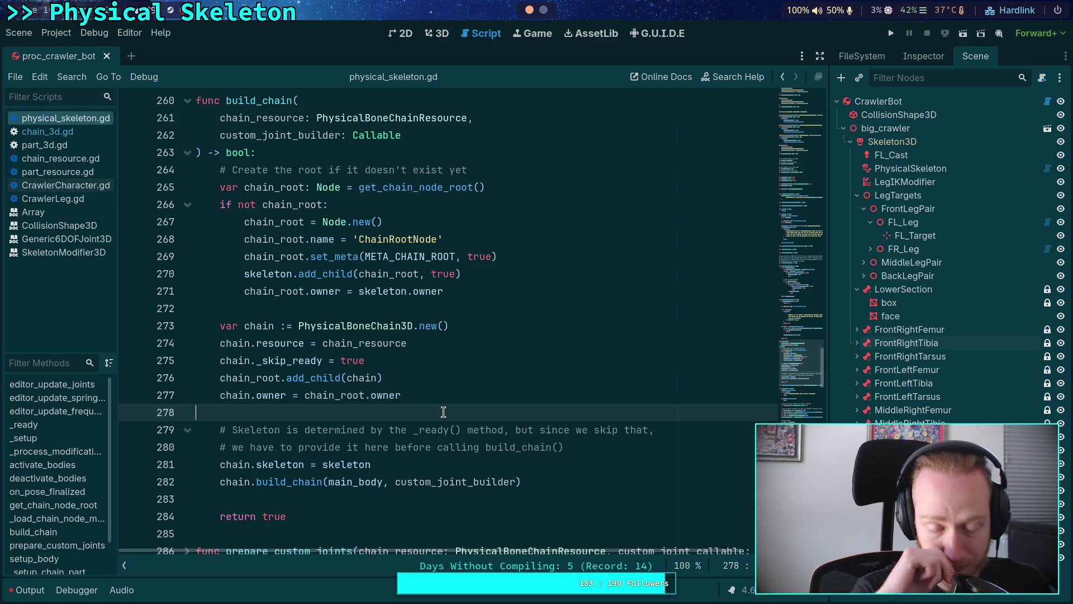
scroll(444, 412, down, 1)
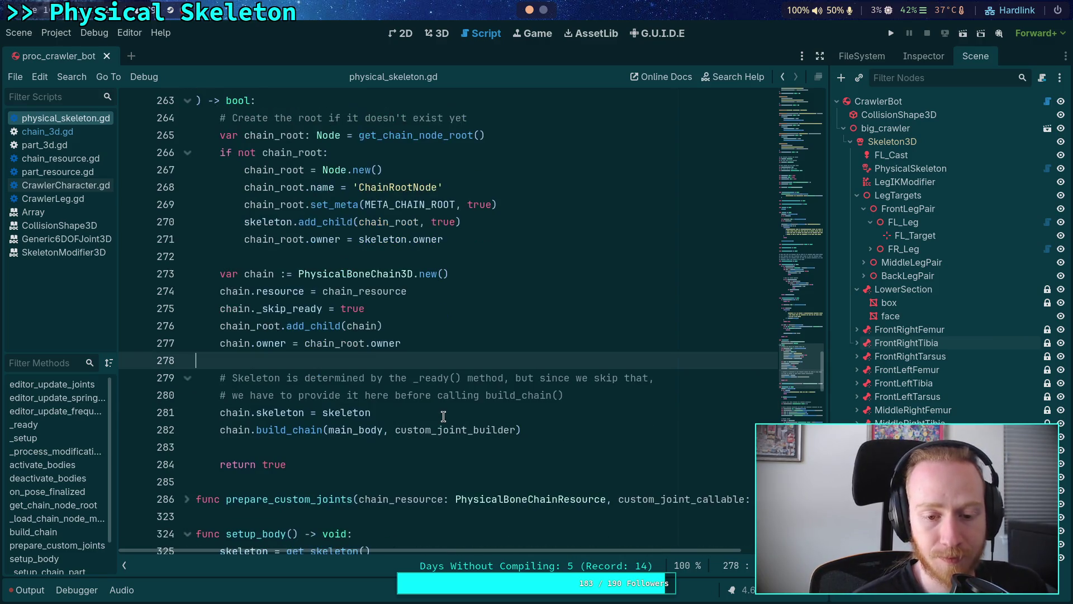
click(428, 444)
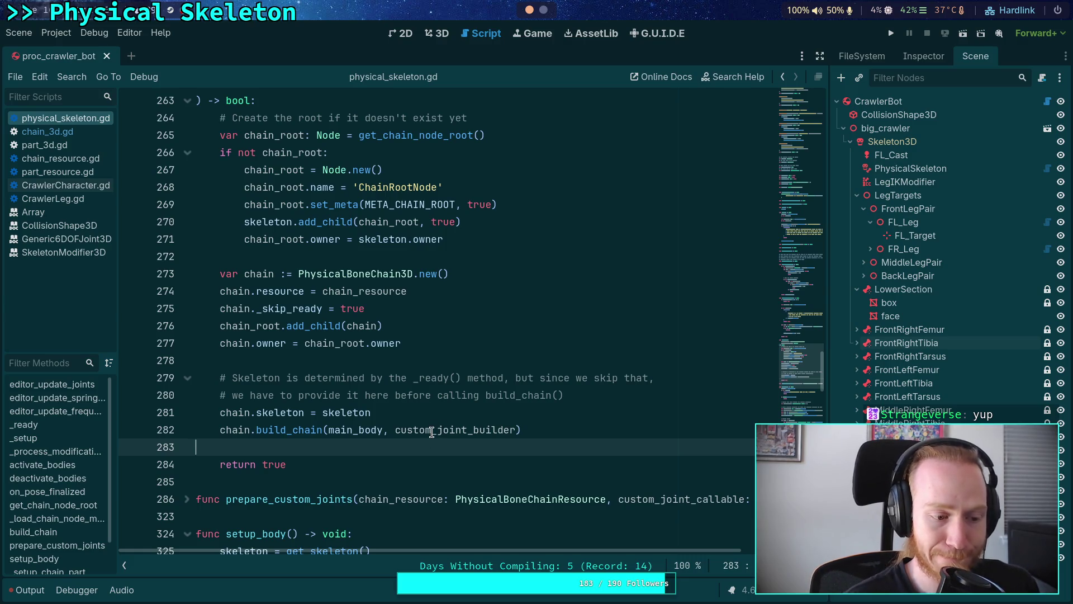
mouse_move(432, 432)
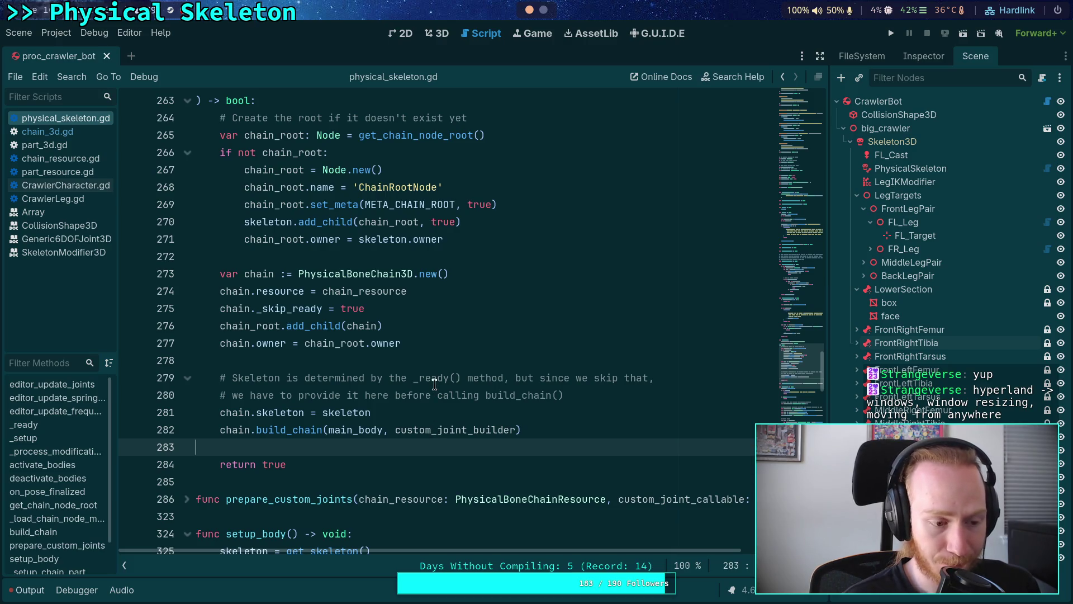
mouse_move(435, 385)
mouse_down()
mouse_move(451, 424)
mouse_move(479, 334)
mouse_move(425, 327)
mouse_up()
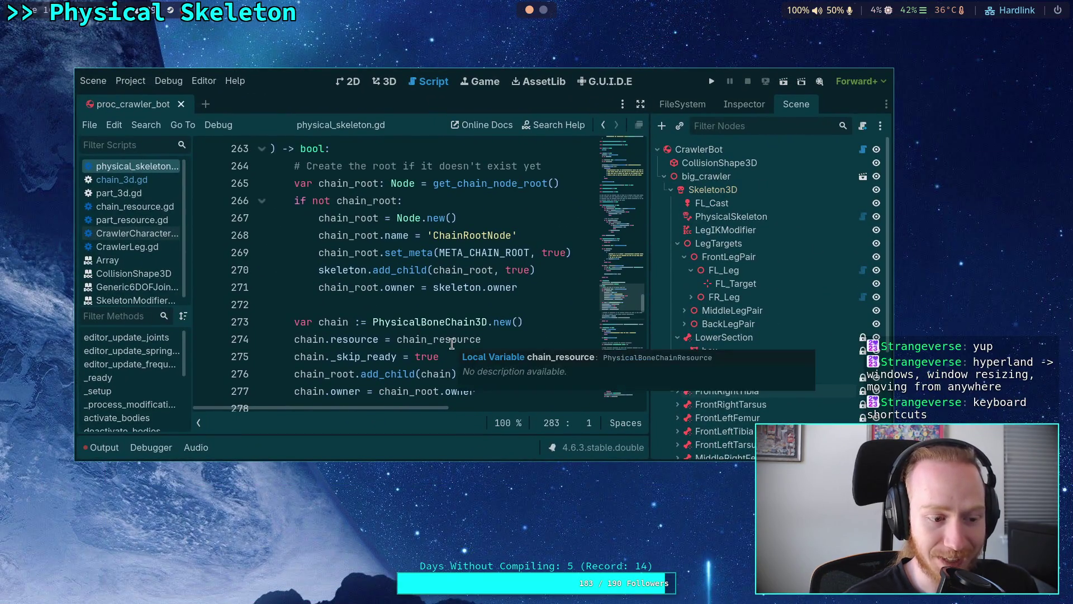
key(super+v)
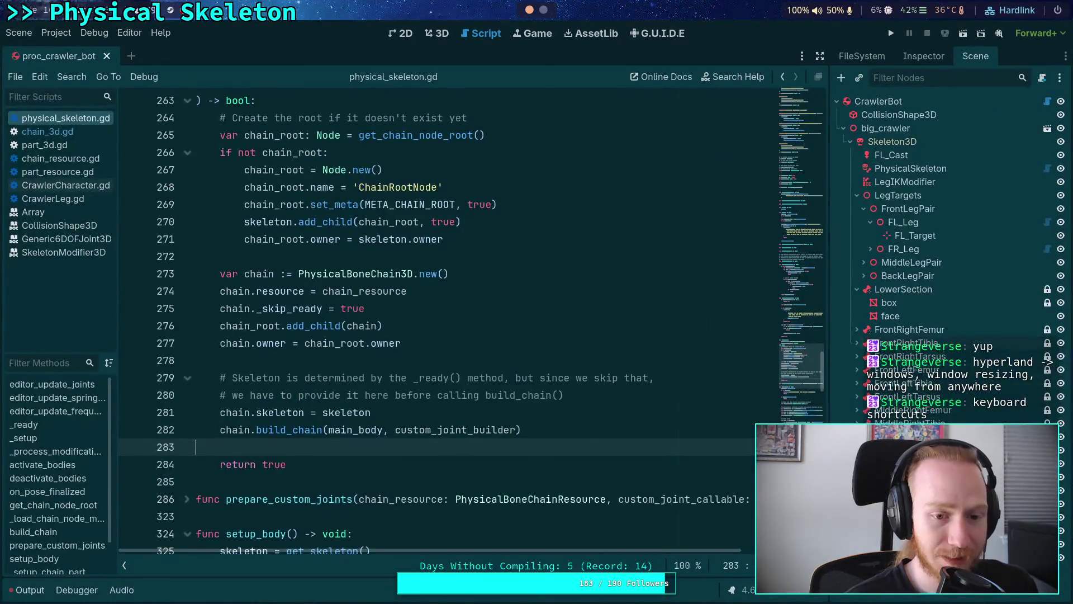
click(450, 364)
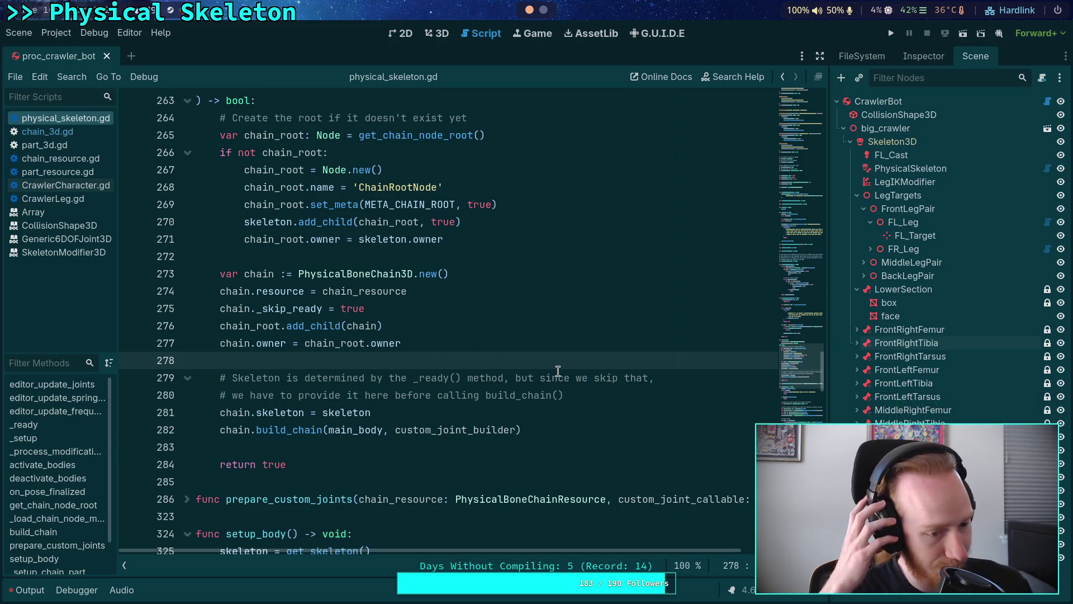
click(572, 431)
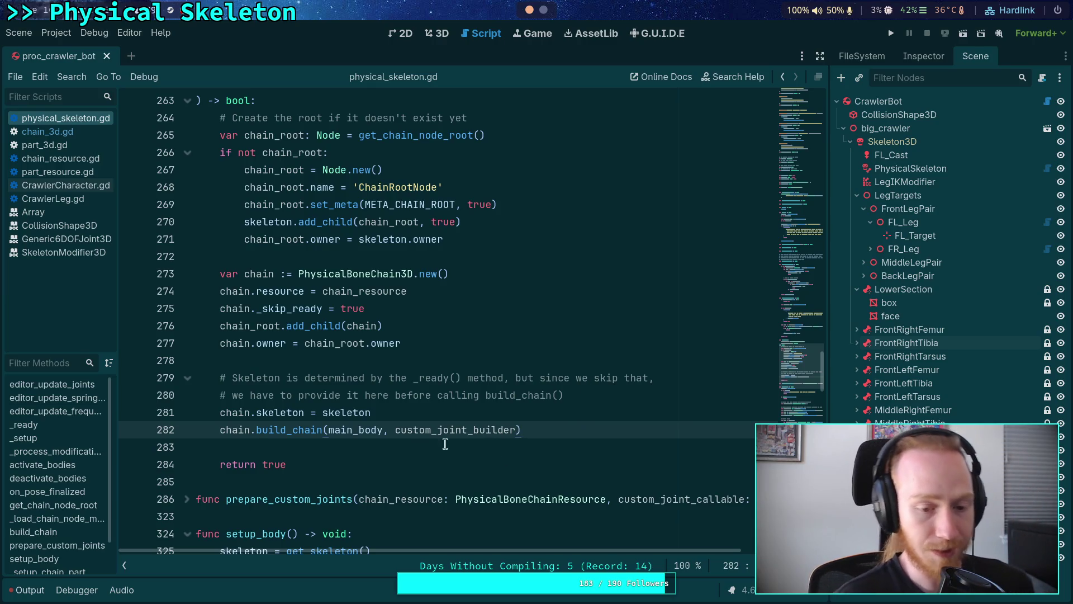
click(395, 458)
click(375, 449)
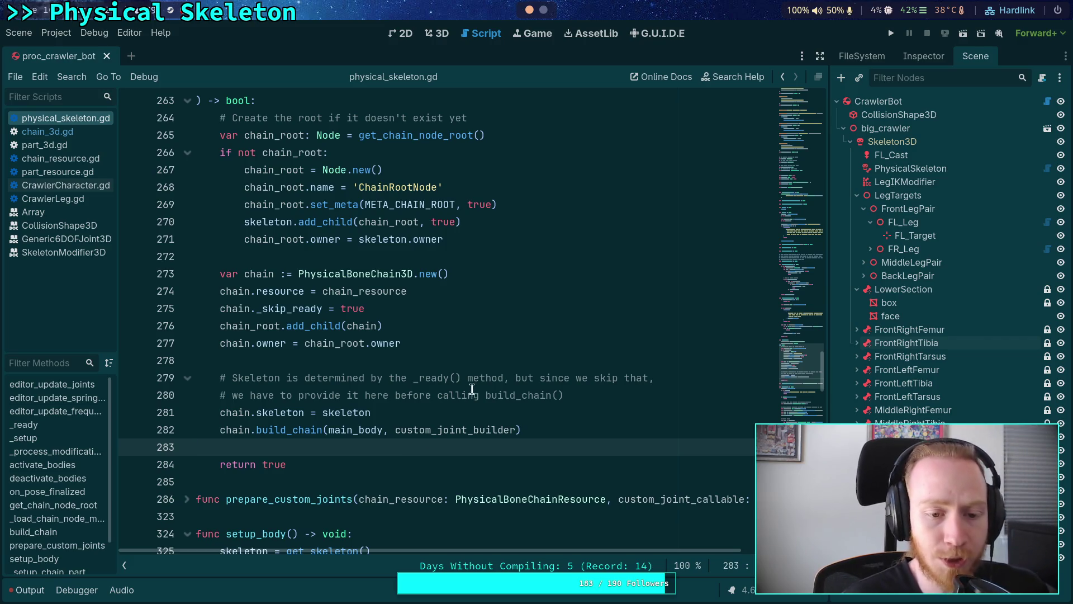
Open chain_3d.gd, collapse reload_chain and locate the build_chain loop.
click(58, 131)
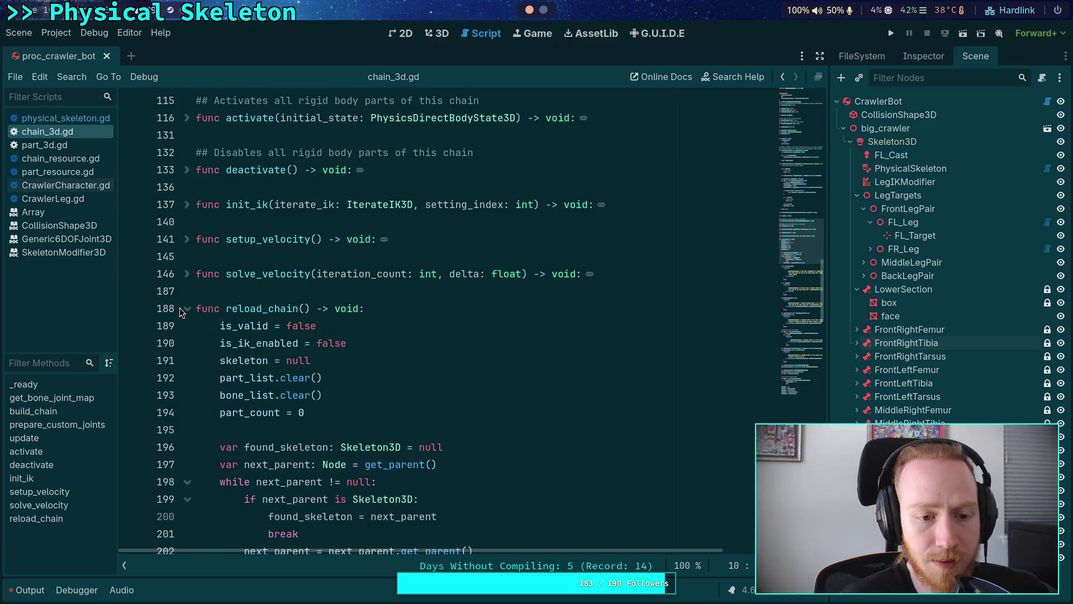
click(188, 308)
scroll(221, 327, up, 10)
scroll(221, 327, up, 2)
scroll(221, 327, down, 2)
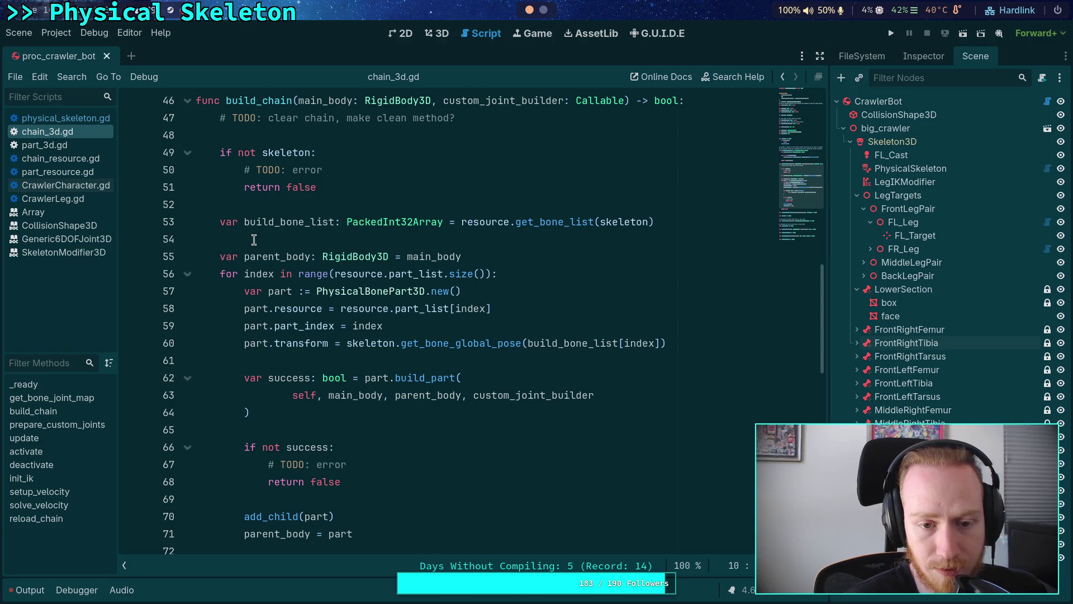
scroll(254, 239, down, 1)
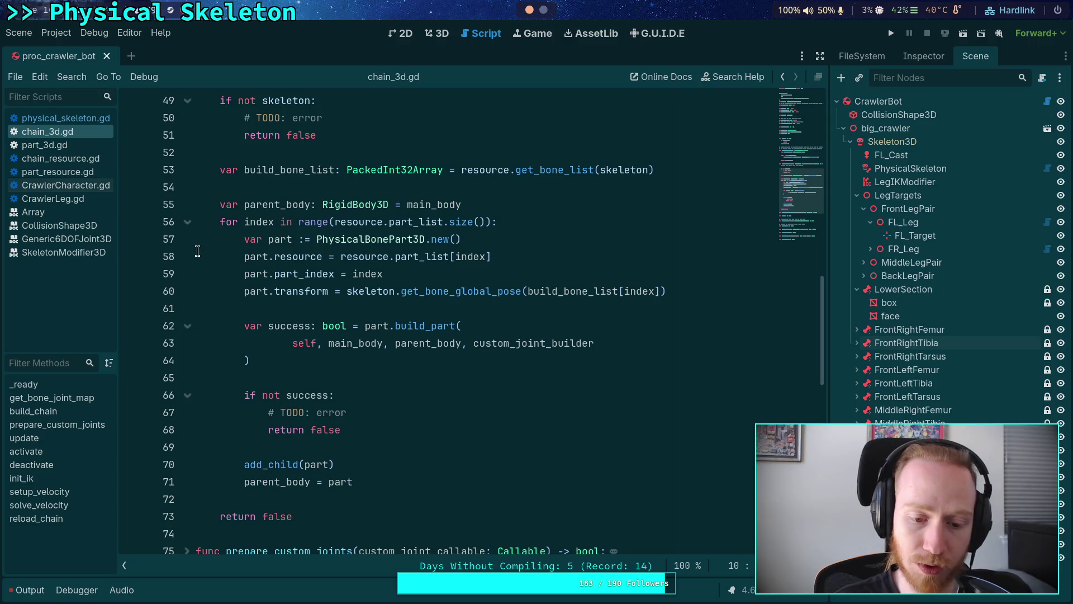
Insert 'part.owner = owner' on a new line after add_child(part).
click(403, 461)
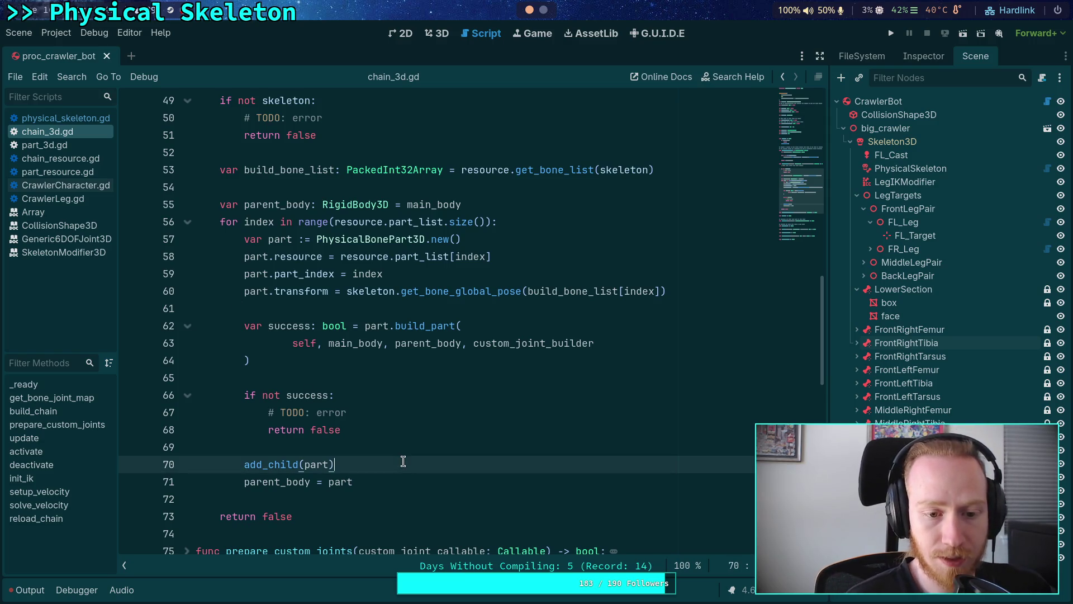
key(Return)
text(PART)
key(BackSpace)
key(BackSpace)
key(BackSpace)
key(BackSpace)
text(pa)
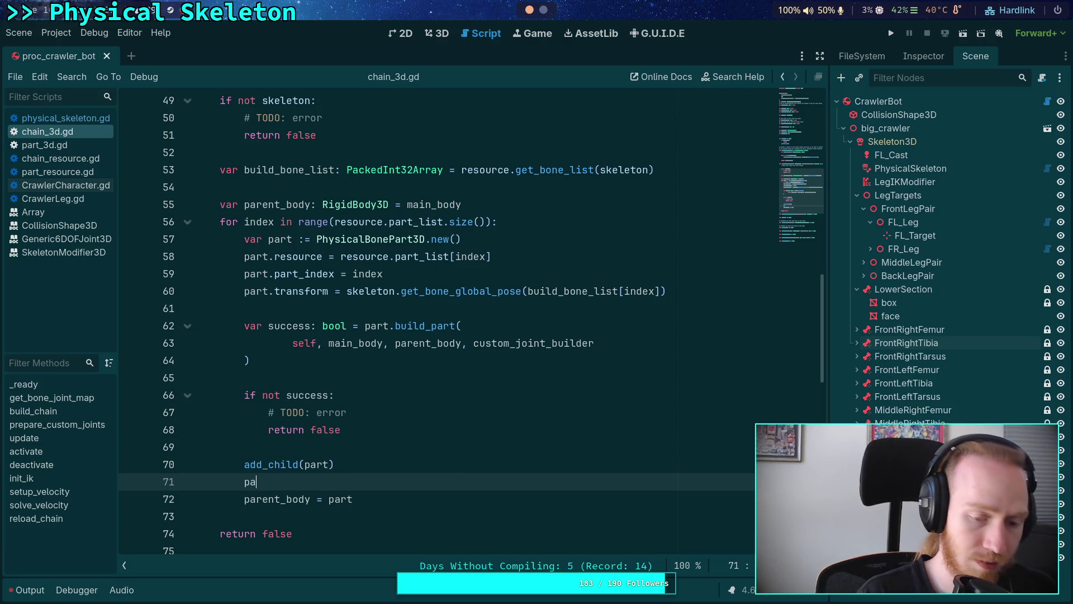
text(rt.ow)
key(Return)
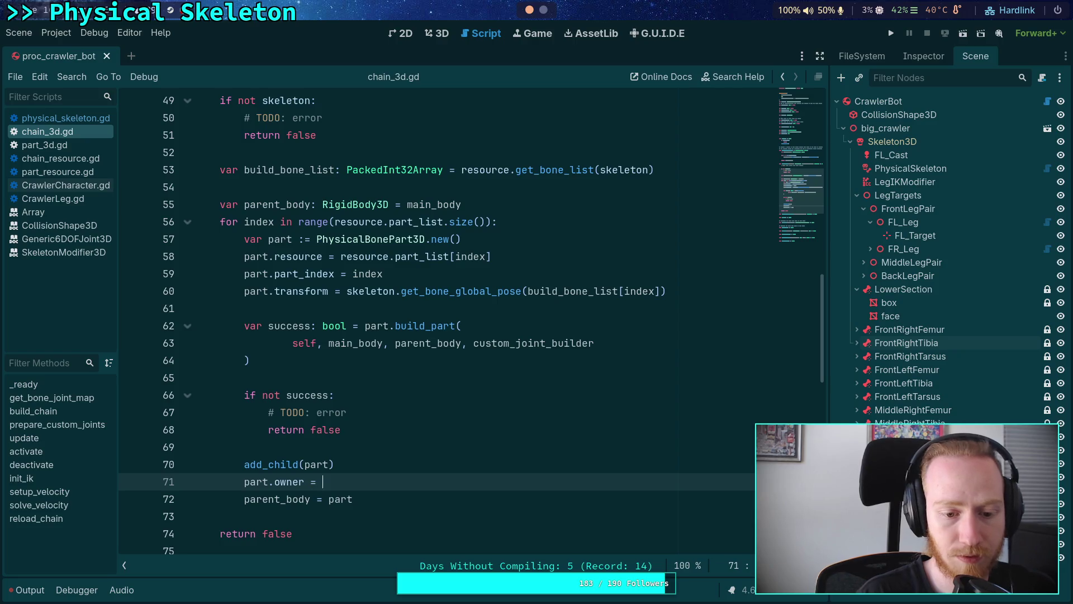
text(ow)
key(Return)
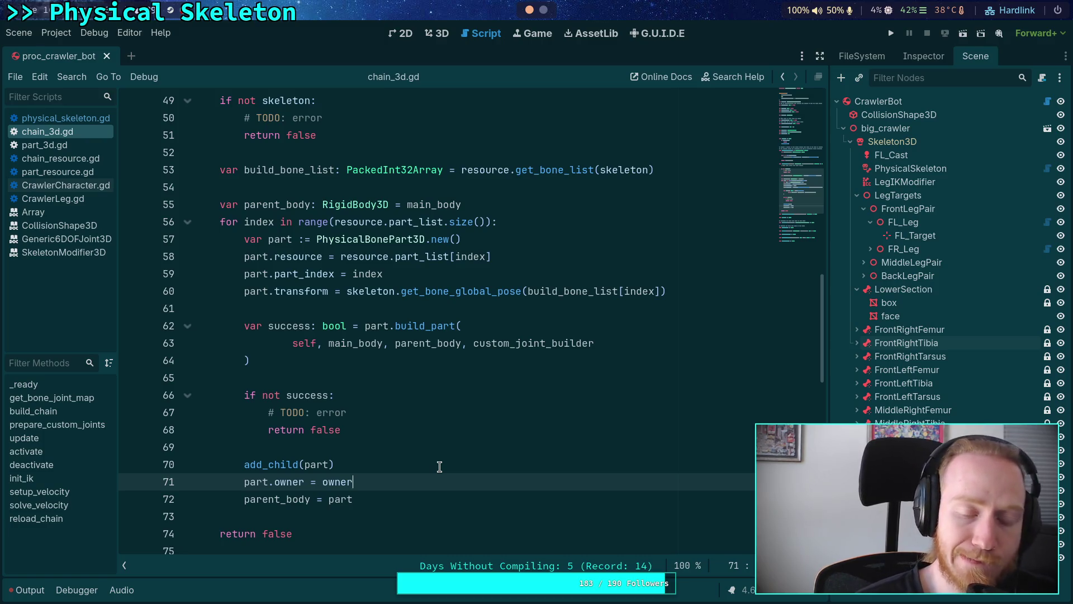
Add push_error('failed to build part %s') below the TODO error comment.
click(366, 423)
key(shift+Home)
scroll(368, 419, up, 1)
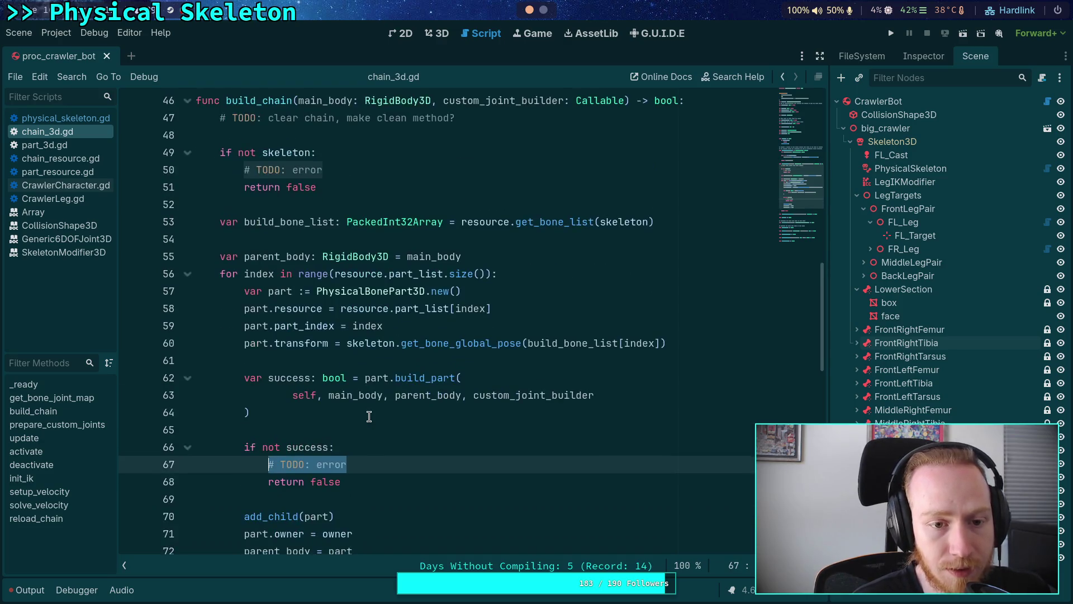
click(396, 457)
key(Return)
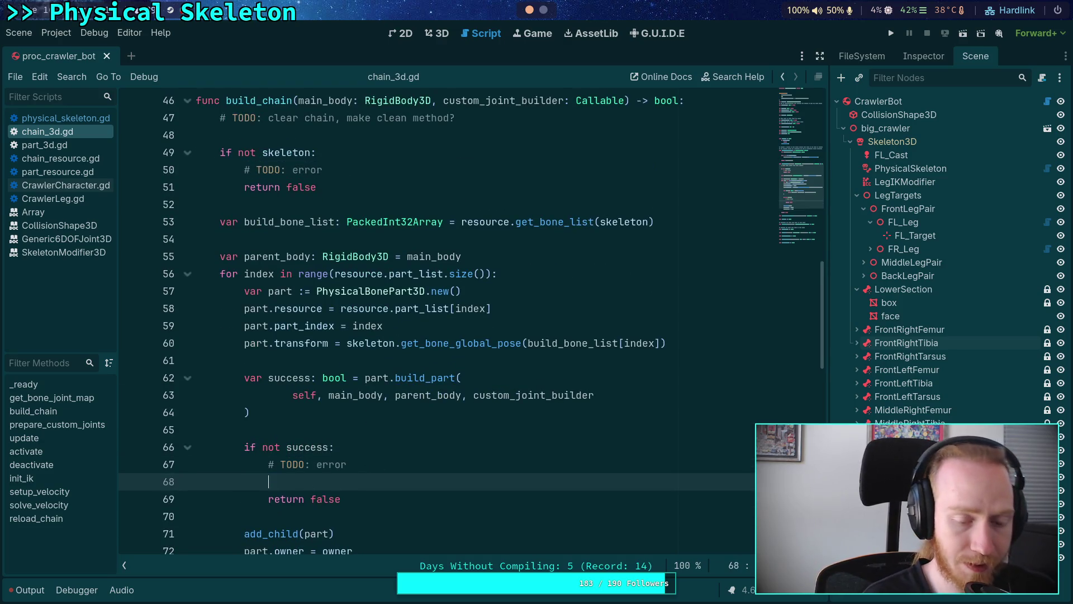
text(push)
key(Return)
text('failed to )
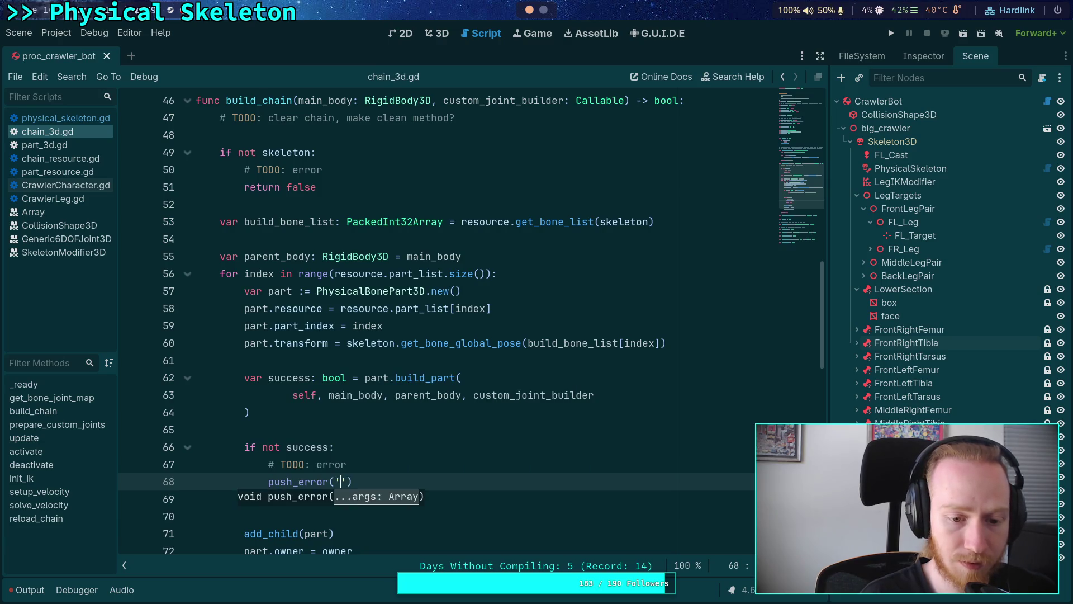
text(build part)
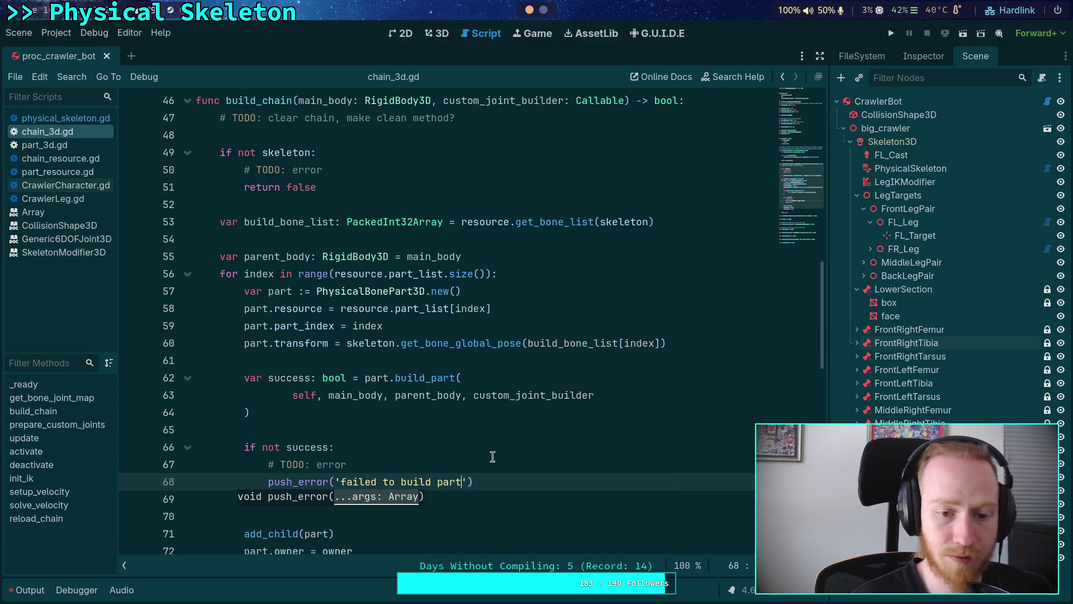
text( %s)
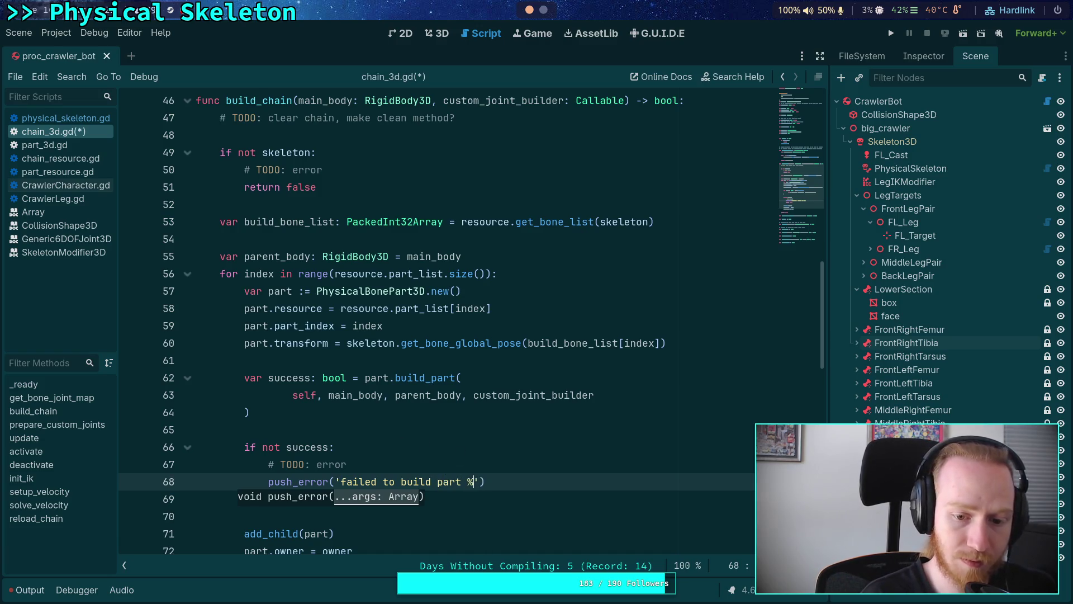
Add 'part.name = part.resource.resource_name' and move it below the resource assignment.
click(524, 290)
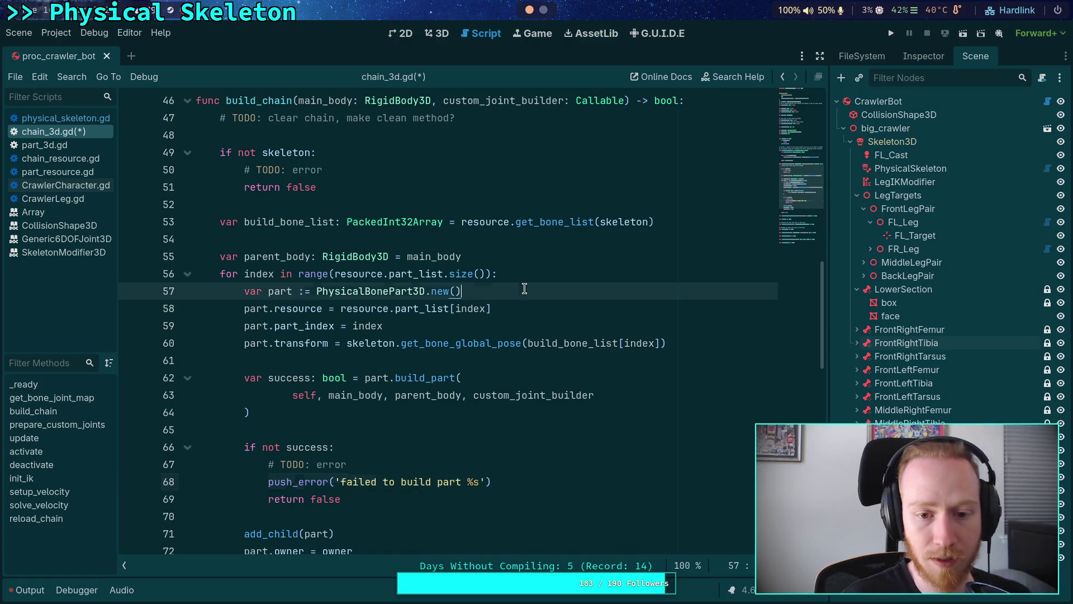
key(Return)
text(part.name =)
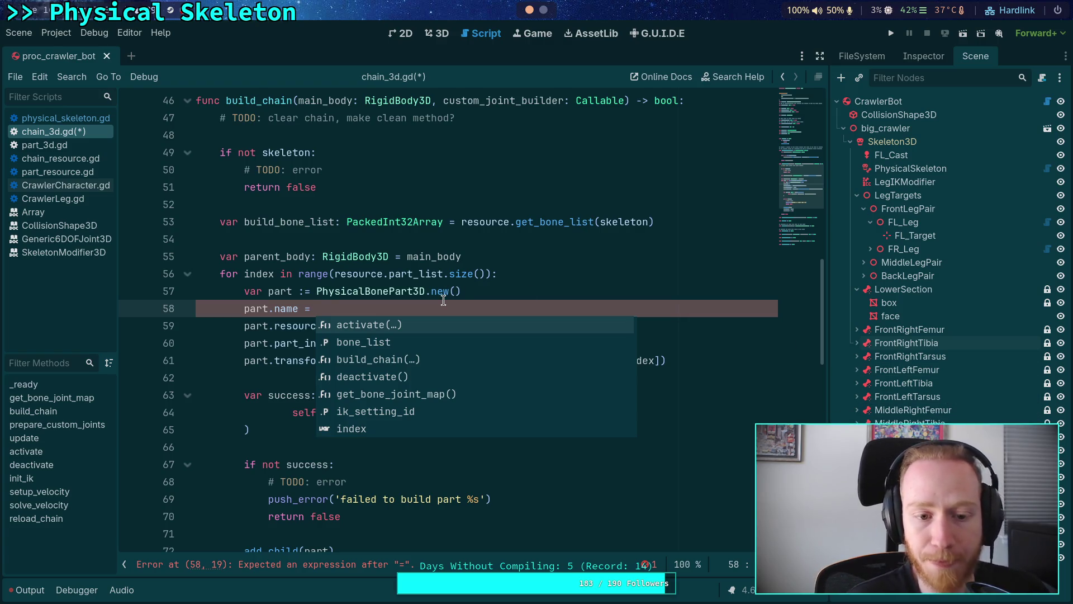
text(part)
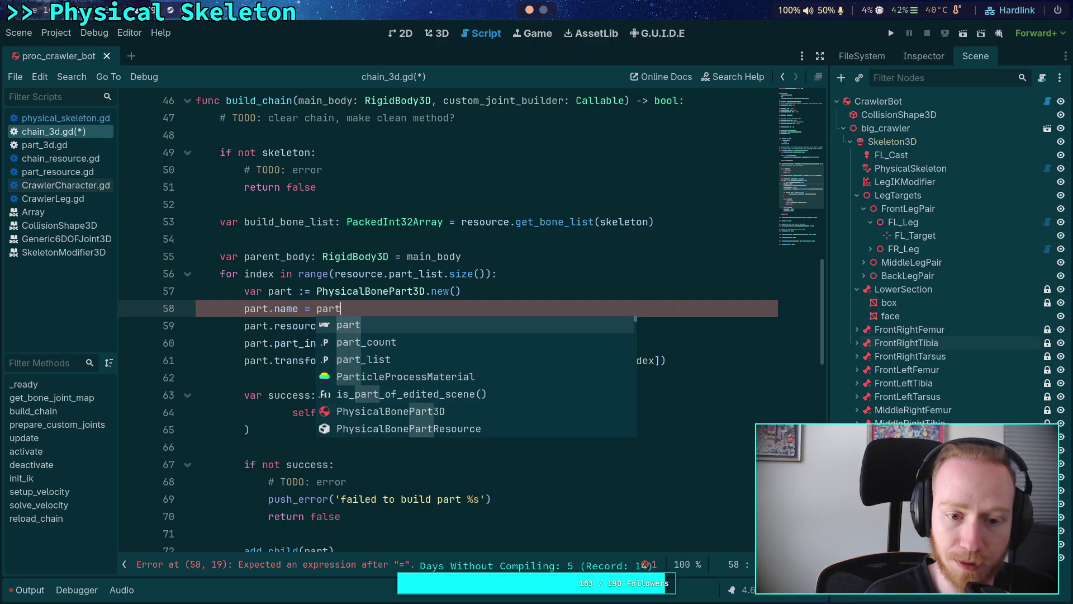
key(BackSpace)
key(BackSpace)
key(BackSpace)
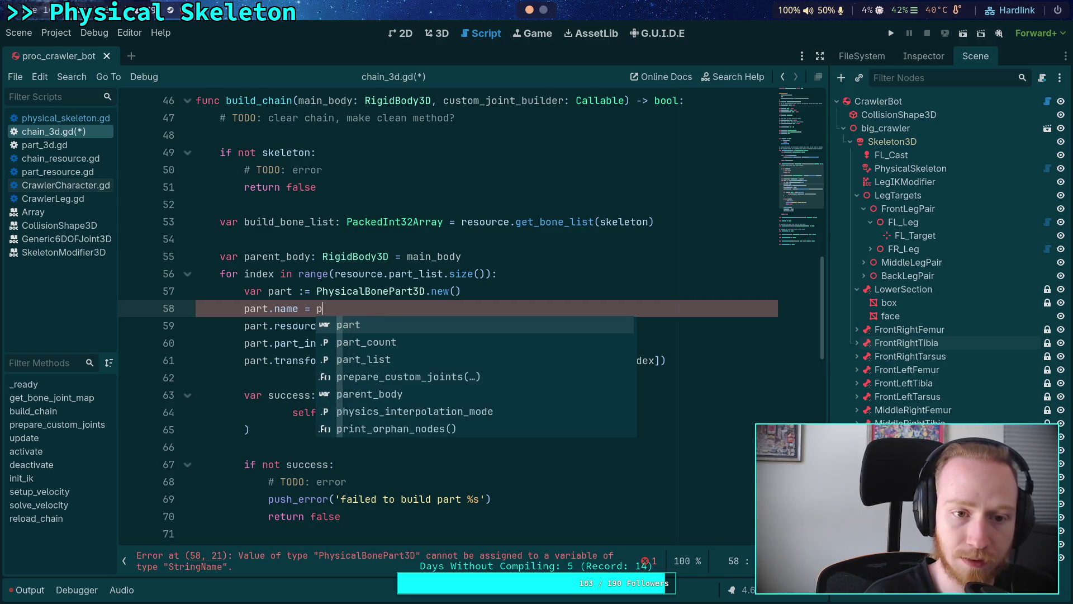
text(.)
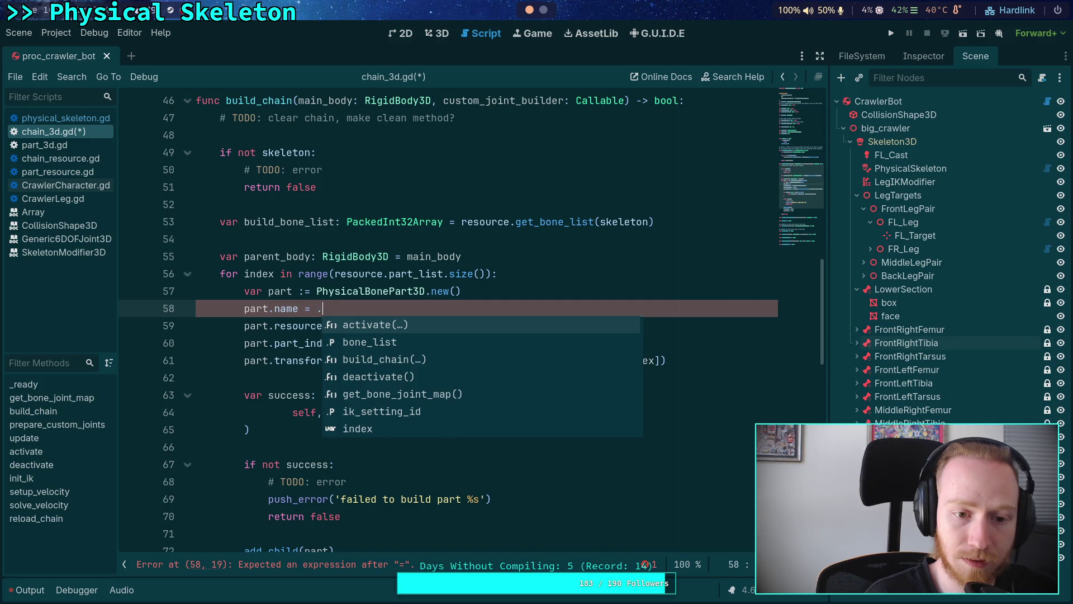
key(BackSpace)
text(part.resource.)
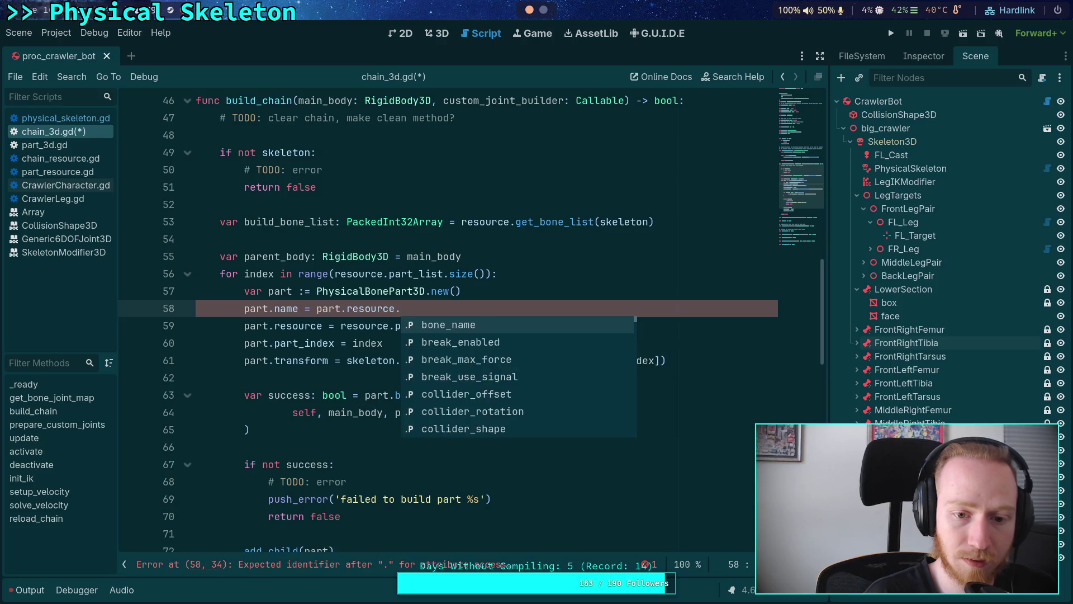
text(resou)
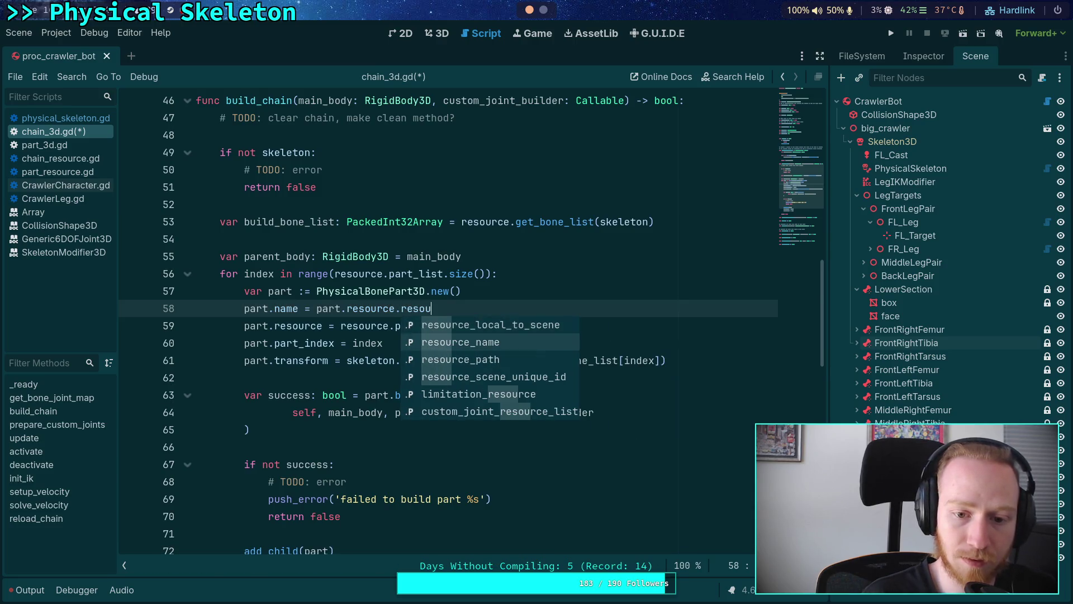
key(Return)
key(alt+Down)
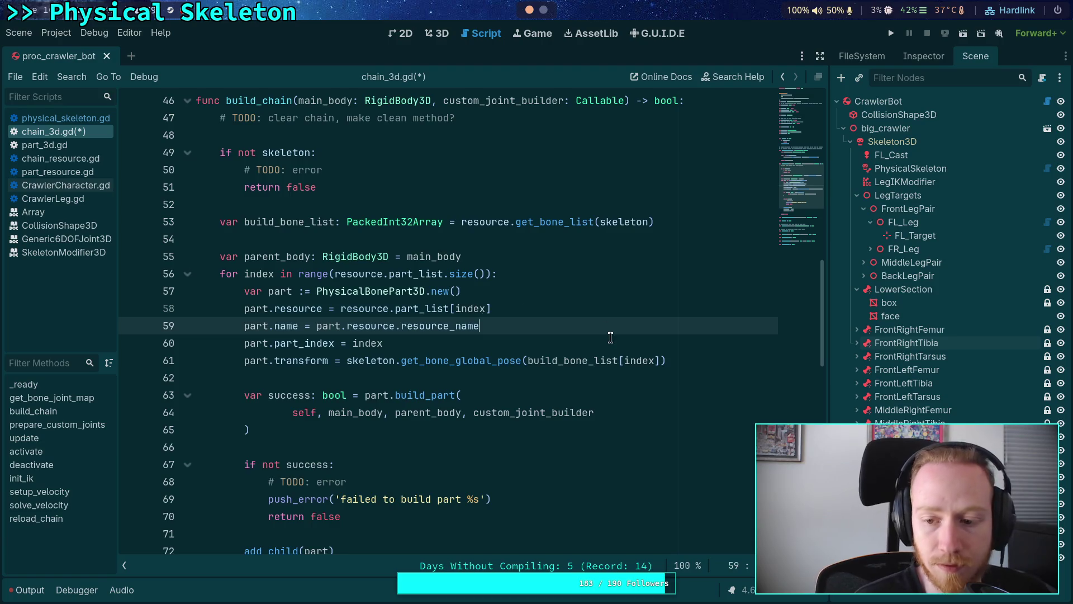
Show femur_part.tres from the FileSystem dock in the Inspector.
click(918, 59)
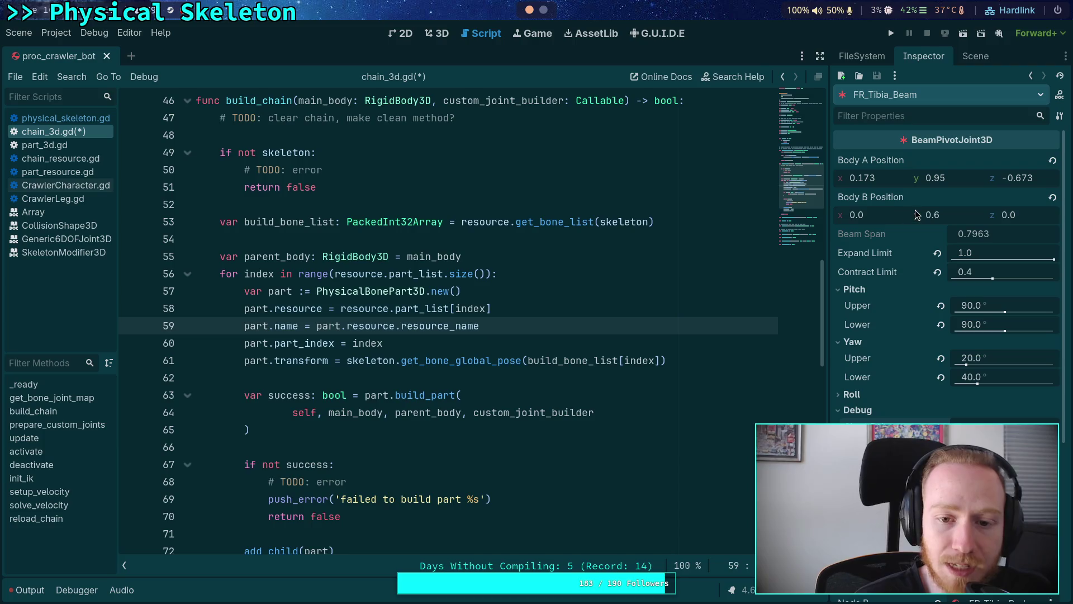
click(974, 58)
click(860, 54)
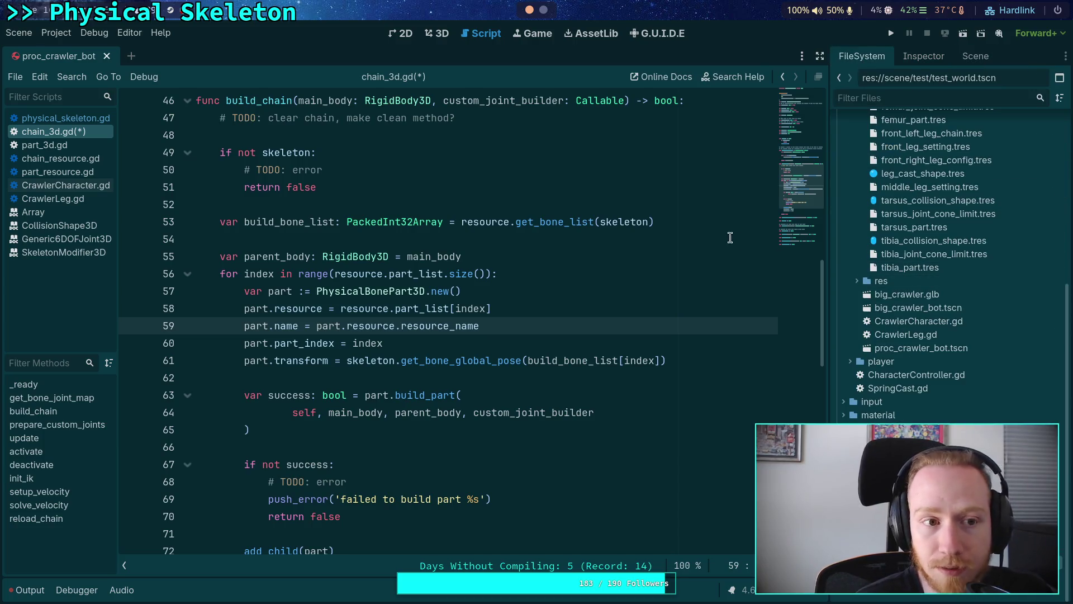
scroll(919, 244, up, 4)
click(920, 244)
click(924, 61)
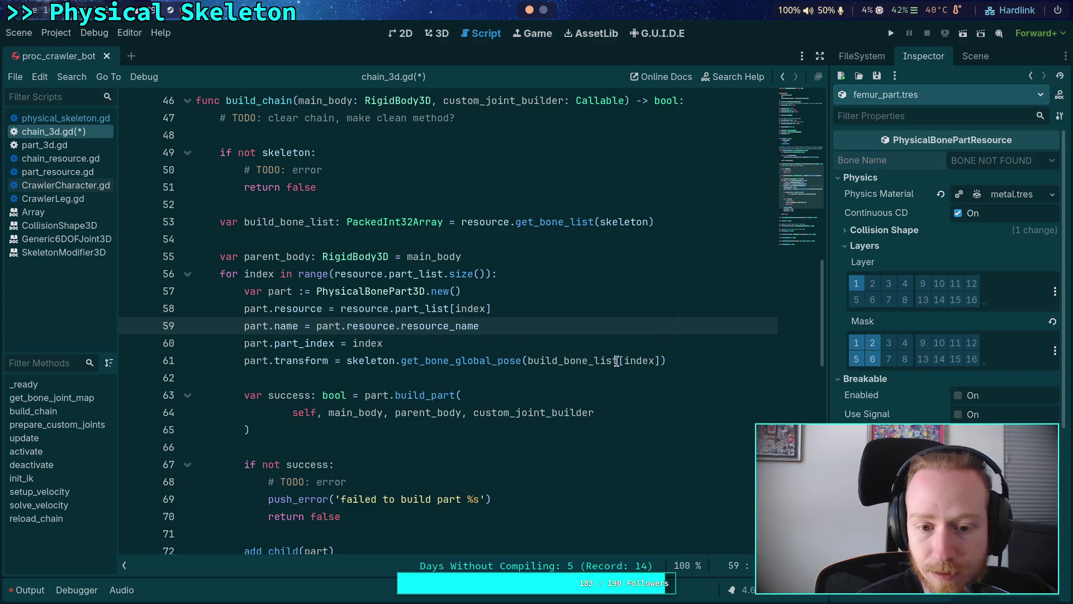
Review build_bone_list, the part_list lookup and resource_name expressions on lines 53–59.
mouse_move(607, 355)
click(505, 372)
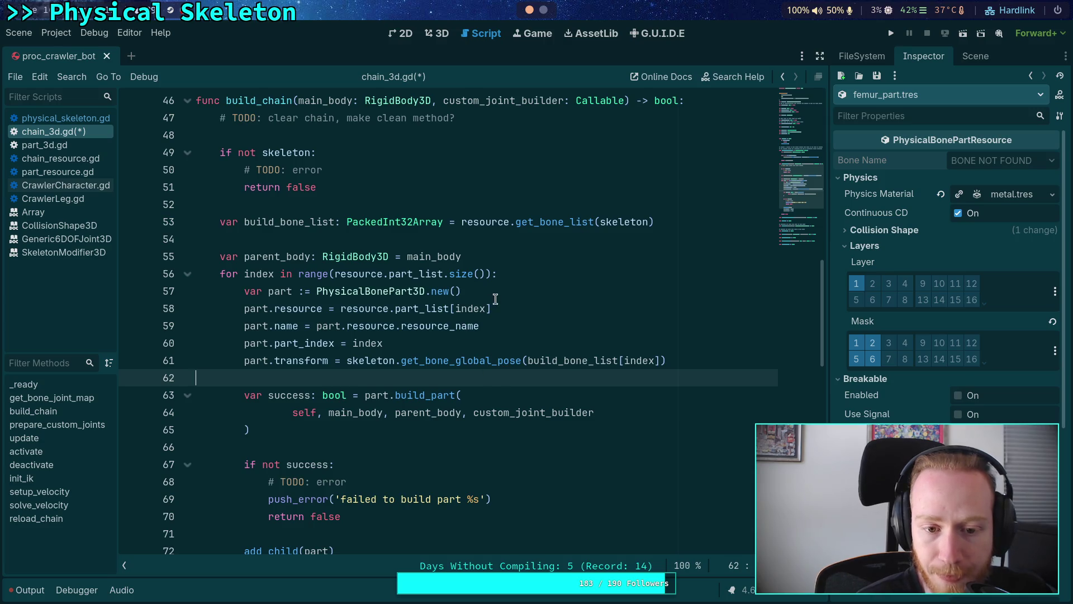
drag(506, 327, 316, 326)
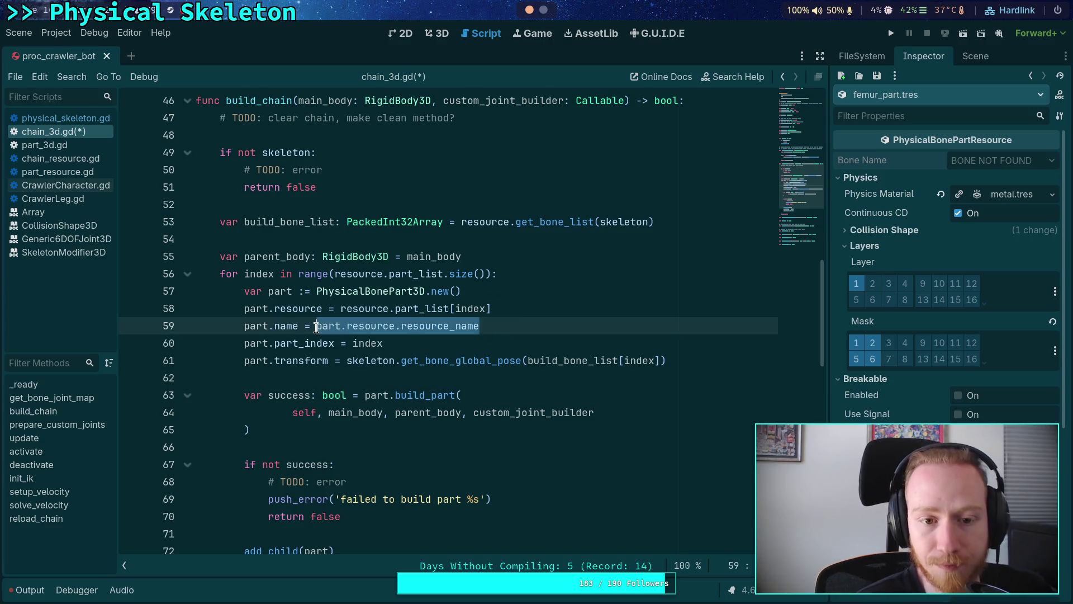
mouse_move(415, 329)
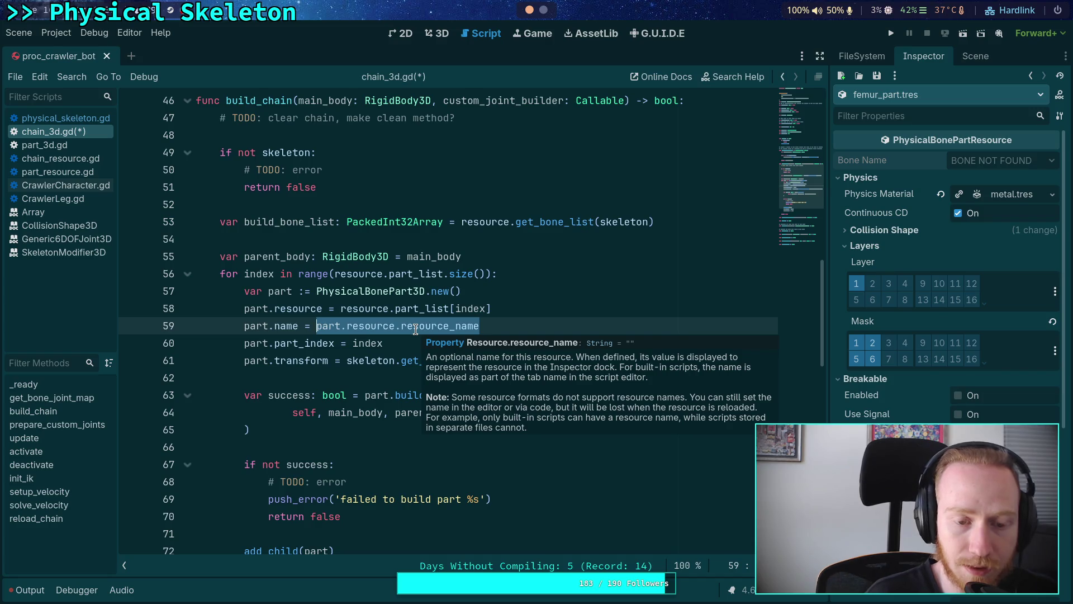
double_click(290, 222)
scroll(491, 341, down, 1)
scroll(492, 343, up, 1)
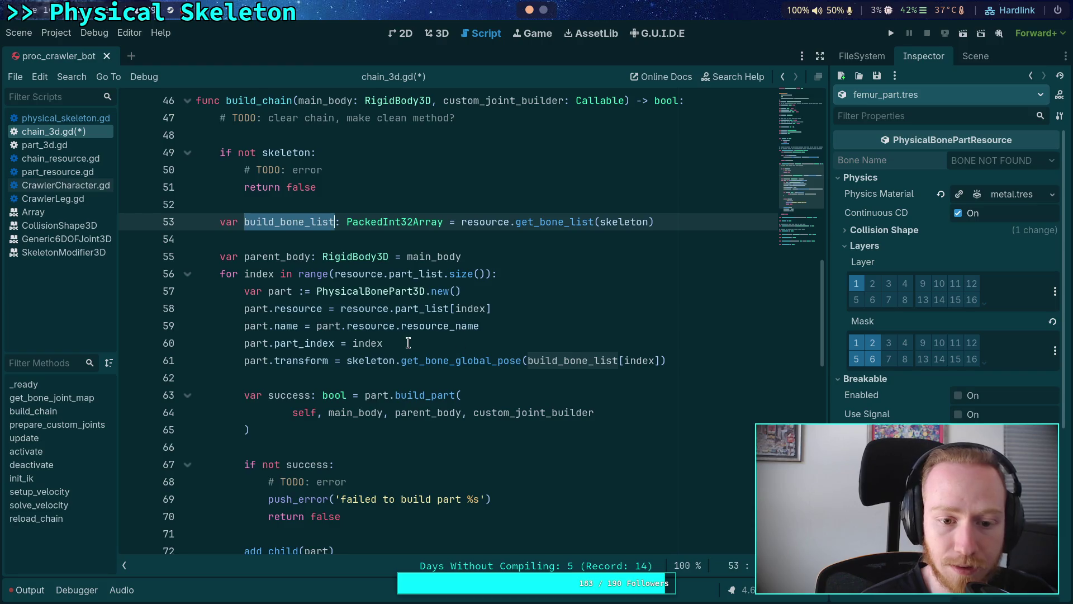
drag(505, 307, 342, 308)
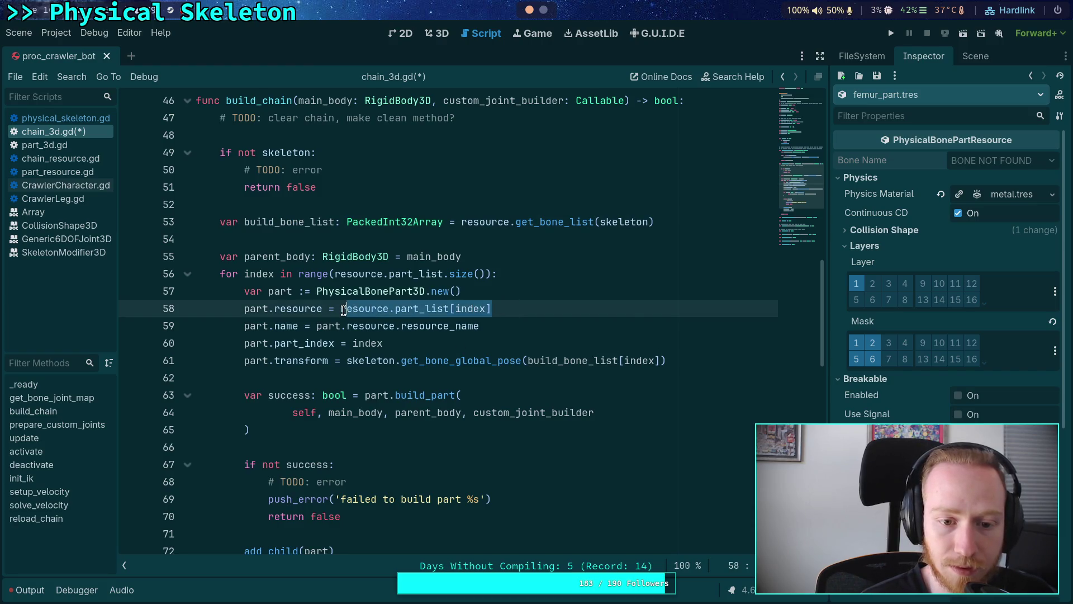
drag(483, 327, 316, 327)
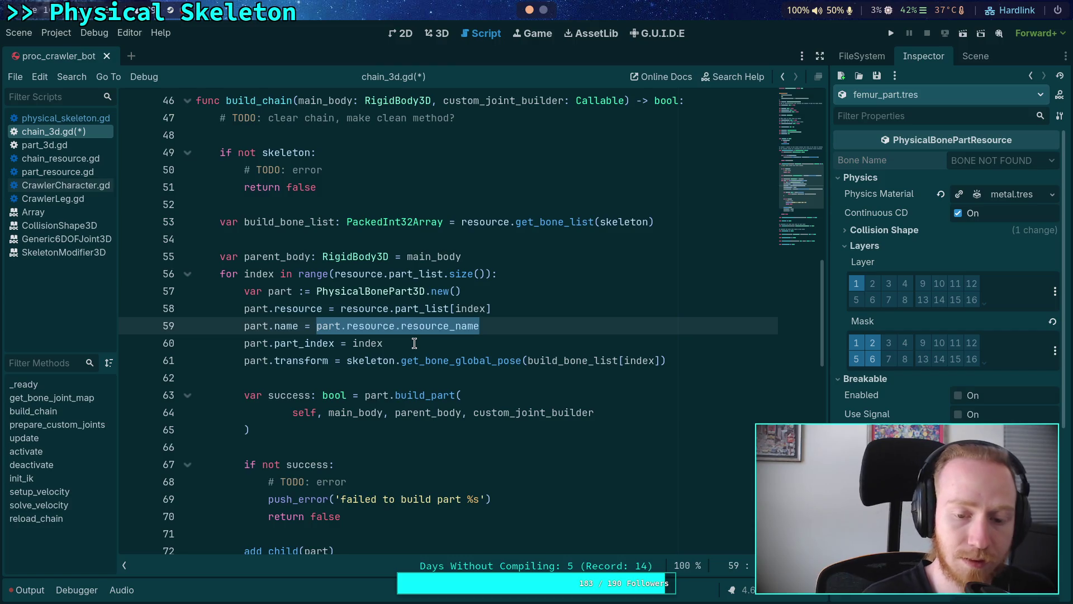
Replace the part name value with skeleton.get_bone_name(build_bone_list).
text(skeleton.ge)
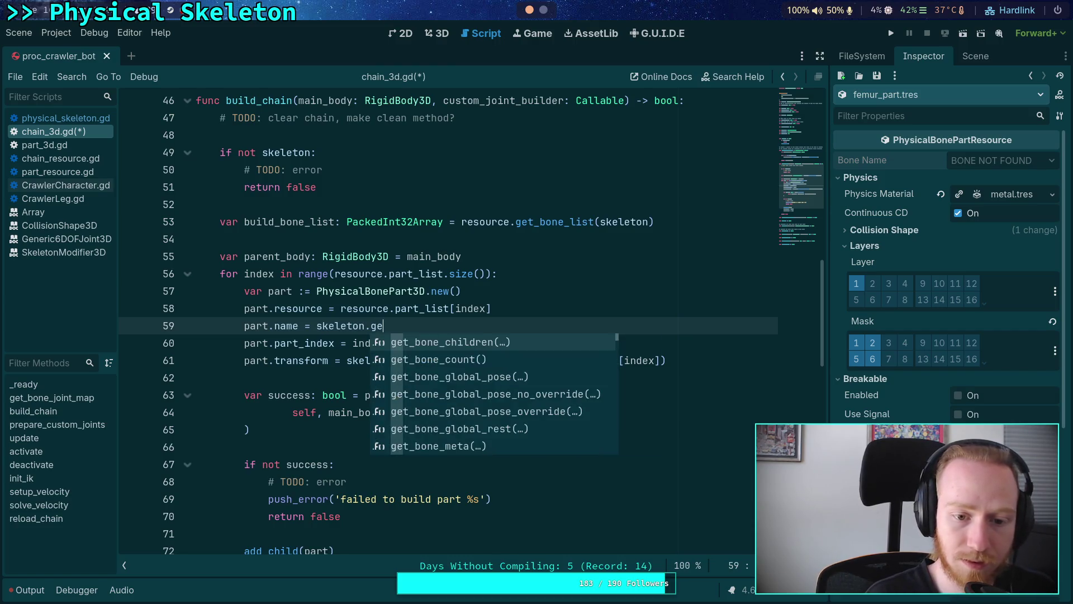
text(t_bone_na)
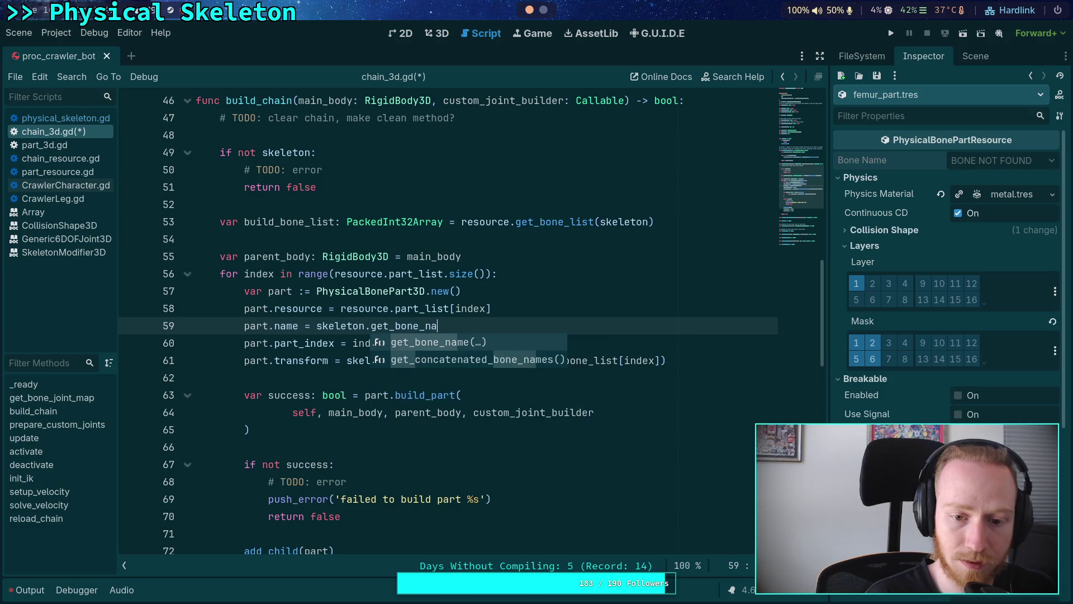
text(me()
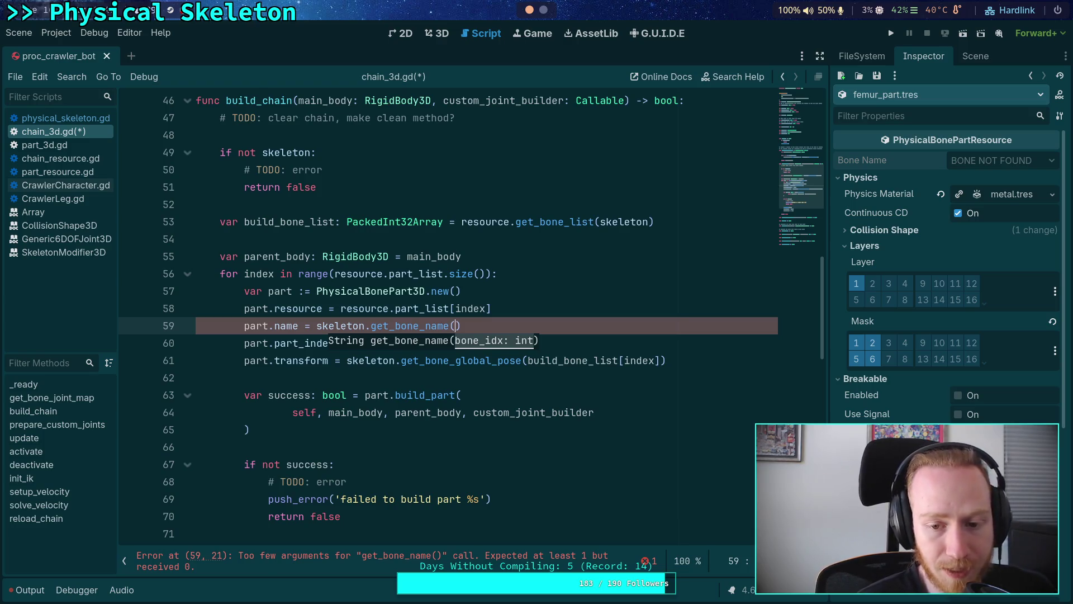
text(b)
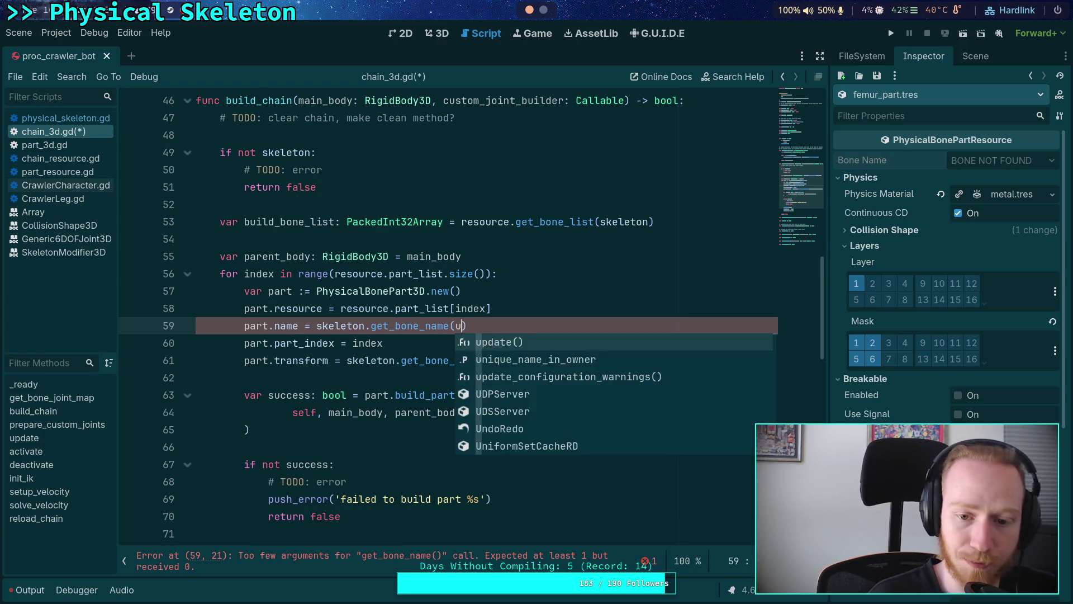
text(u)
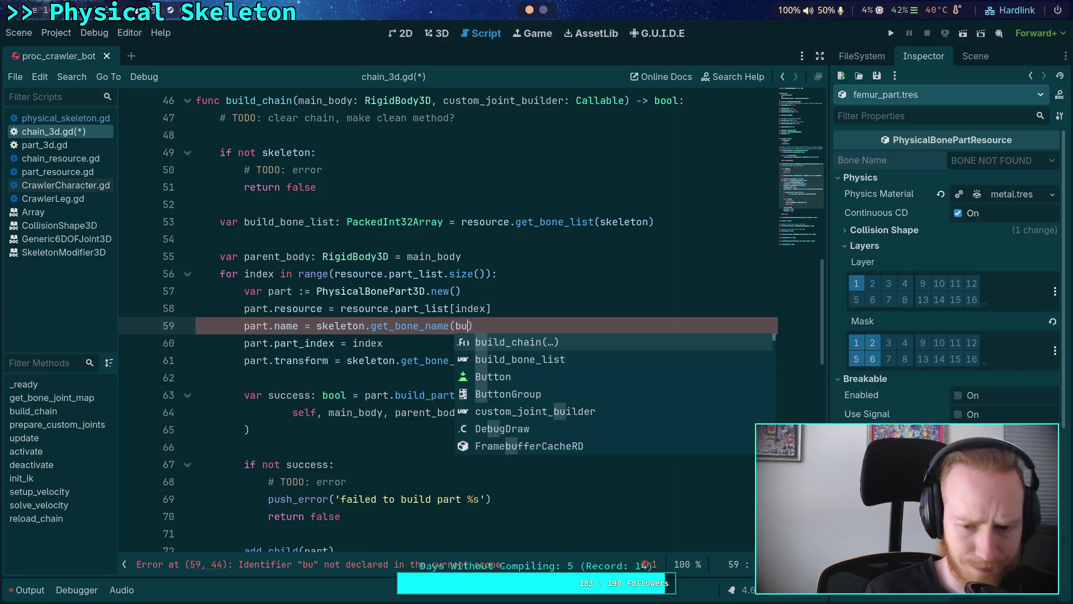
key(Down)
key(Return)
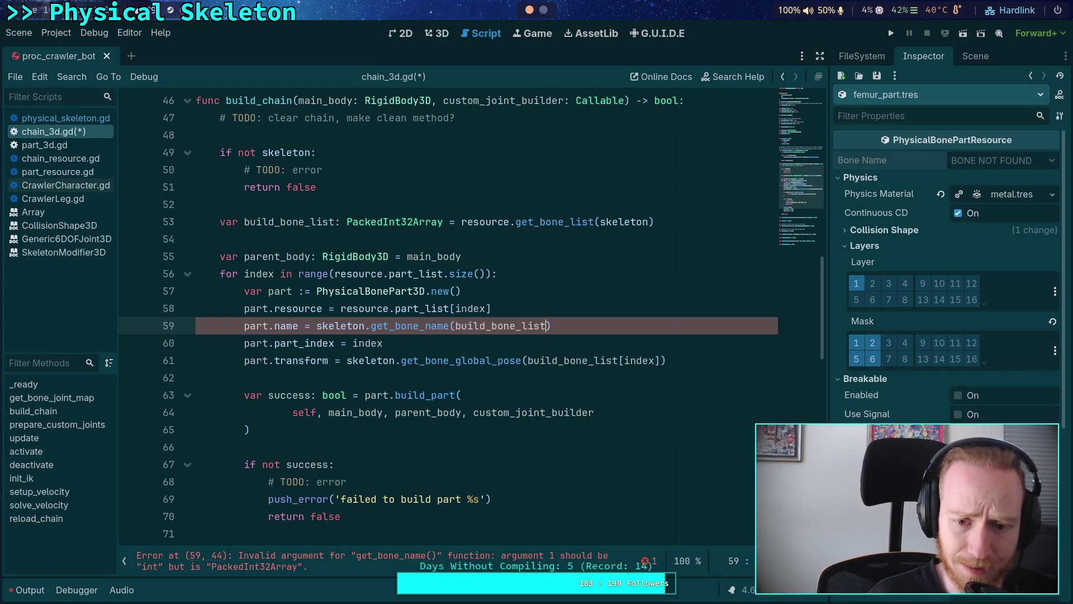
key(BackSpace)
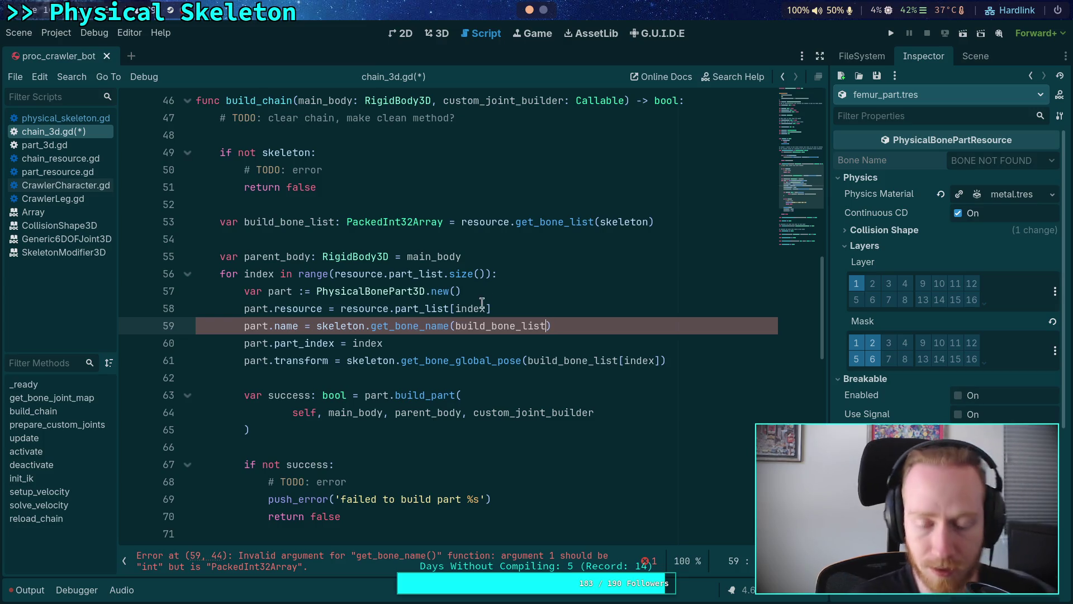
Declare 'var bone_idx: int = build_bone_list[index]' at the start of the loop.
click(559, 280)
key(Return)
text(var bone_idxk)
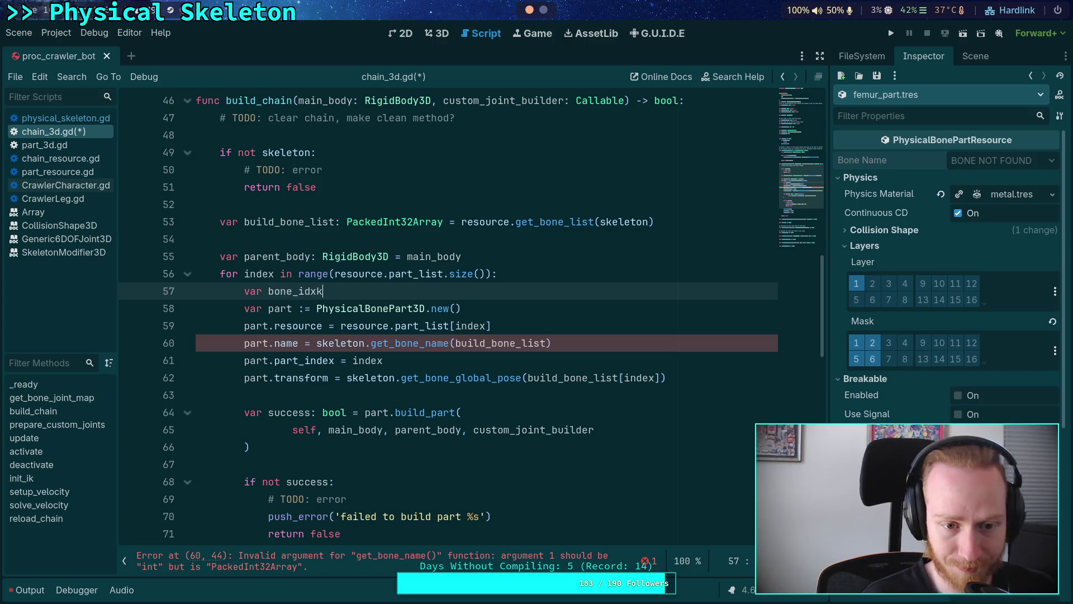
key(BackSpace)
text(: in)
text(bui)
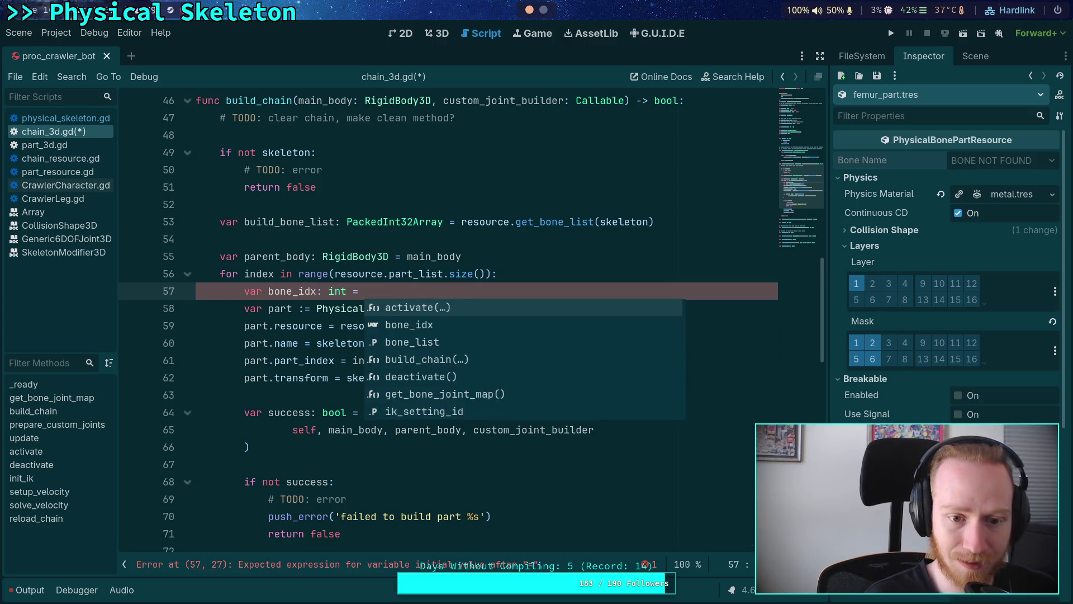
key(Down)
key(Return)
text([index])
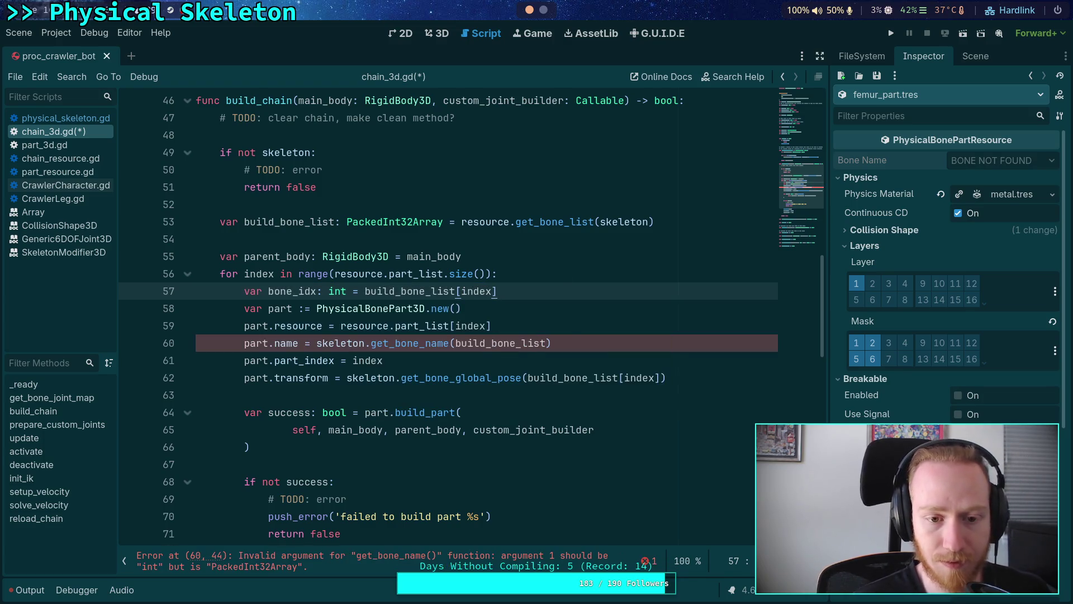
Pass bone_idx to get_bone_name and get_bone_global_pose, then save chain_3d.gd.
double_click(534, 343)
text(bone_)
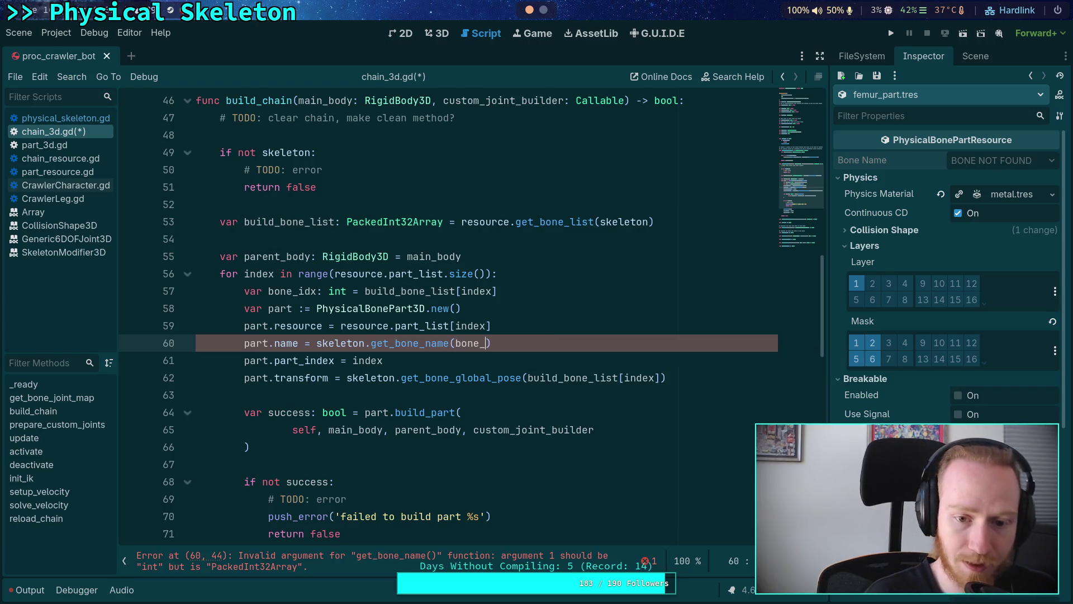
key(Return)
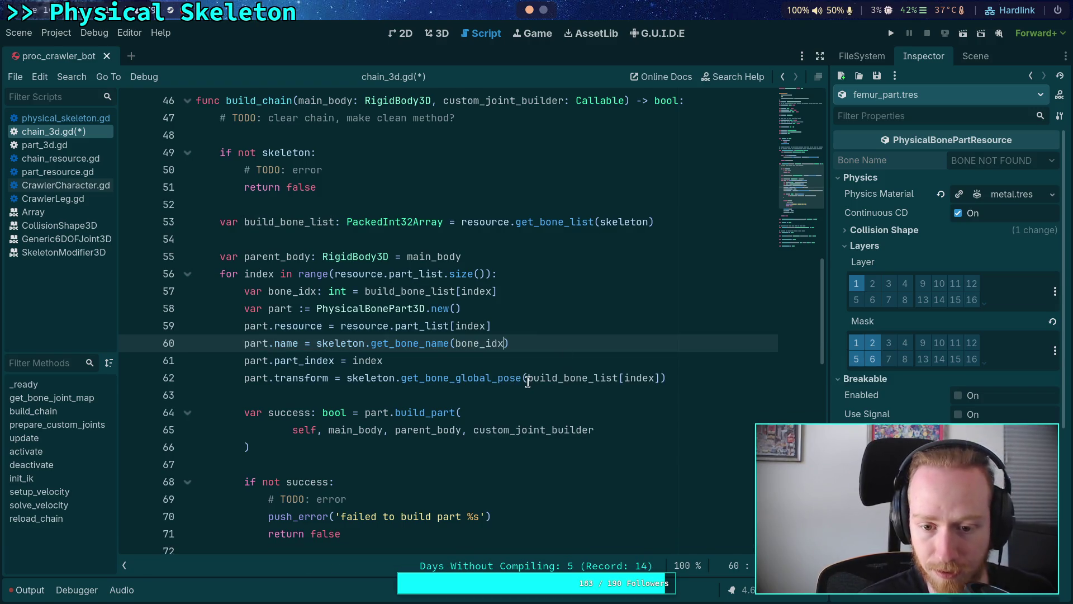
drag(528, 379, 662, 379)
text(bone_)
key(Return)
key(ctrl+s)
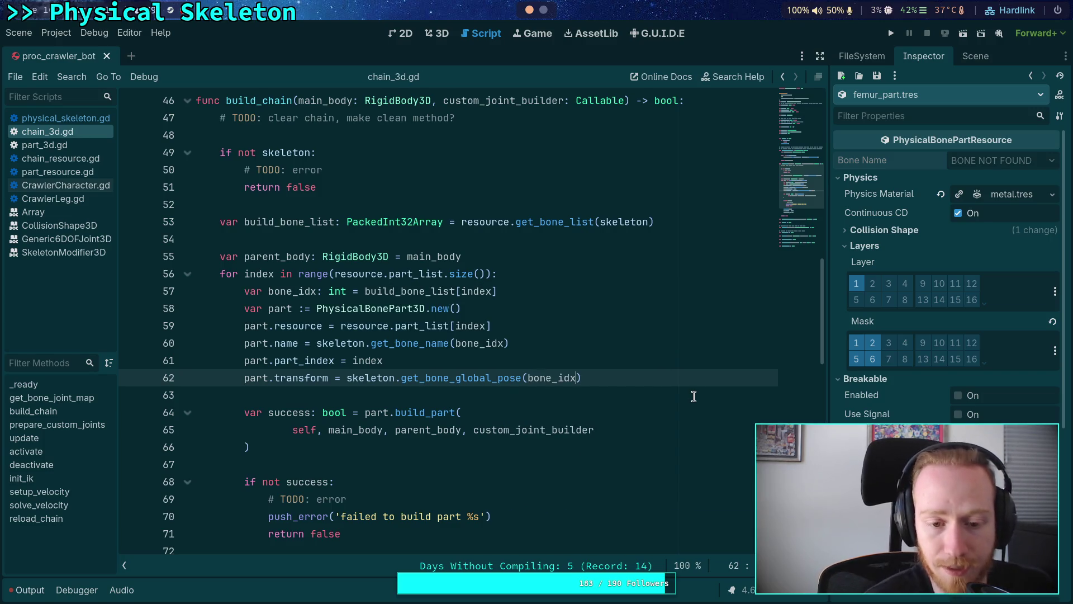
click(694, 396)
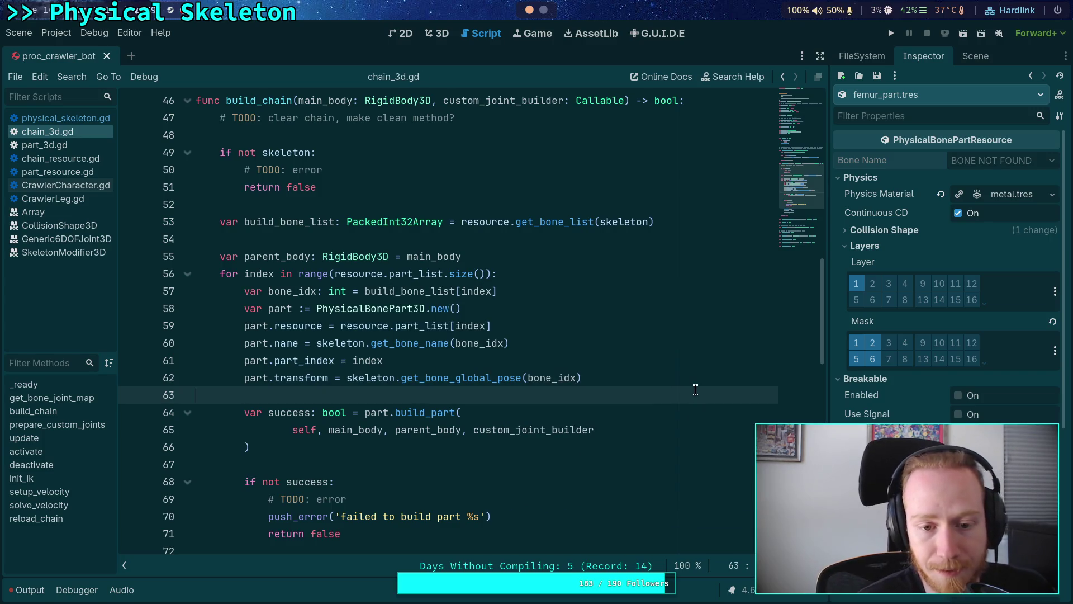
Inspect front_left_leg_chain.tres, expanding its FemurPart and TibiaPart part list entries.
click(861, 56)
click(949, 254)
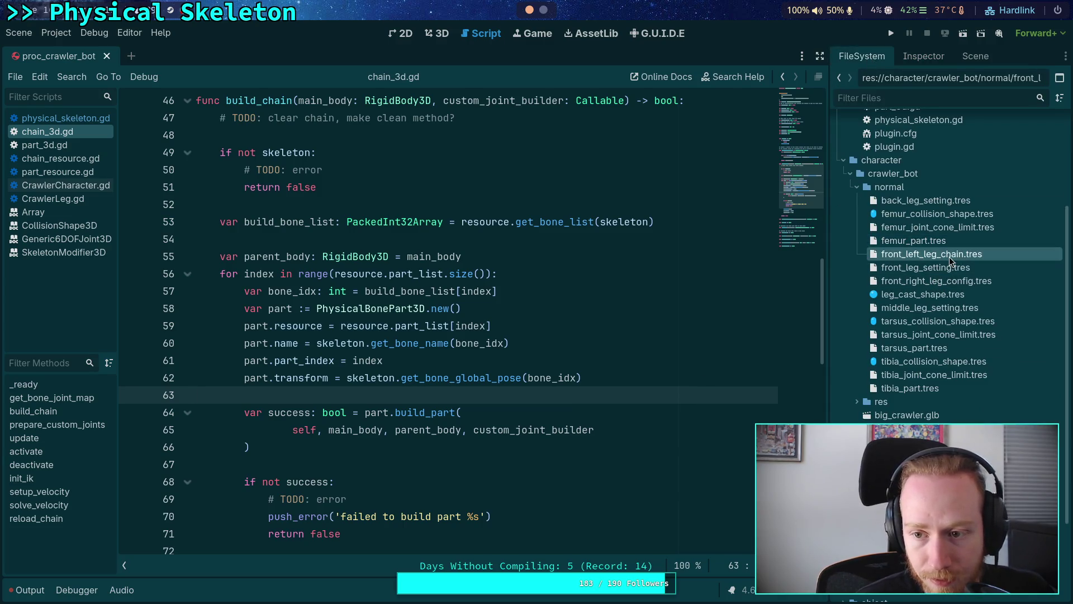
click(921, 56)
click(992, 239)
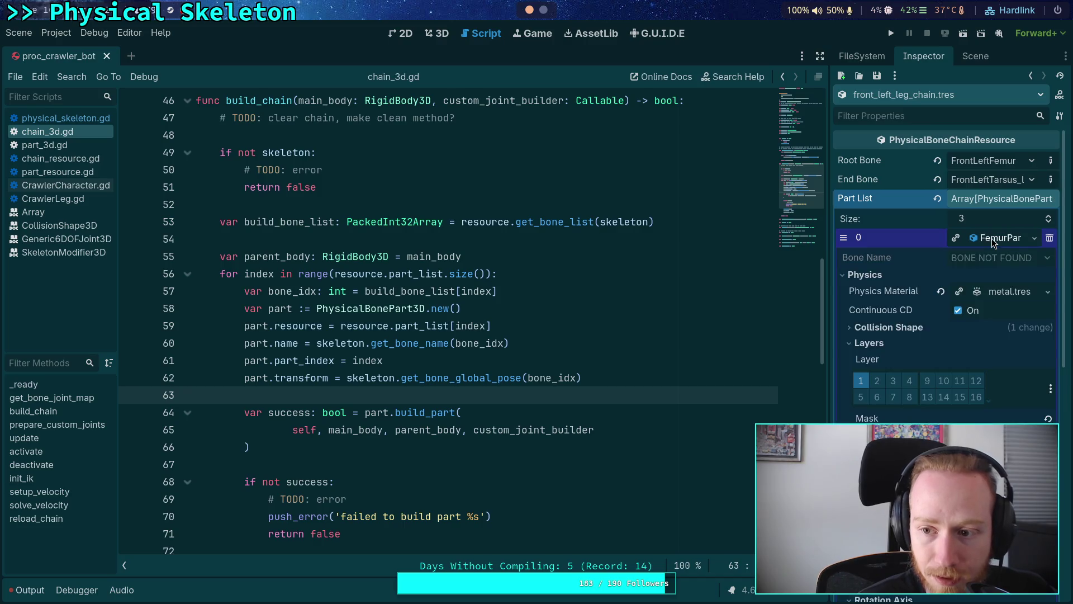
drag(827, 265, 801, 266)
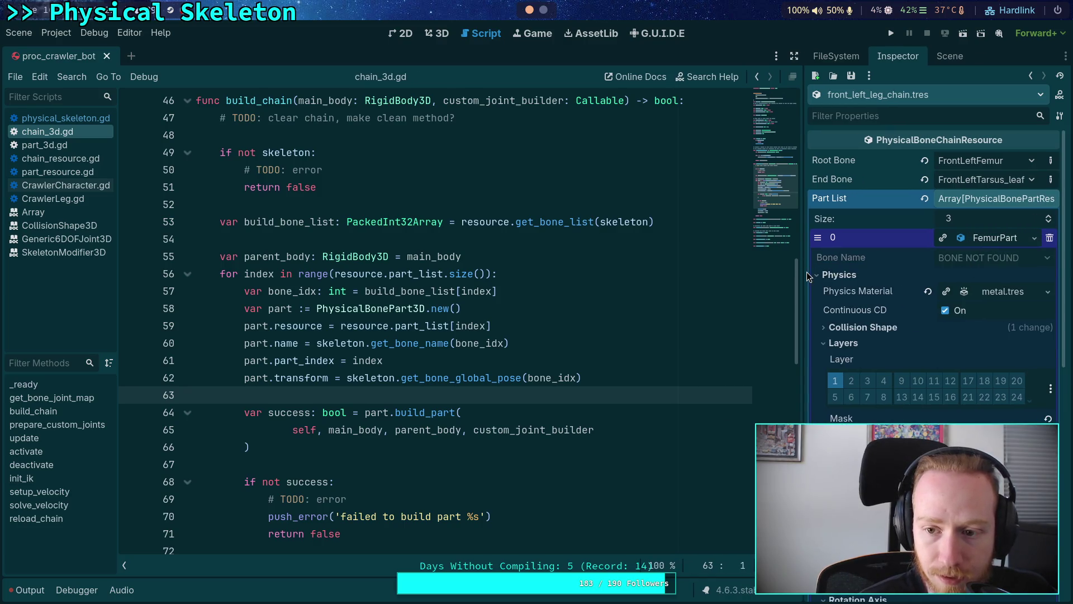
click(1002, 165)
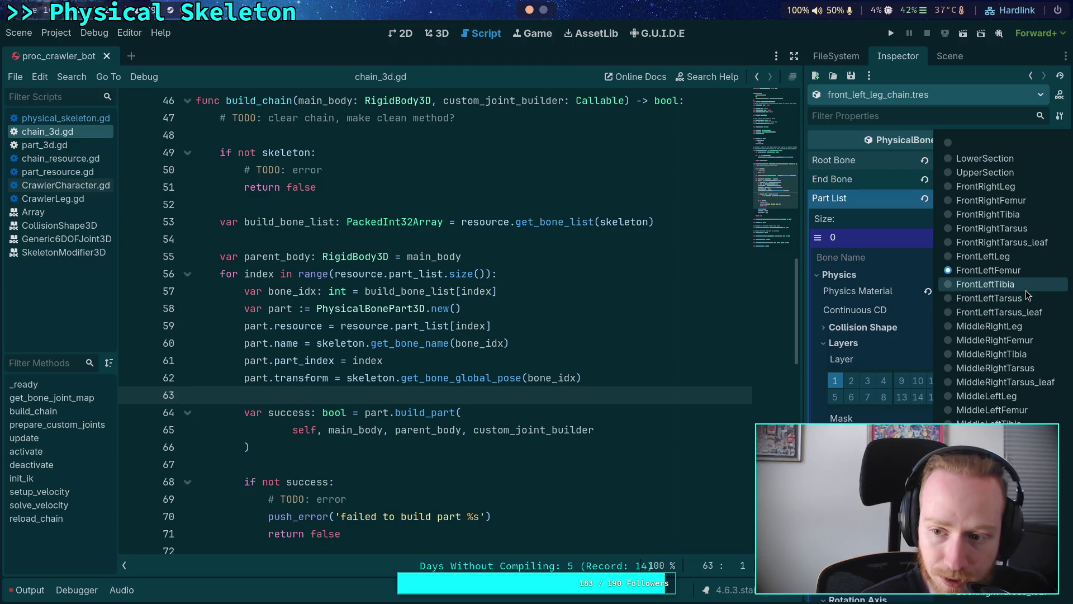
click(854, 157)
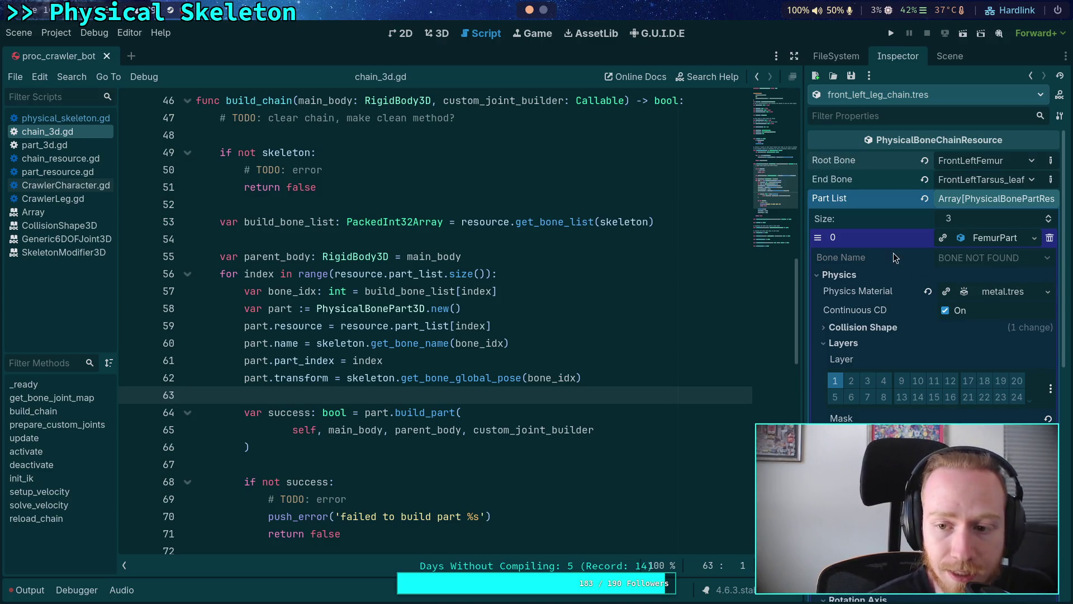
click(977, 239)
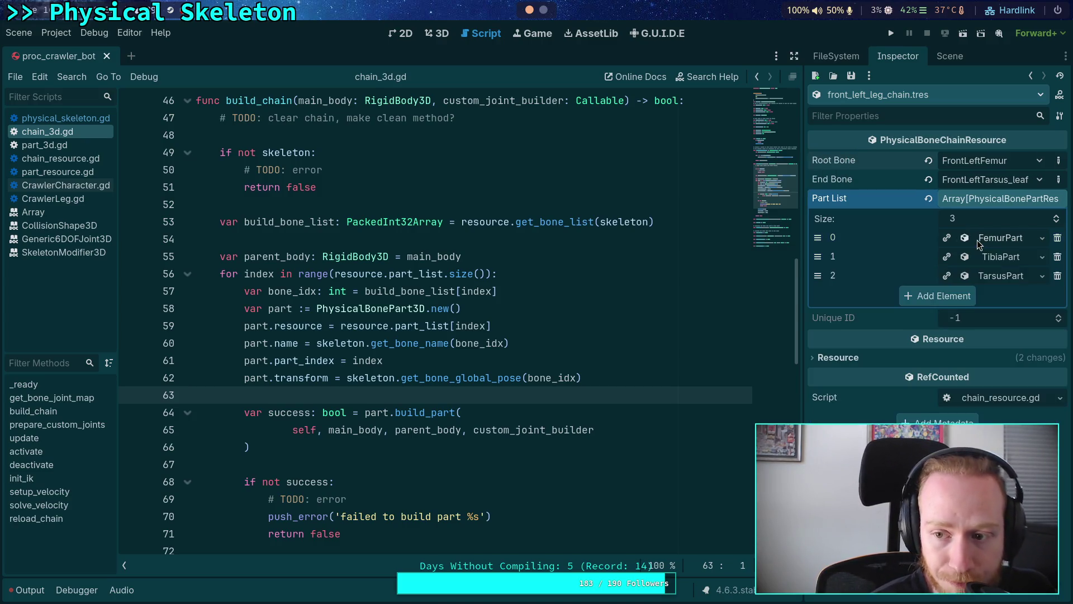
click(996, 273)
click(997, 277)
click(997, 260)
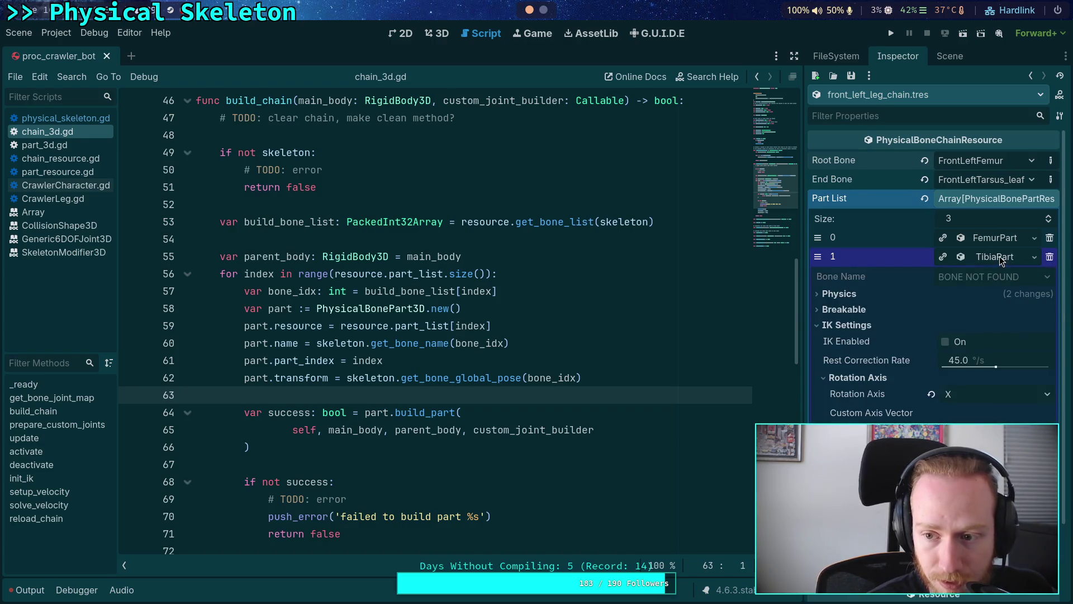
click(1005, 241)
click(1005, 241)
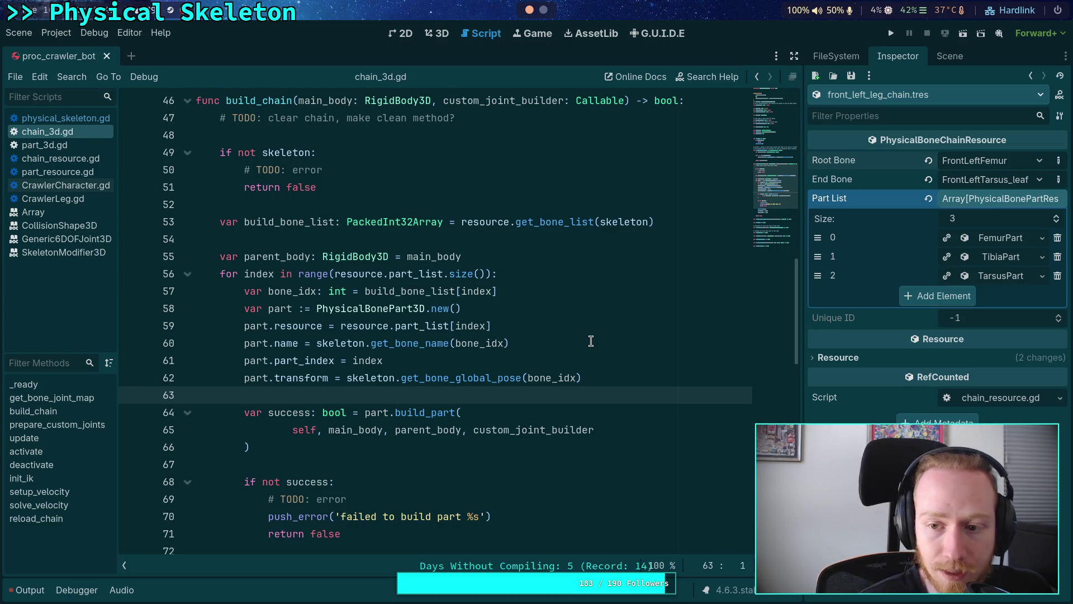
Cut build_bone_list[index] from line 57 and select the bone lookup on line 62.
drag(496, 291, 365, 292)
key(ctrl+x)
double_click(552, 378)
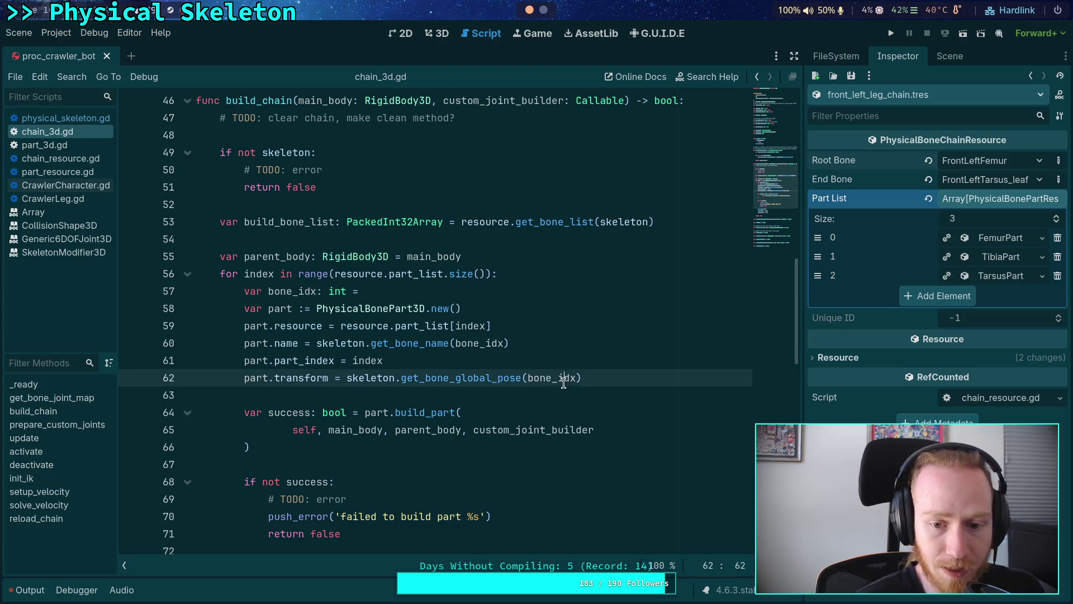
Paste build_bone_list[index] into the pose call, delete bone_idx, name parts from part.resource.resource_name.
key(ctrl+v)
drag(470, 292, 522, 274)
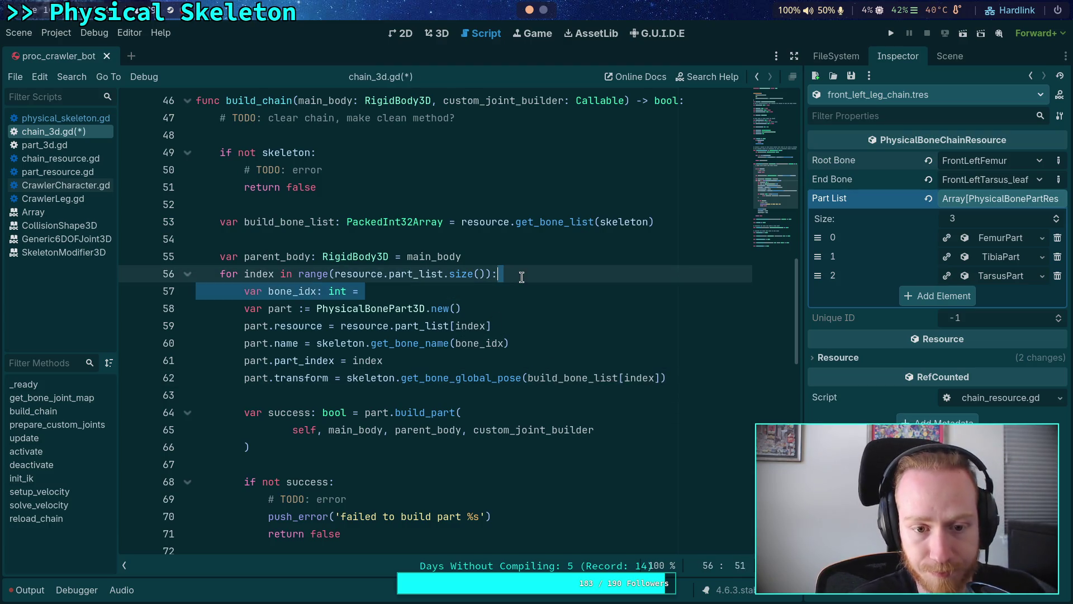
key(BackSpace)
click(523, 311)
drag(520, 326, 314, 326)
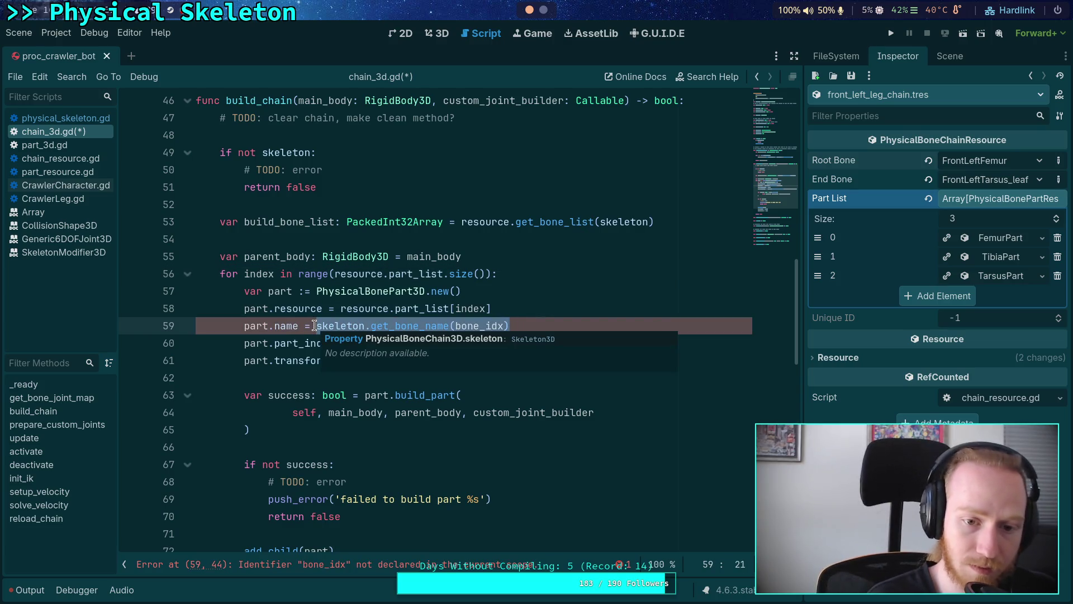
text(lo)
text(part.resource.)
text(resou)
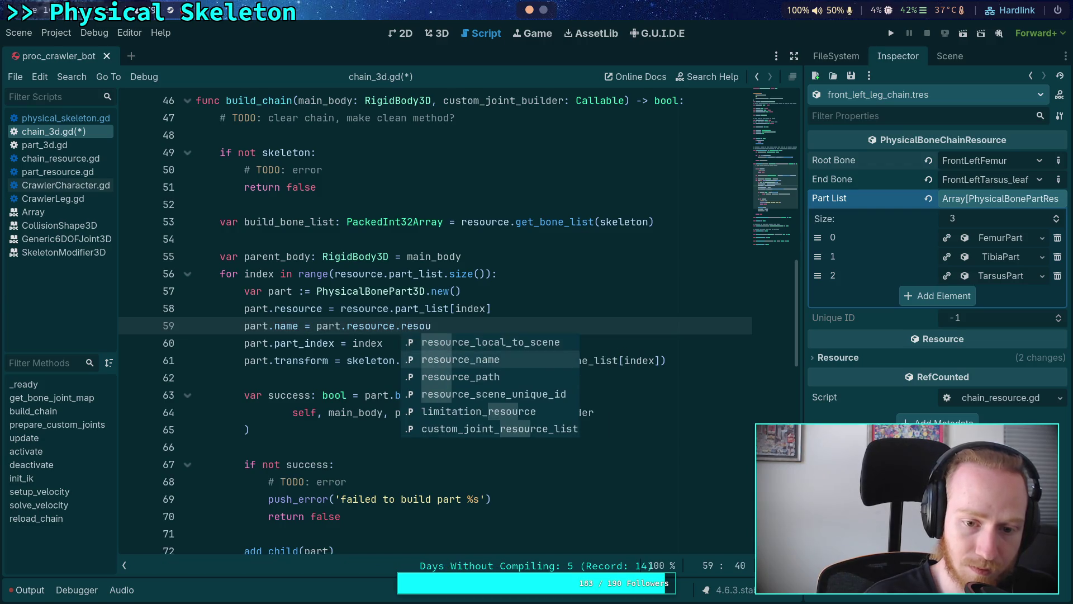
key(Return)
Change the call to add_child(part, true) and save chain_3d.gd.
scroll(458, 322, down, 2)
click(340, 447)
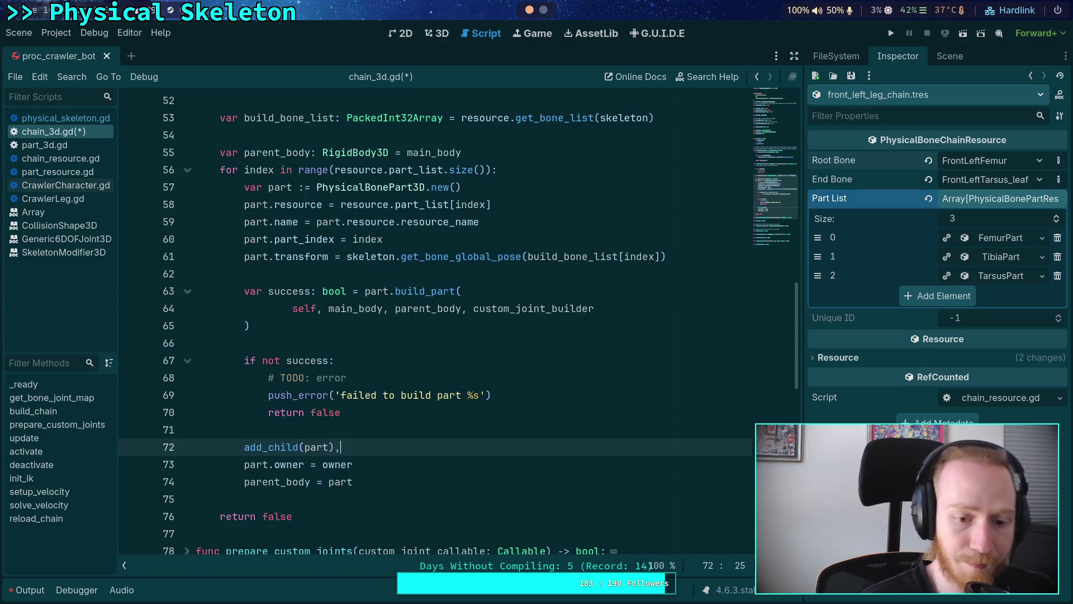
text(true)
click(398, 421)
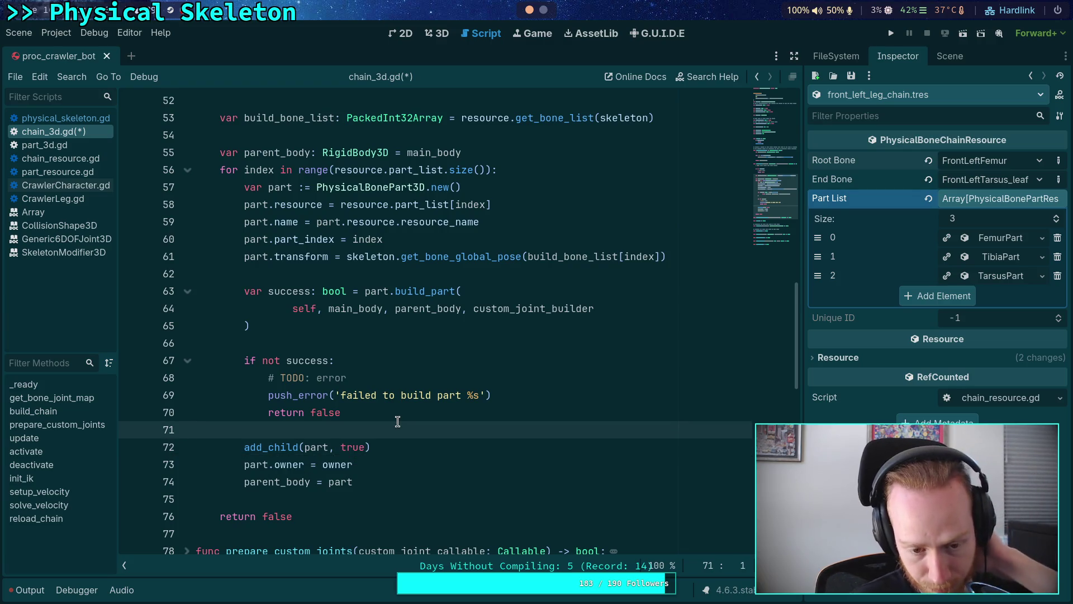
key(ctrl+s)
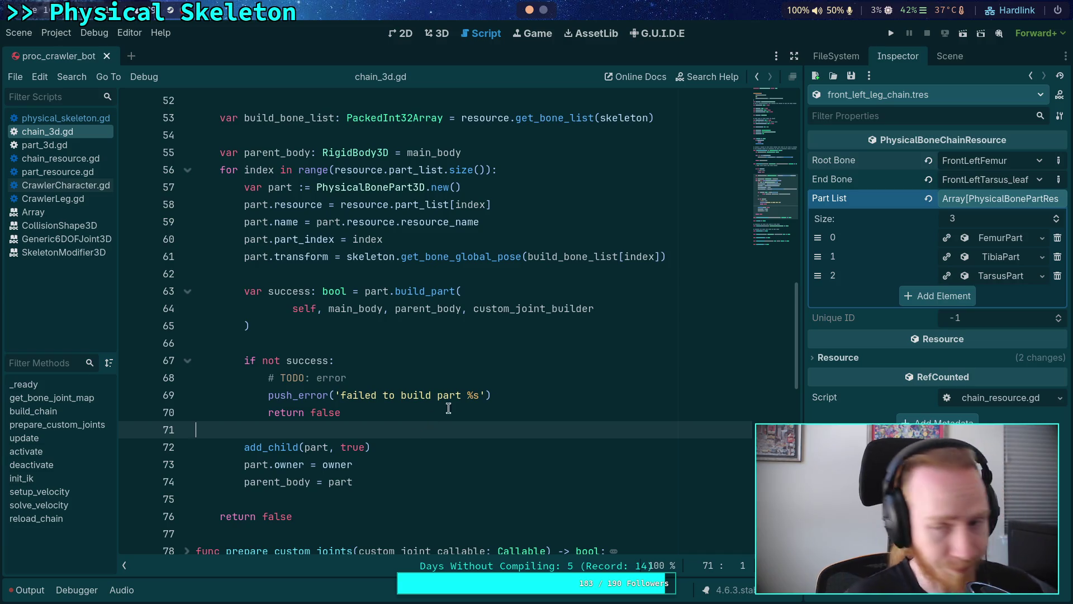
click(855, 57)
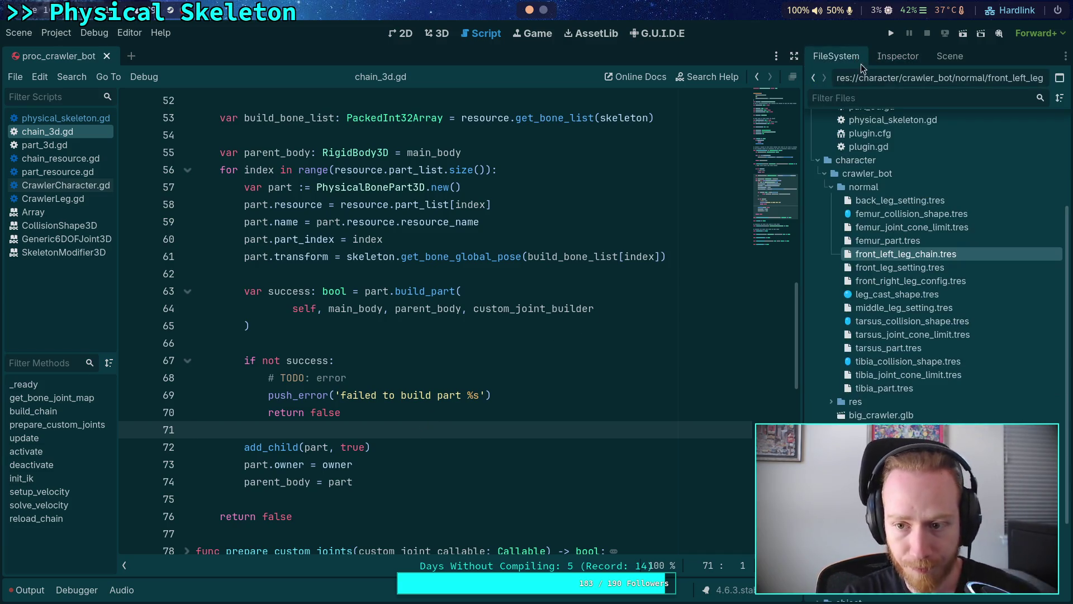
Check the CrawlerCharacter.gd line 190 parse error on 'dialog', then switch to the 3D view.
click(944, 56)
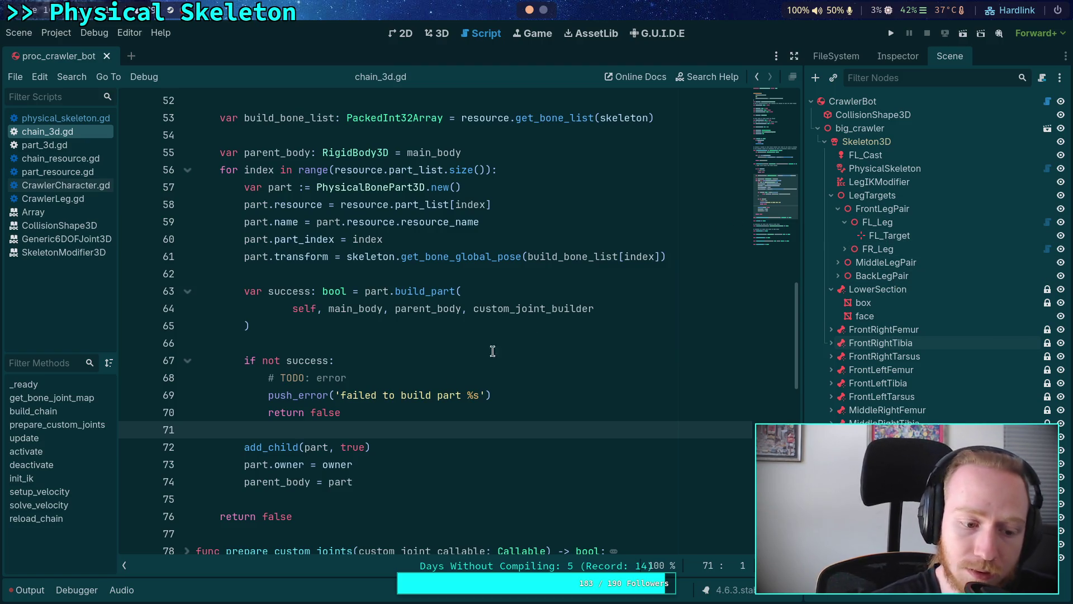
click(42, 589)
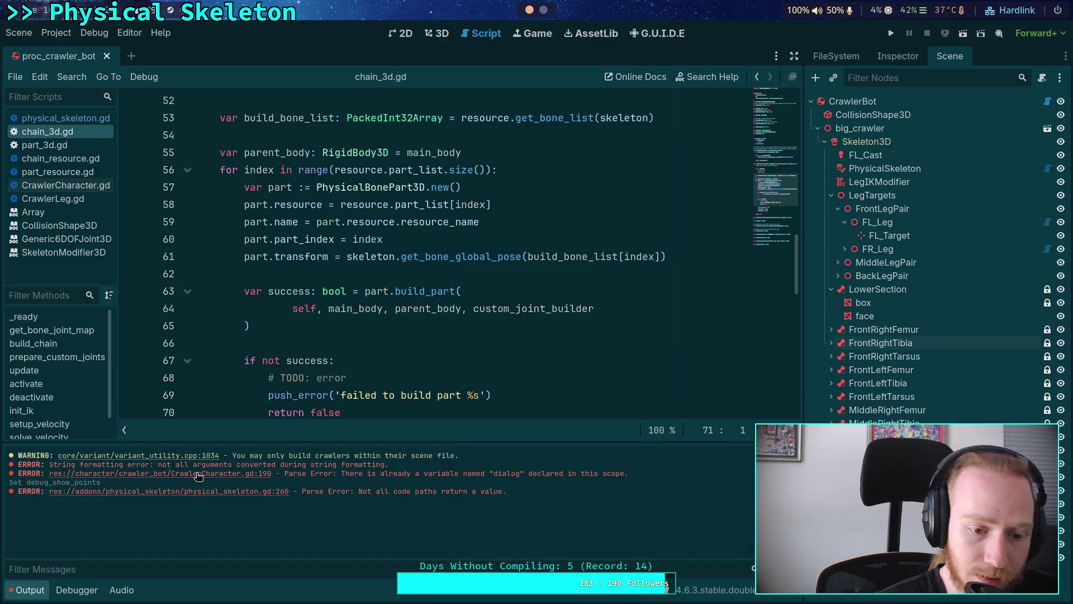
click(83, 474)
scroll(290, 296, up, 4)
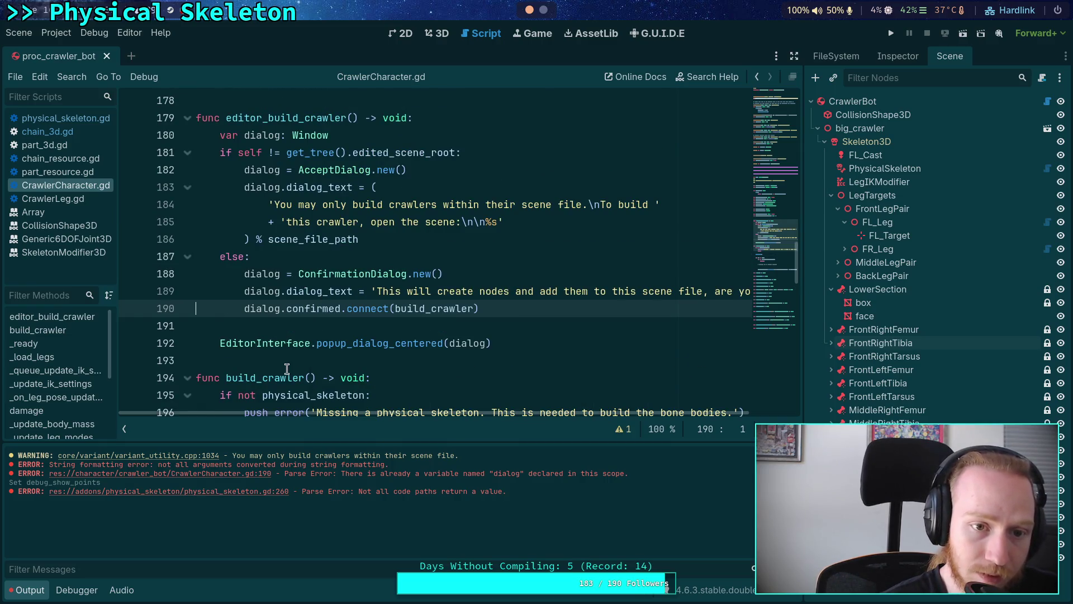
double_click(272, 309)
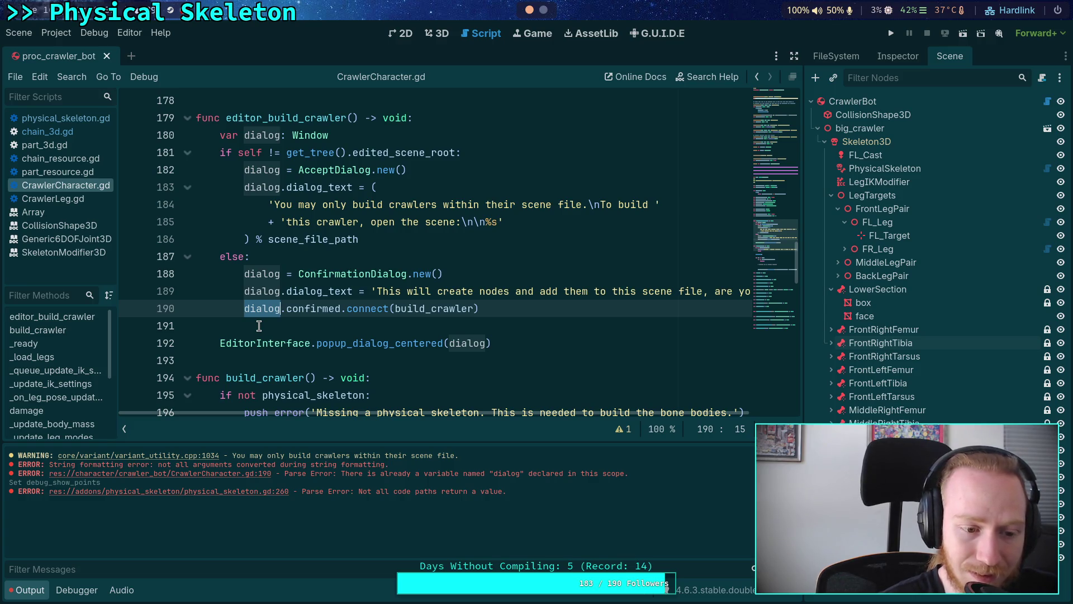
click(259, 326)
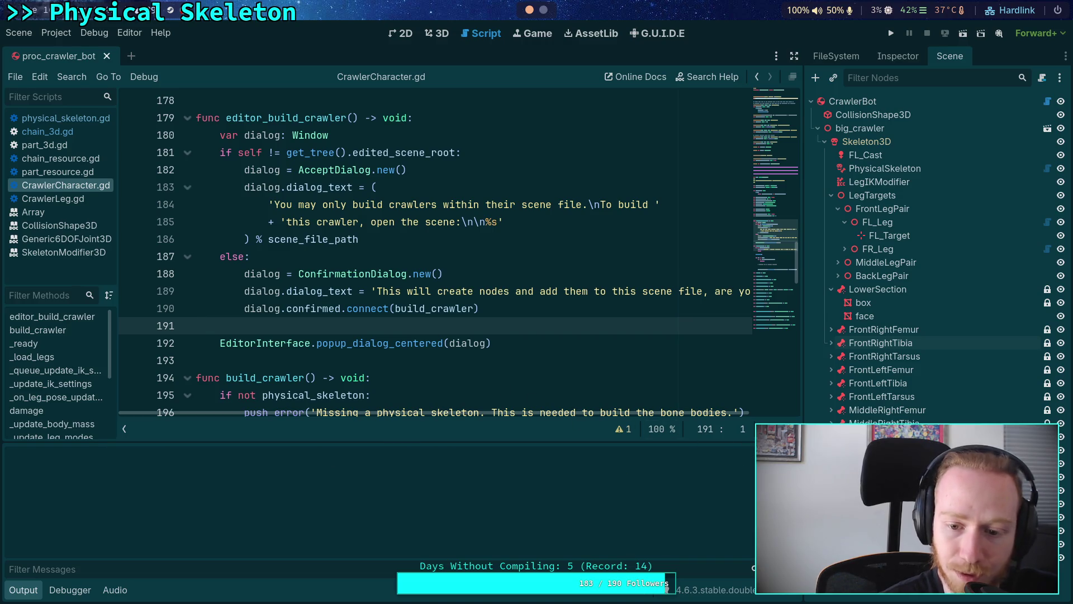
click(428, 35)
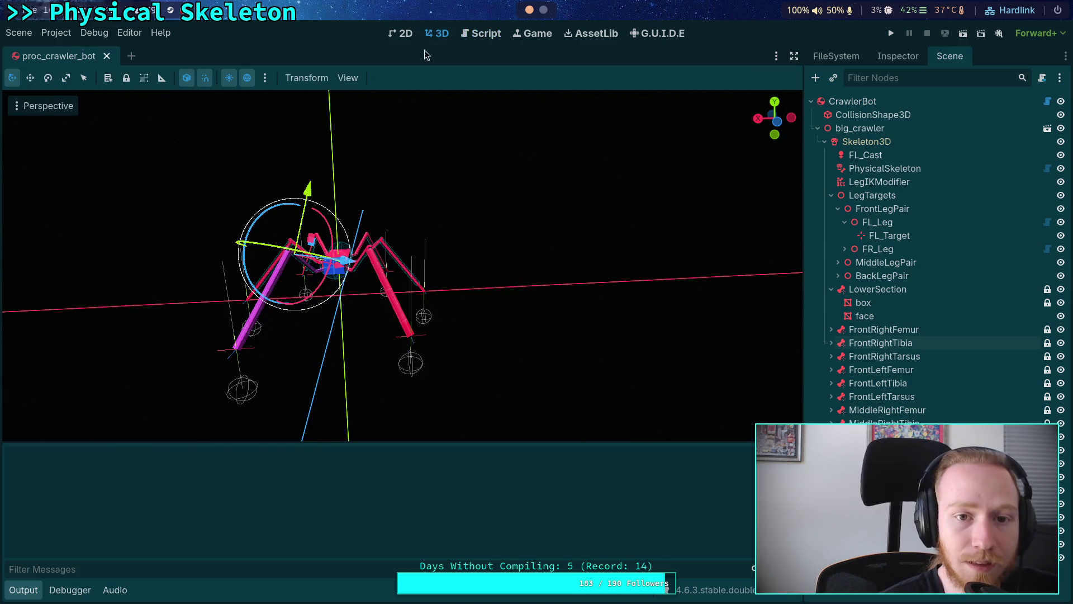
Reload the saved crawler scene and enlarge the error log to read its 13 errors.
click(29, 35)
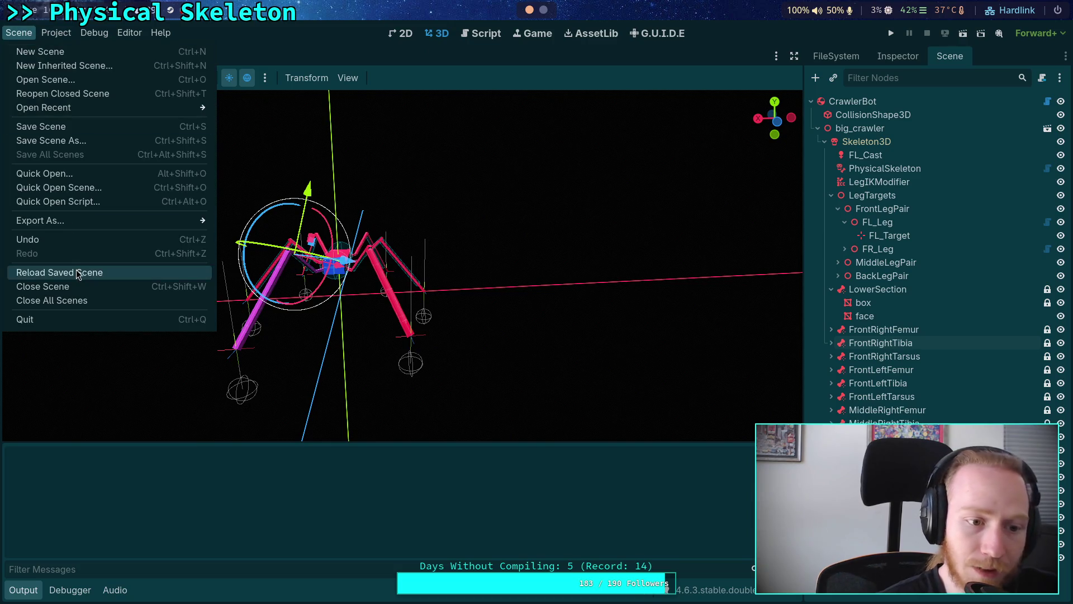
click(134, 273)
drag(320, 442, 317, 262)
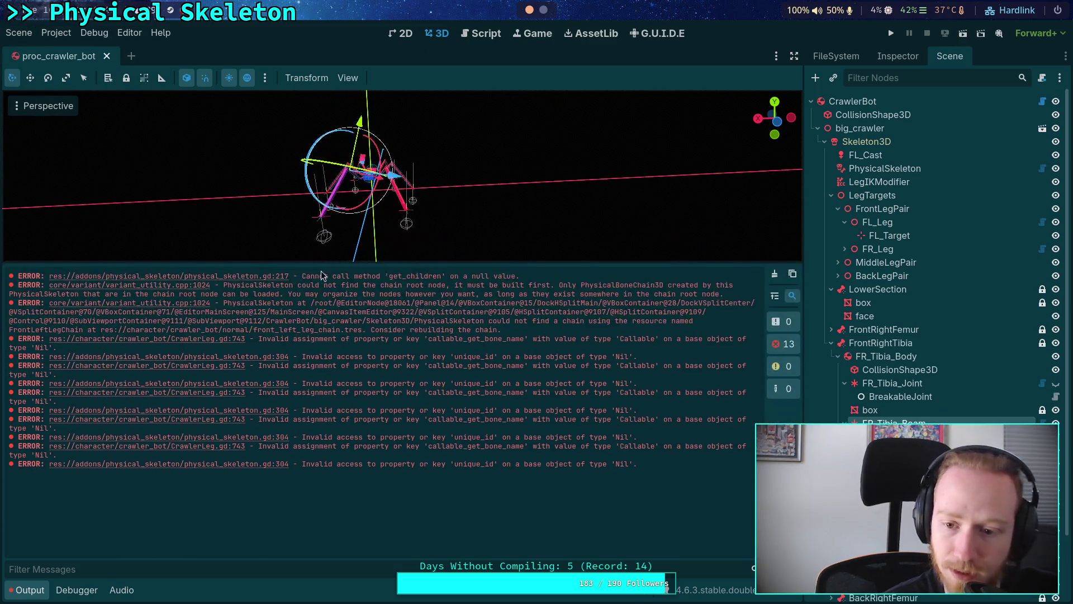
drag(417, 260, 403, 312)
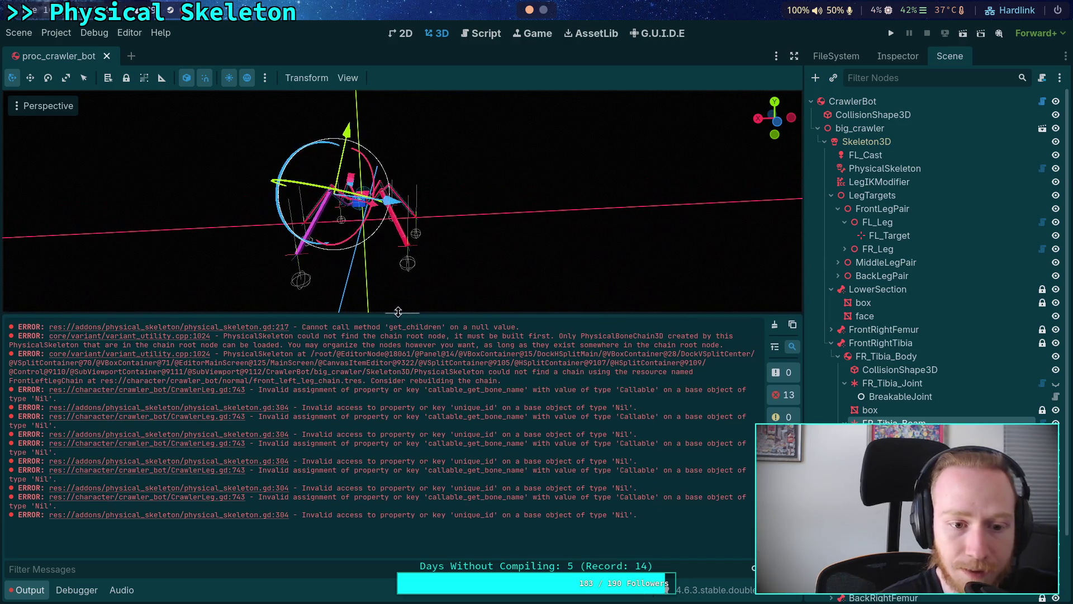
In physical_skeleton.gd, add a blank line after the get_chain_node_root header on line 215.
click(246, 333)
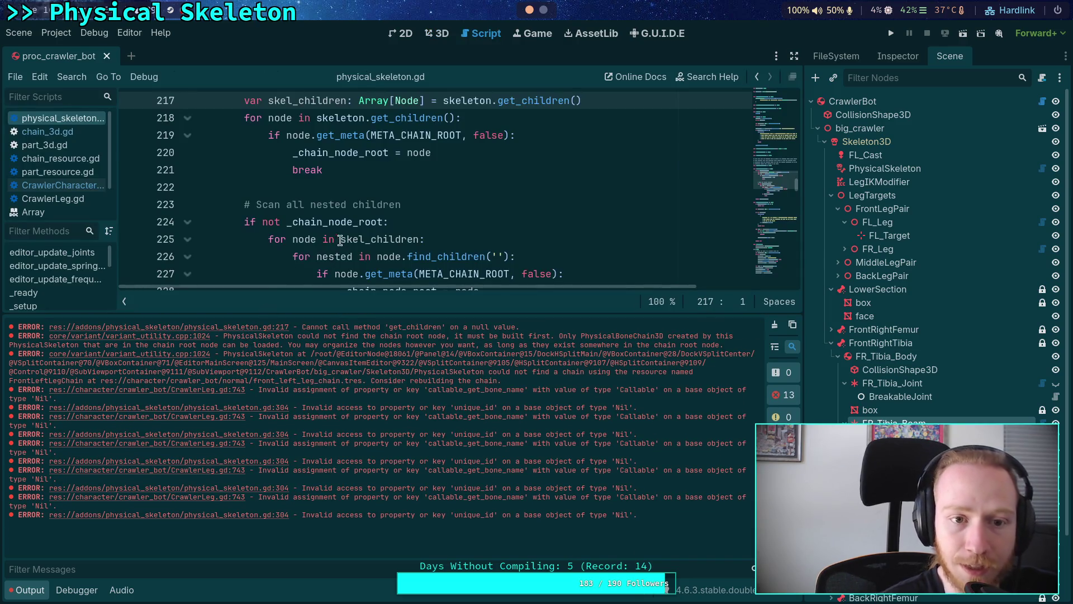
scroll(346, 237, up, 1)
scroll(461, 159, up, 1)
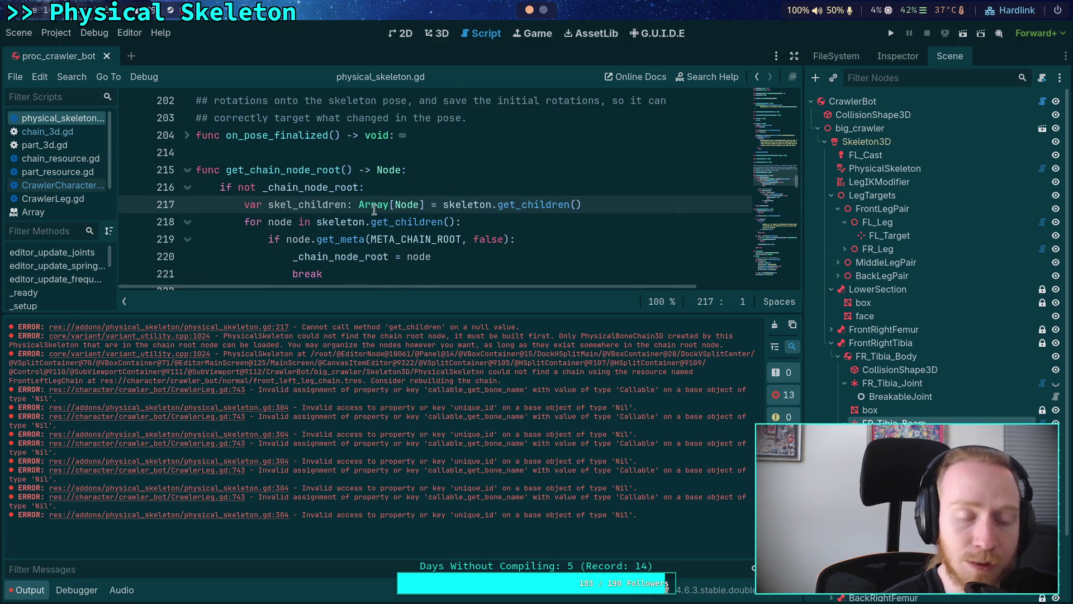
double_click(296, 171)
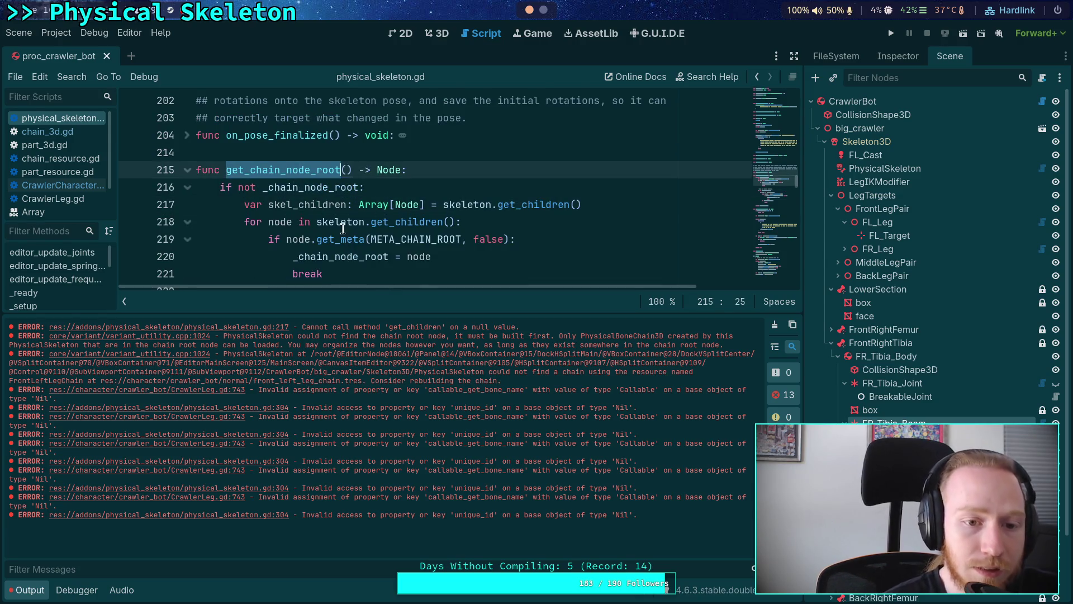
scroll(377, 211, down, 1)
scroll(378, 211, up, 1)
click(465, 170)
key(Return)
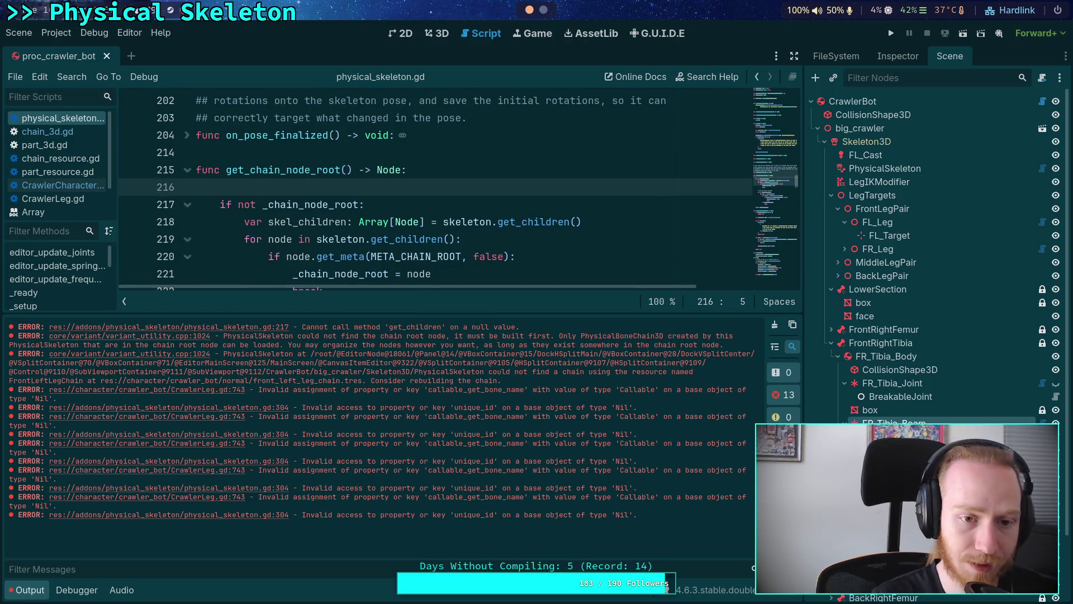
Add an 'if not skeleton:' check returning null under line 216 and save the script.
key(BackSpace)
click(509, 189)
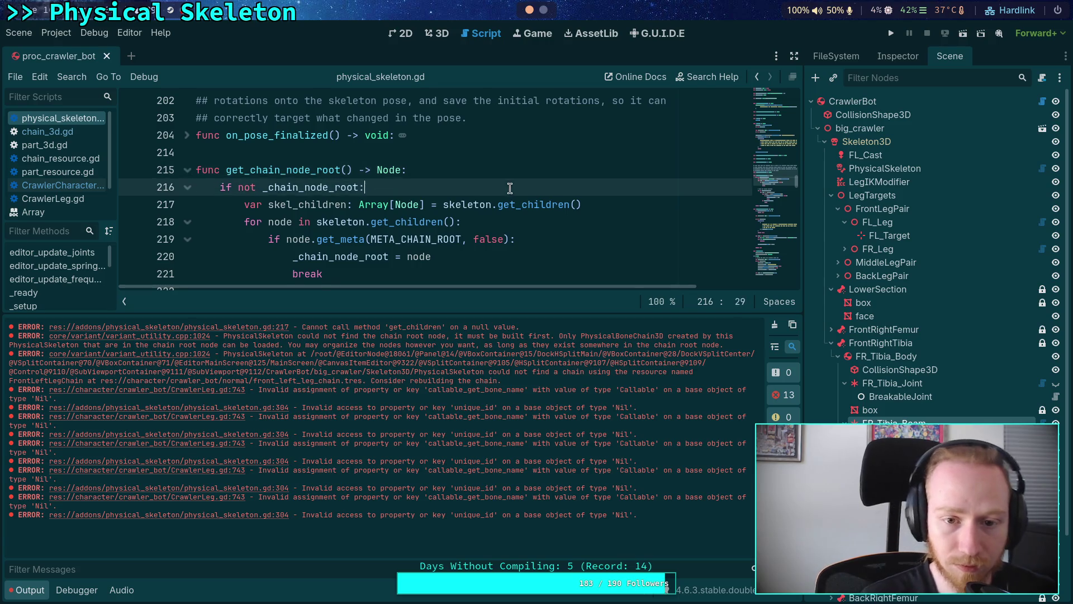
key(Return)
text(if not skeleton:)
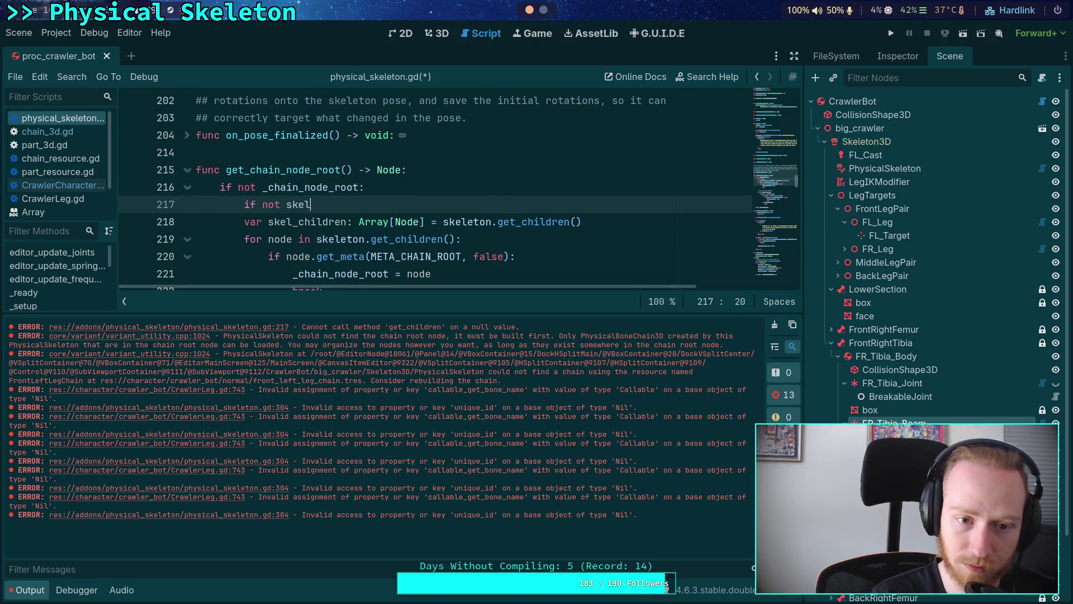
key(Return)
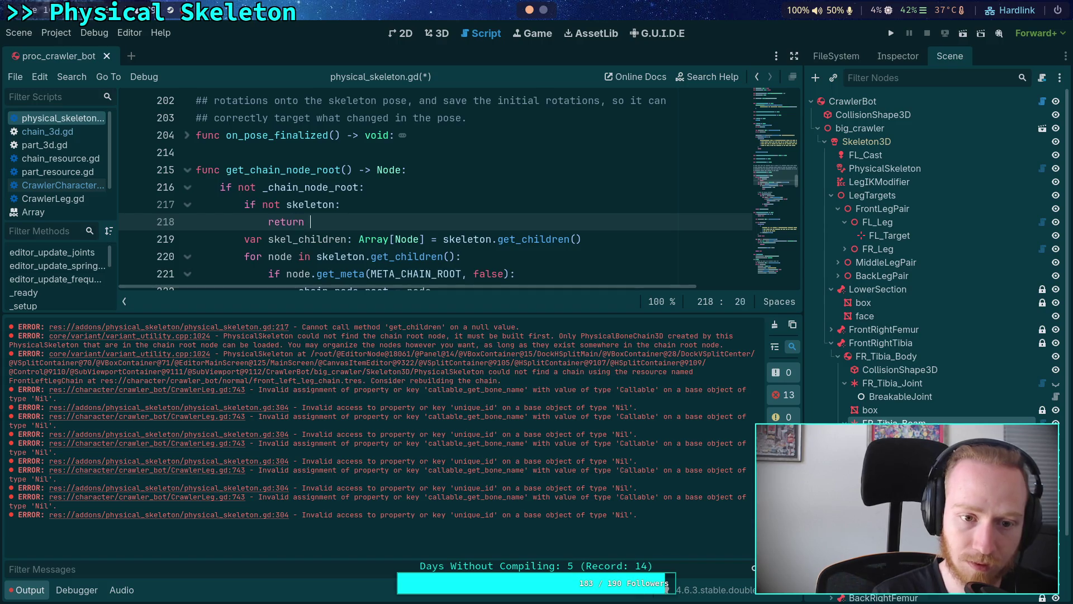
text(null)
key(Return)
key(ctrl+s)
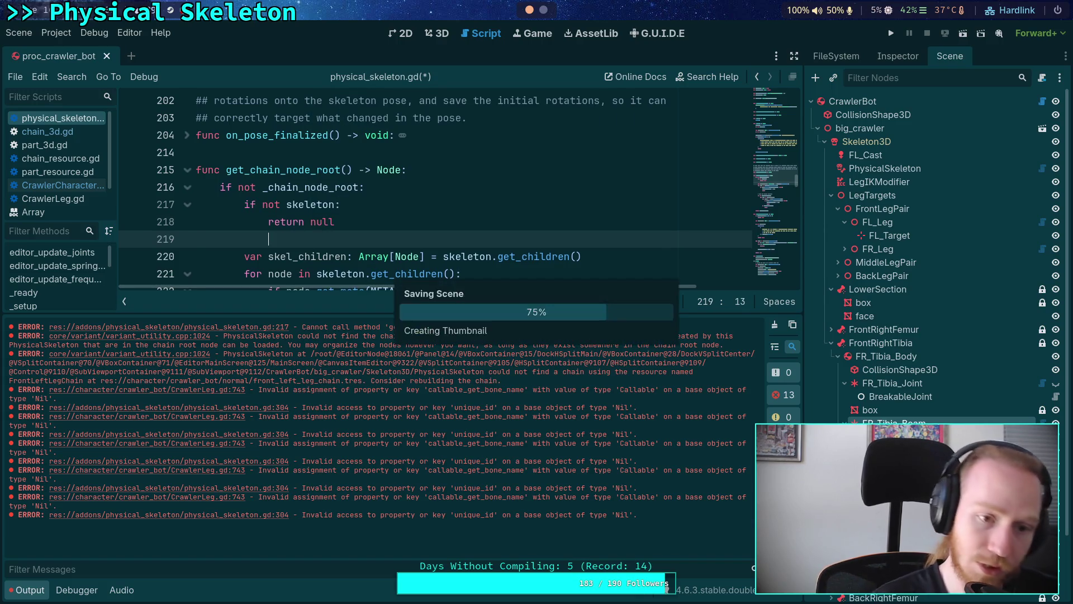
Clear the error log and reload the saved scene to test the fix.
click(774, 324)
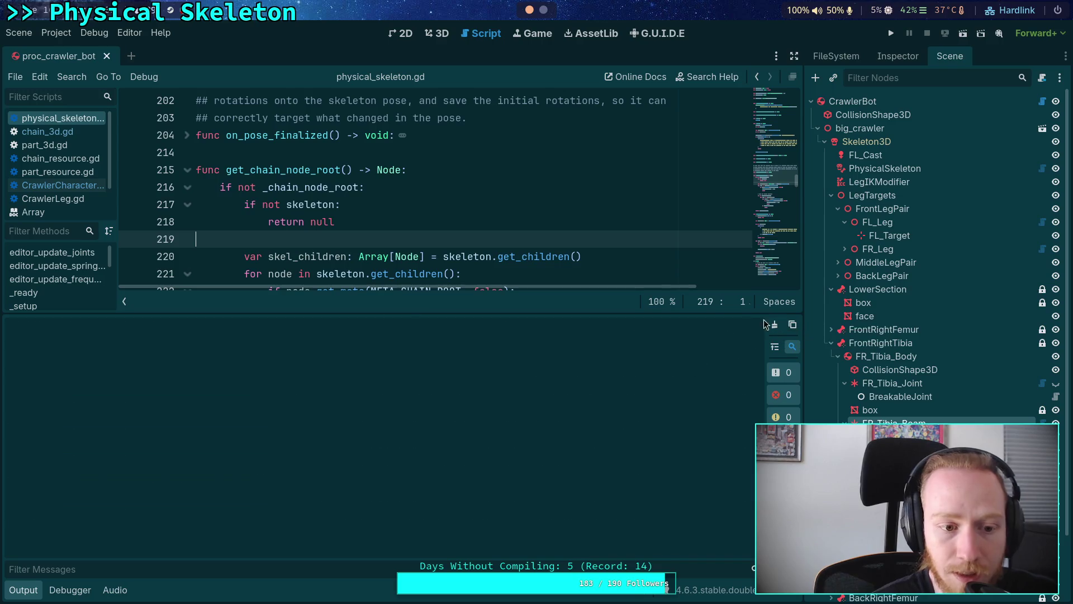
click(28, 36)
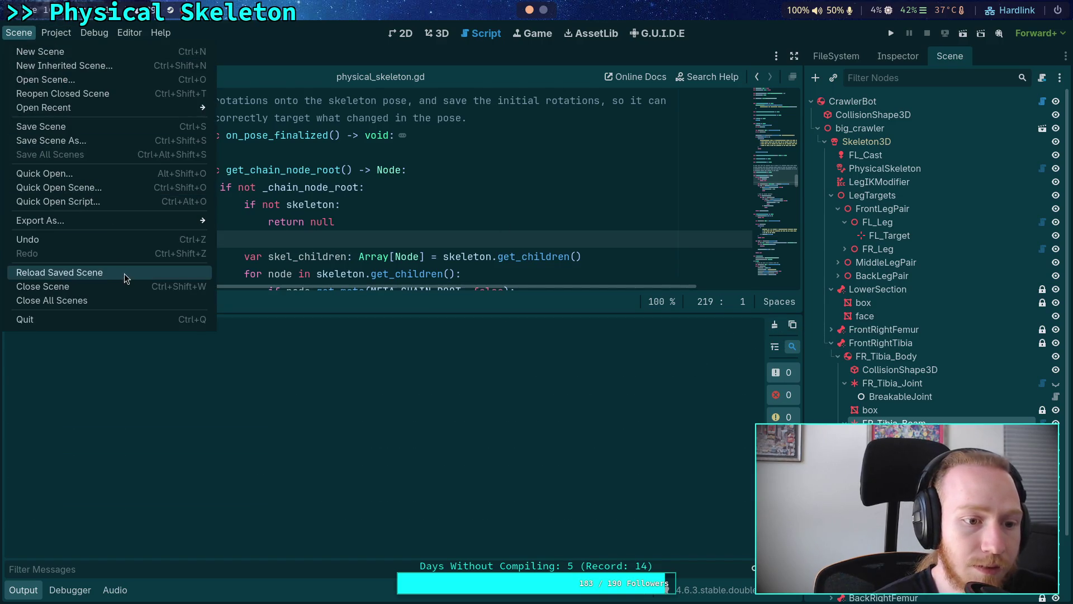
click(125, 273)
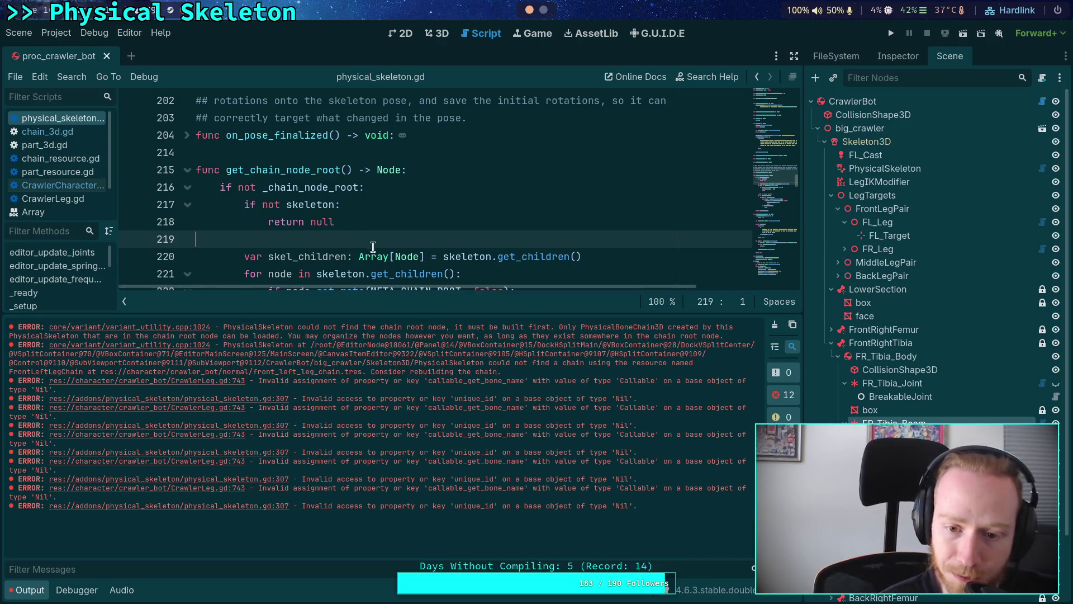
Review the new skeleton guard block and select its 'return null' on line 218.
mouse_move(369, 249)
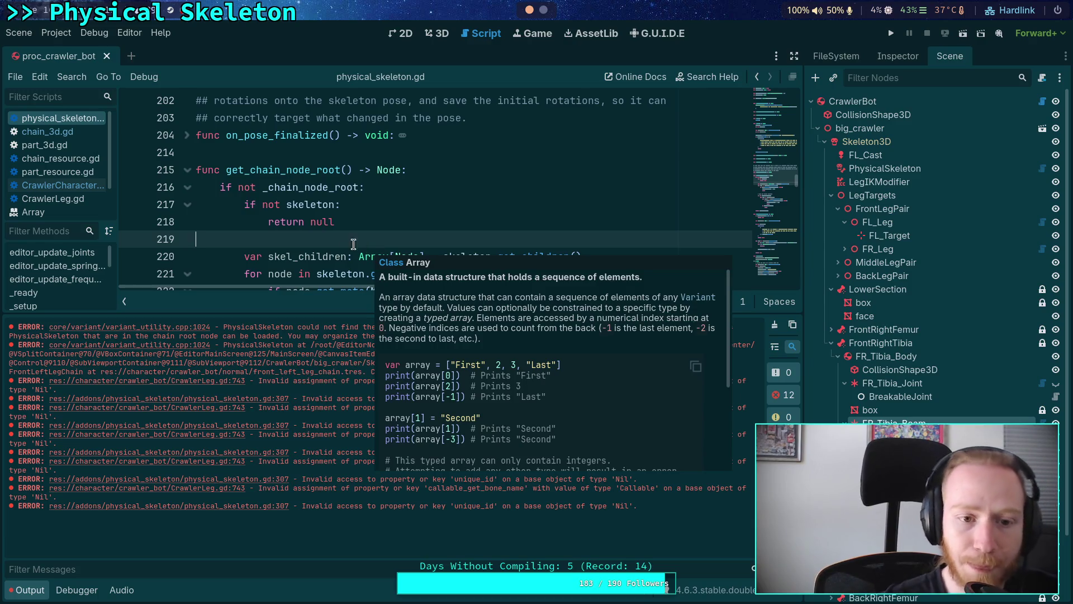
double_click(324, 204)
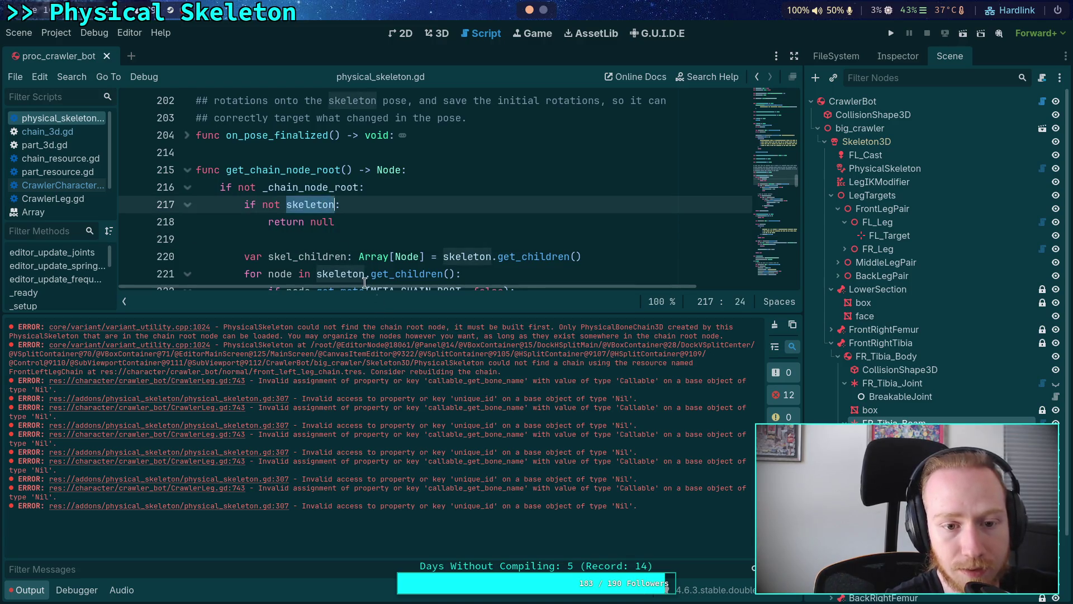
mouse_move(384, 312)
mouse_down()
mouse_move(399, 467)
mouse_move(402, 331)
mouse_up()
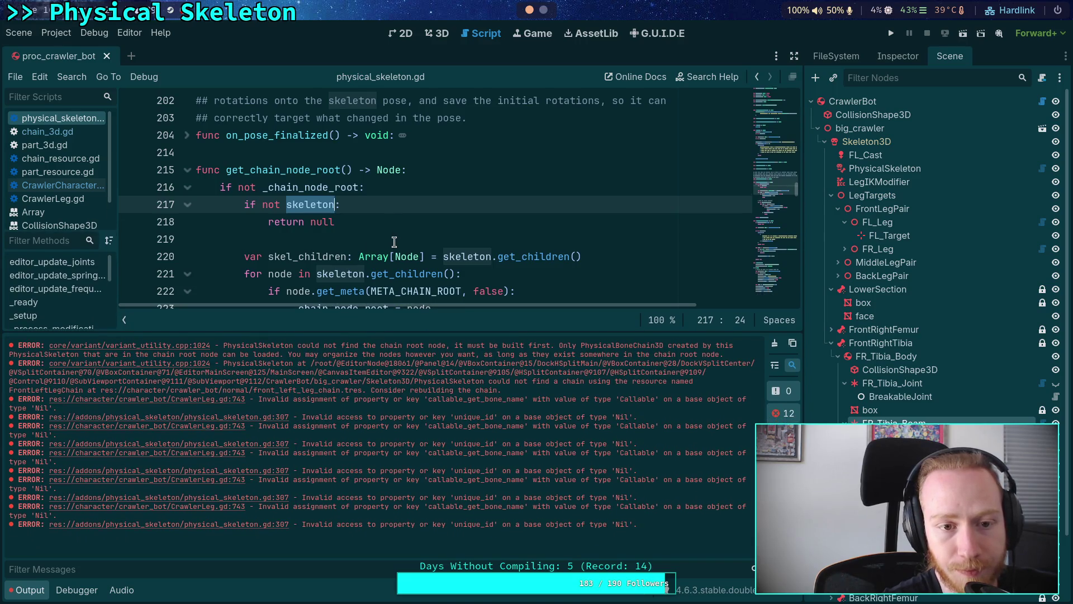
click(394, 241)
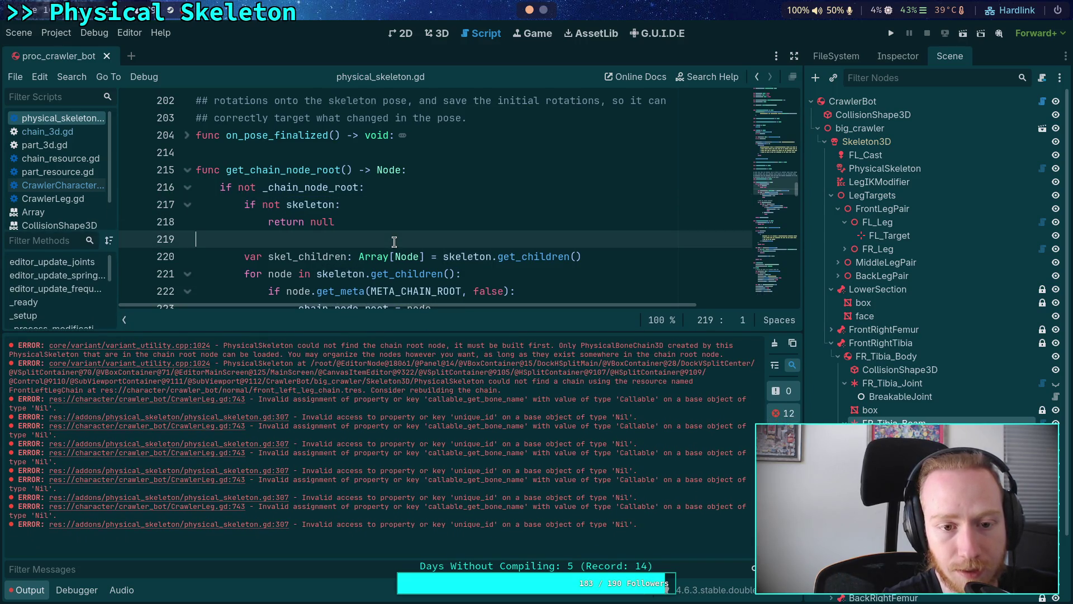
drag(394, 242, 399, 192)
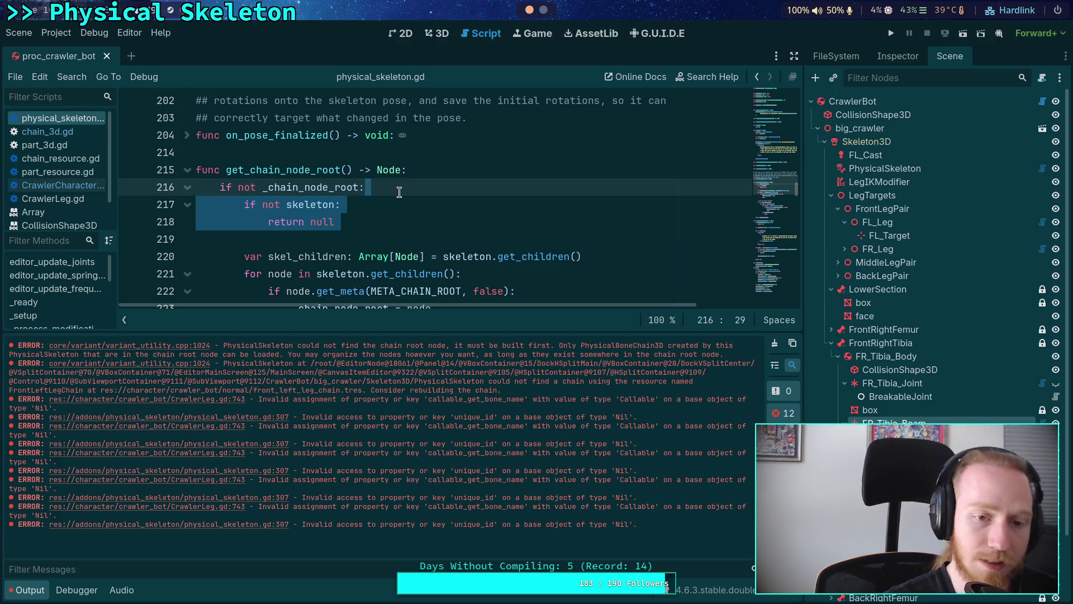
click(399, 193)
mouse_move(362, 221)
mouse_down()
mouse_move(291, 239)
mouse_move(269, 223)
mouse_up()
Replace 'return null' with a push_error('Missing skeleton of ') call.
text(push_error()
key(Return)
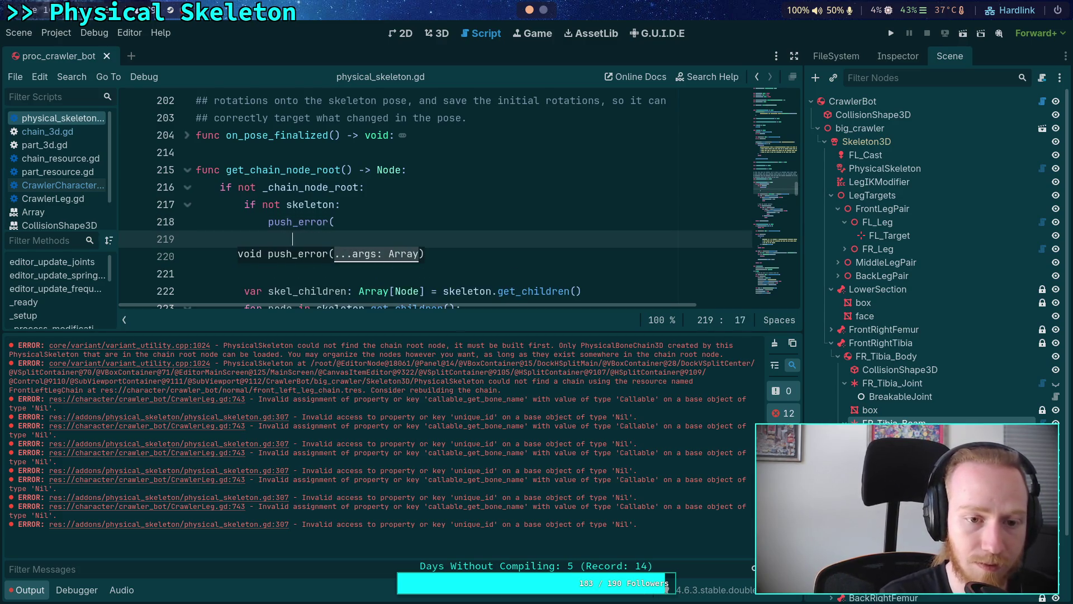
text('Unabled to)
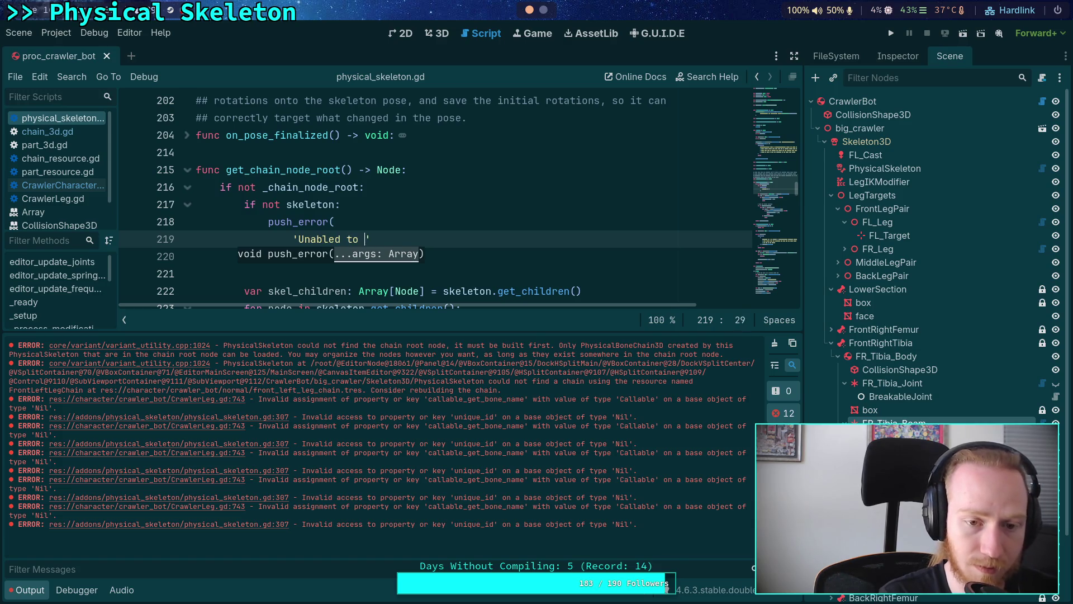
key(BackSpace)
key(BackSpace)
key(BackSpace)
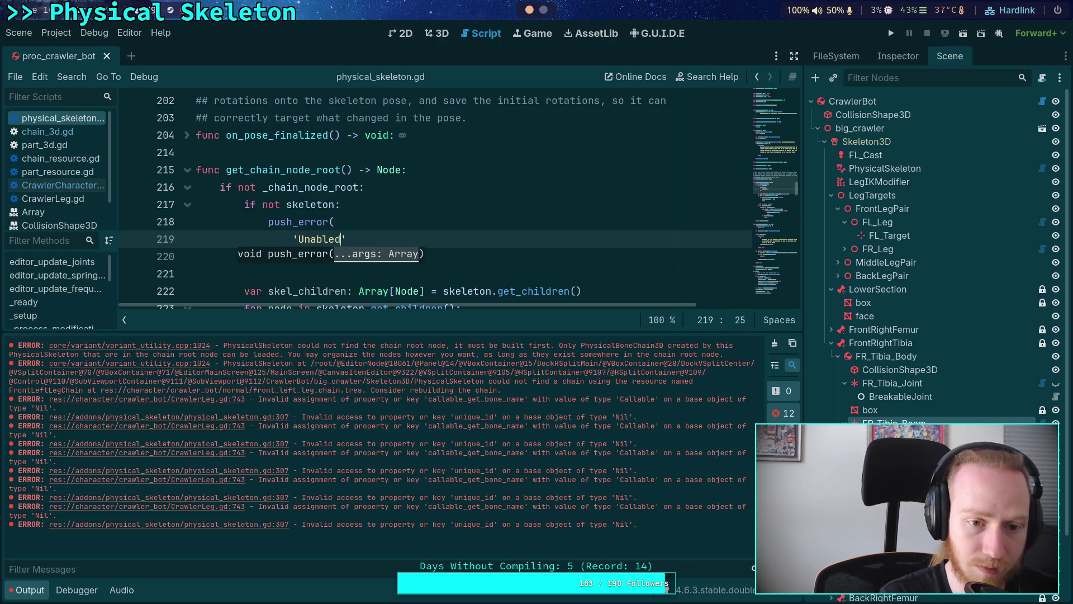
text(Missing skeleton of)
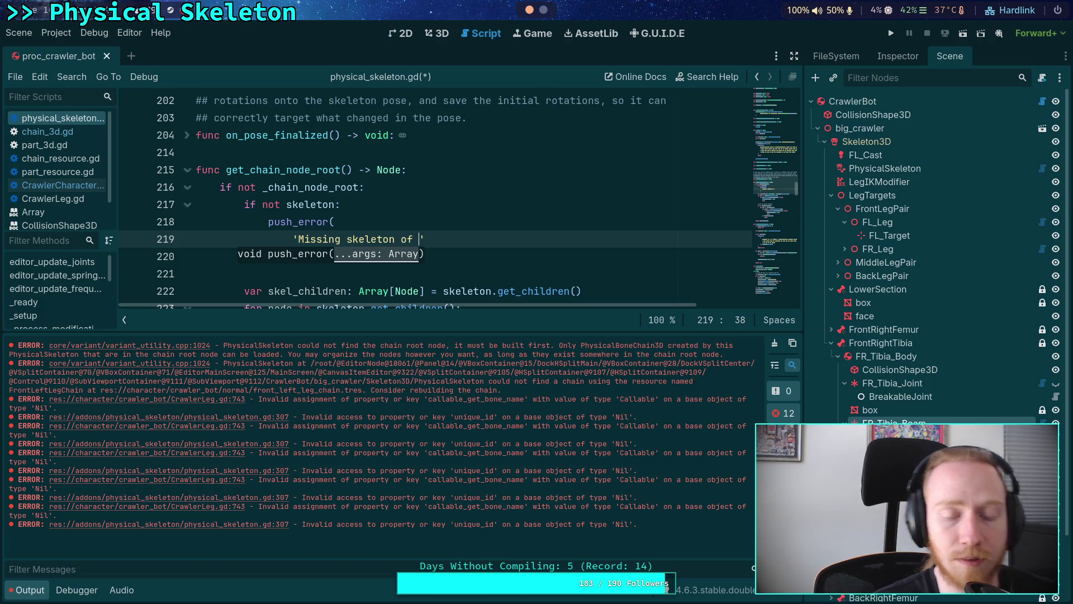
key(Right)
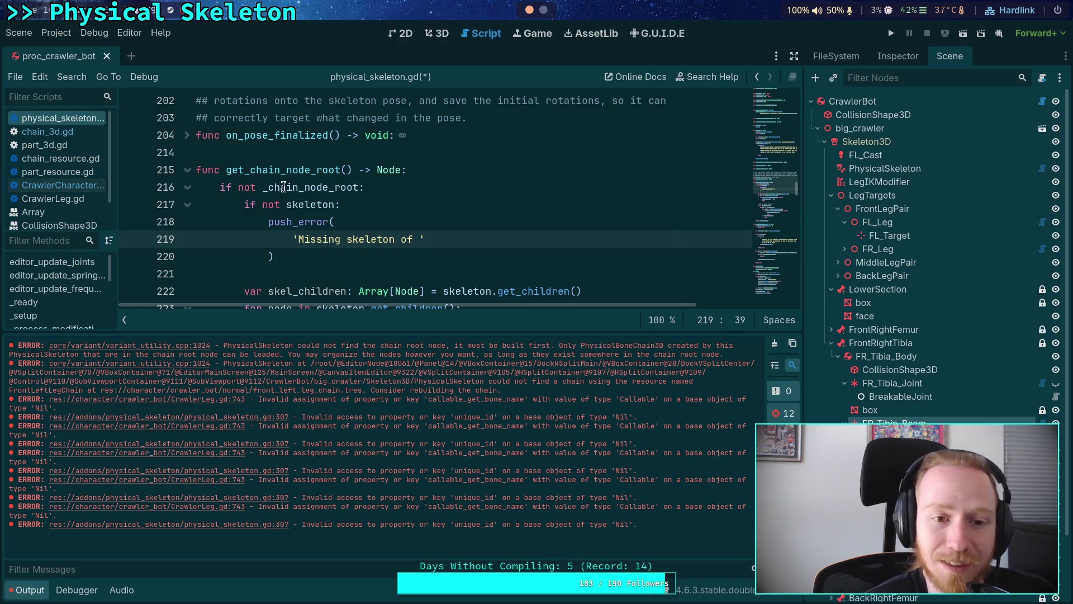
double_click(302, 170)
click(334, 260)
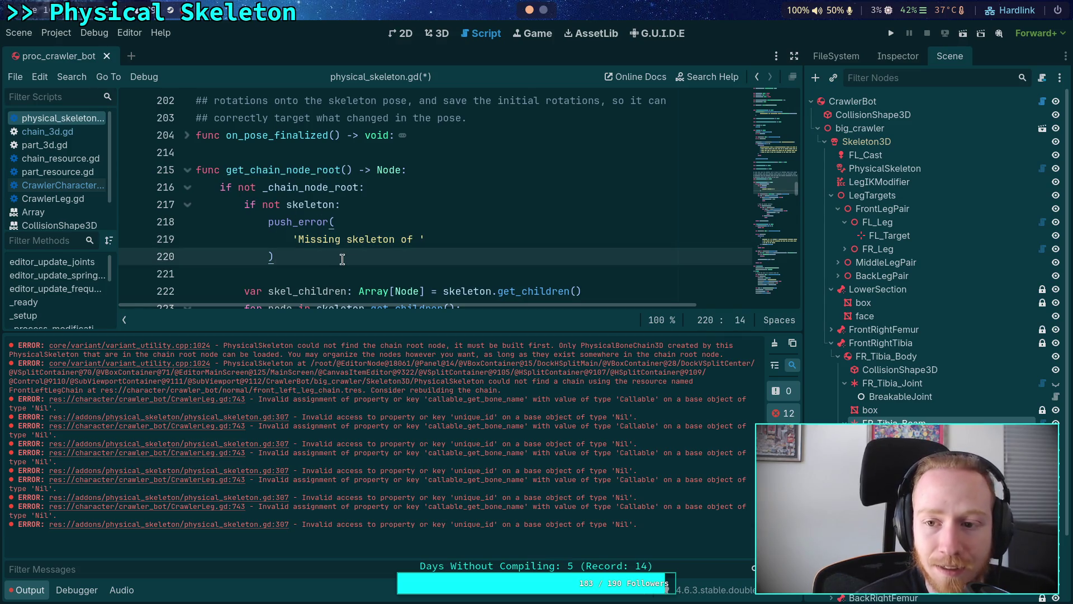
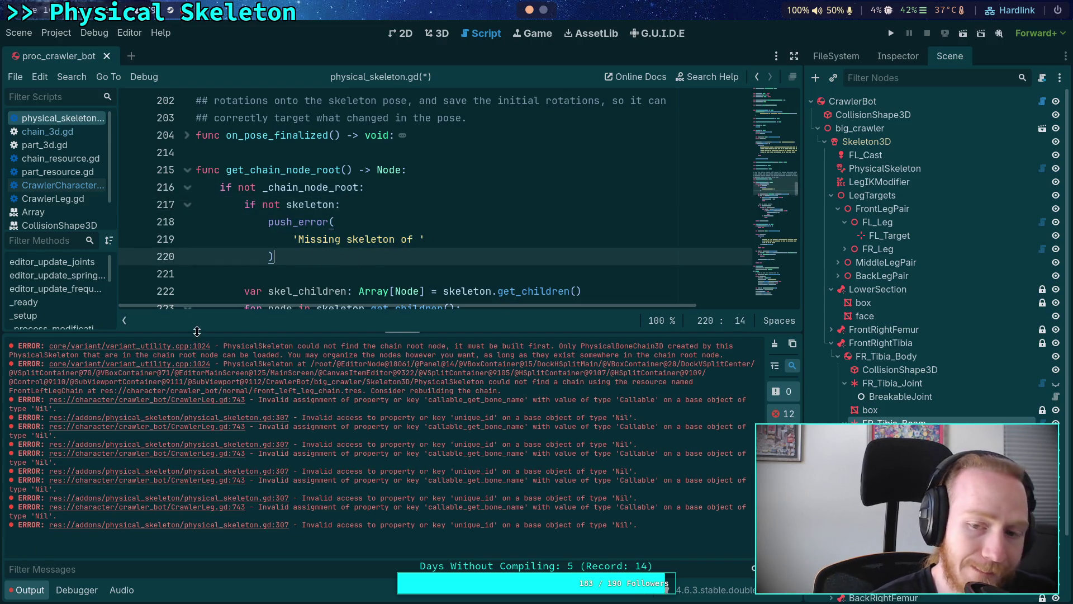
Collapse the error Output panel and switch to the chain_3d.gd script.
drag(196, 331, 198, 440)
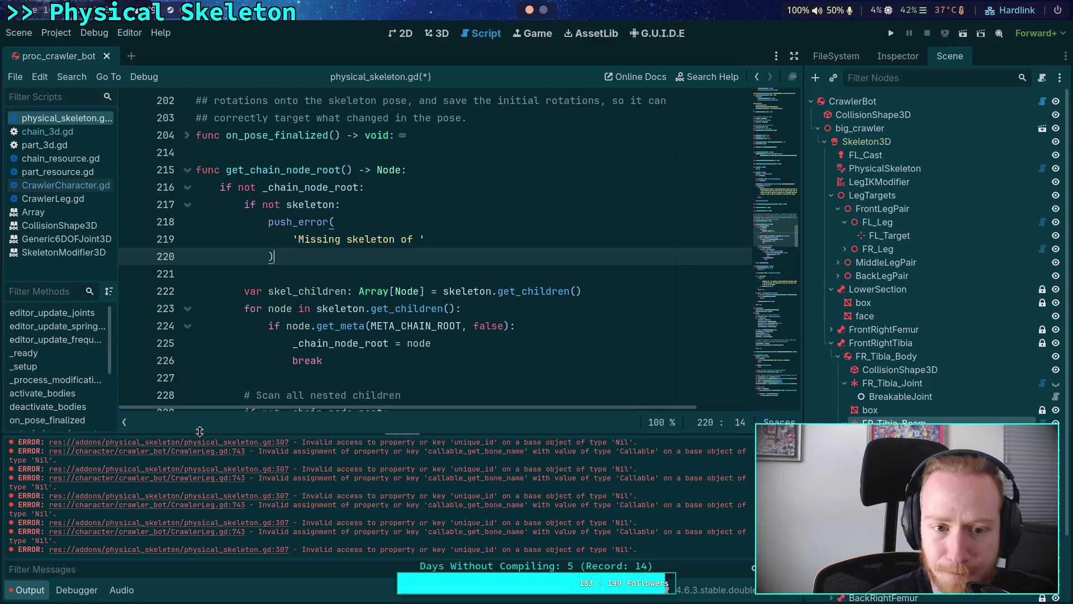
click(26, 590)
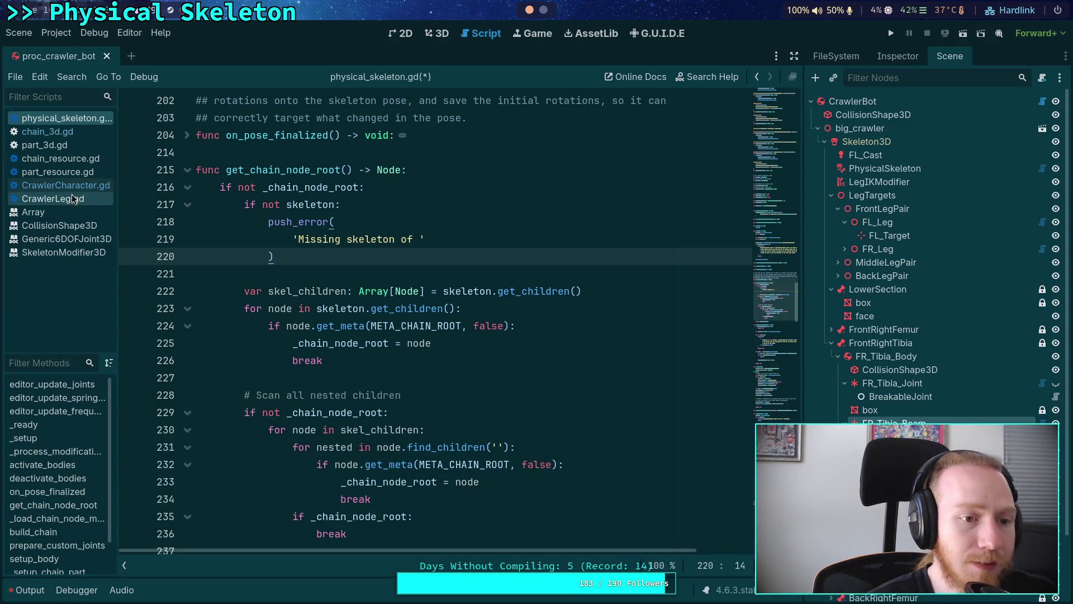
click(48, 131)
Look through chain_3d.gd around line 95, then return to physical_skeleton.gd to search it.
scroll(453, 402, up, 4)
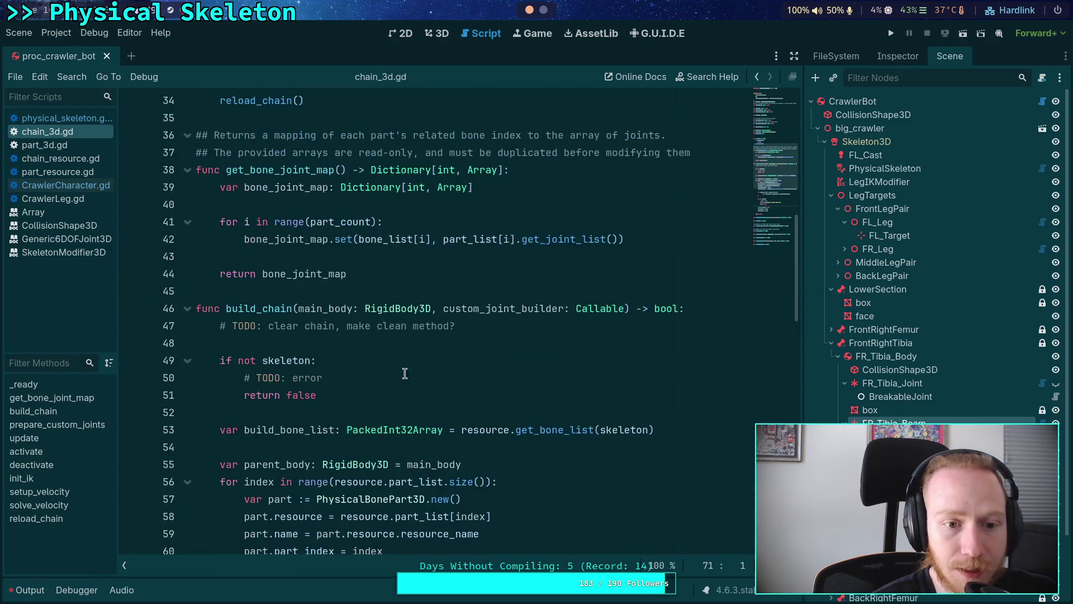
scroll(356, 349, down, 10)
scroll(356, 349, down, 4)
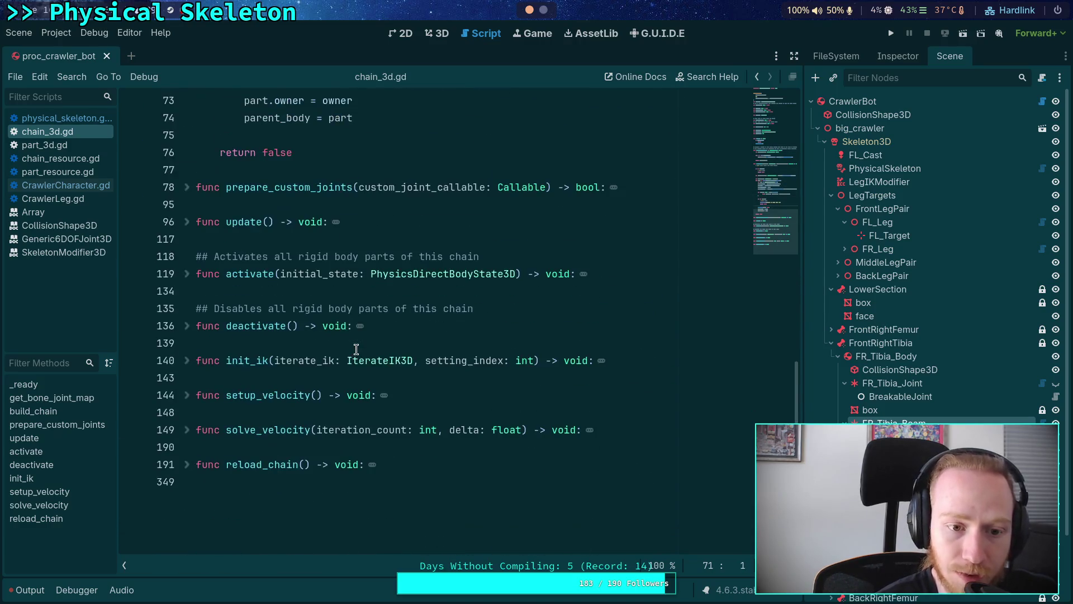
click(364, 210)
scroll(362, 251, up, 11)
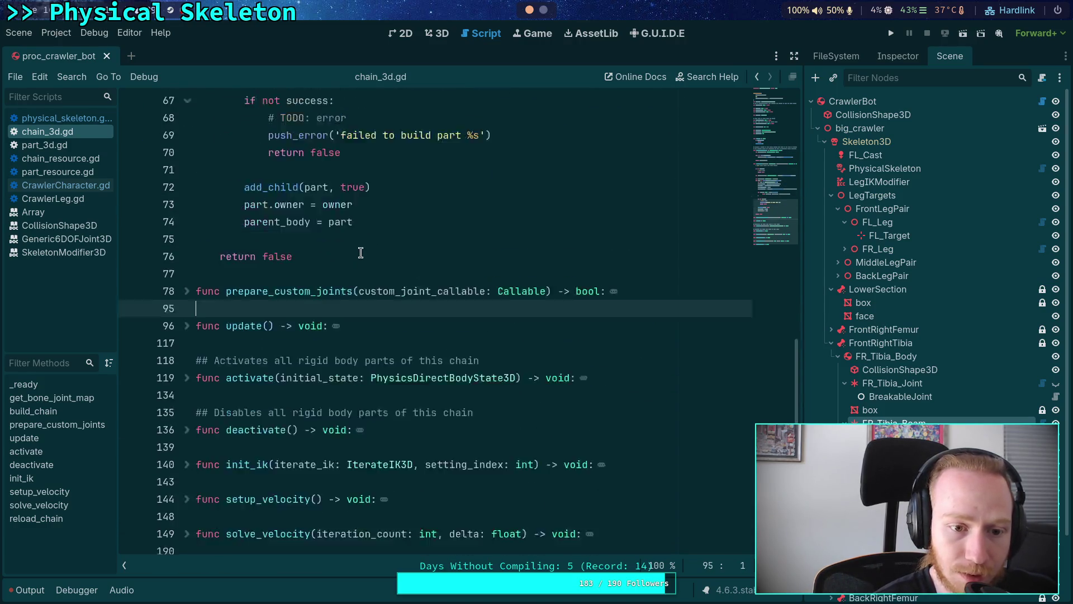
scroll(358, 326, up, 5)
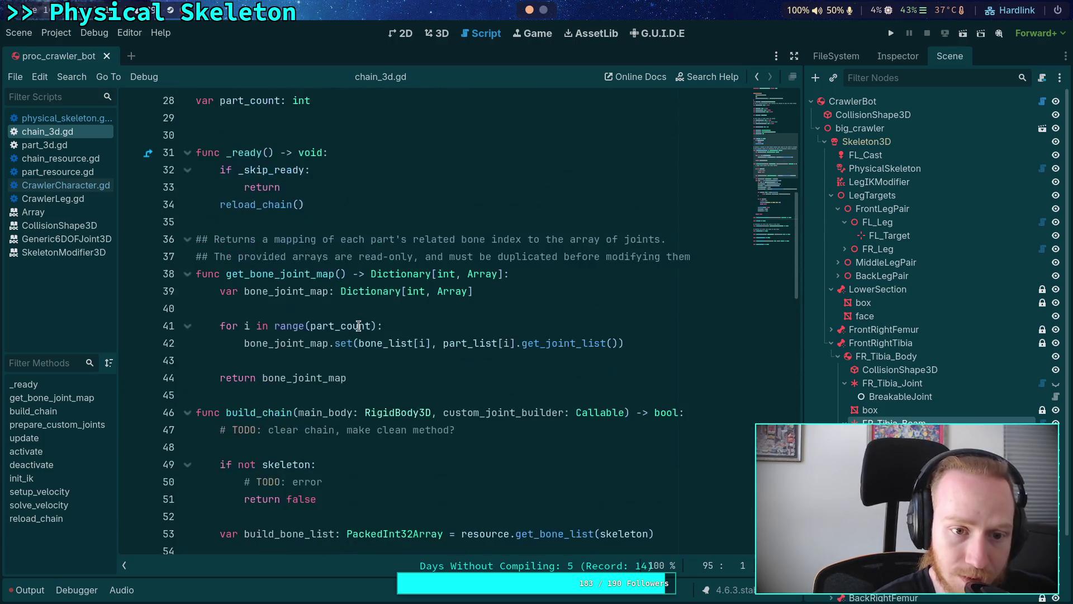
scroll(358, 326, down, 7)
scroll(358, 325, down, 8)
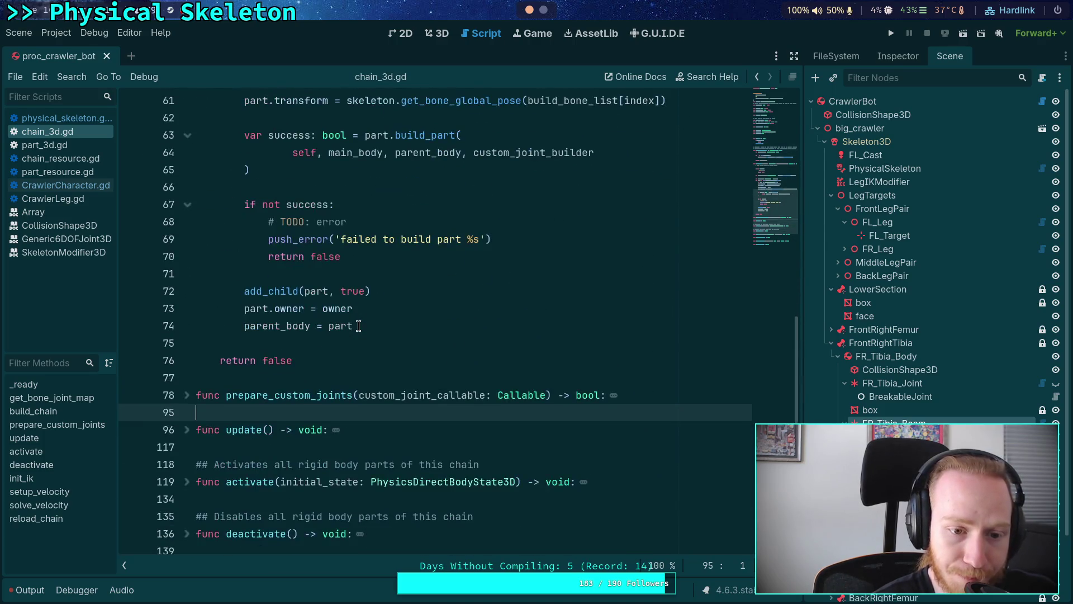
scroll(196, 293, down, 2)
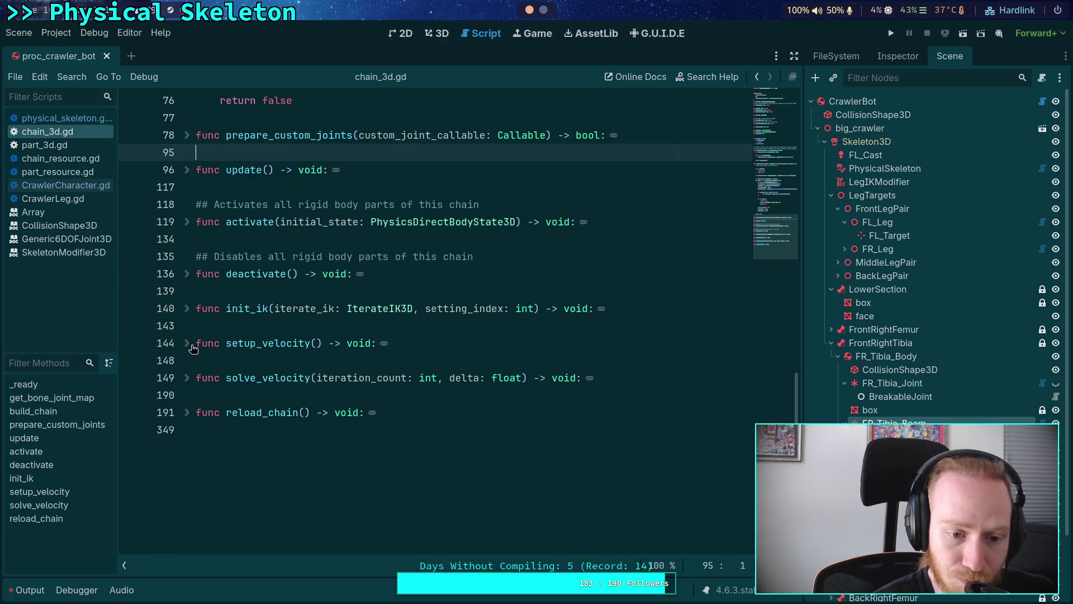
scroll(192, 349, up, 8)
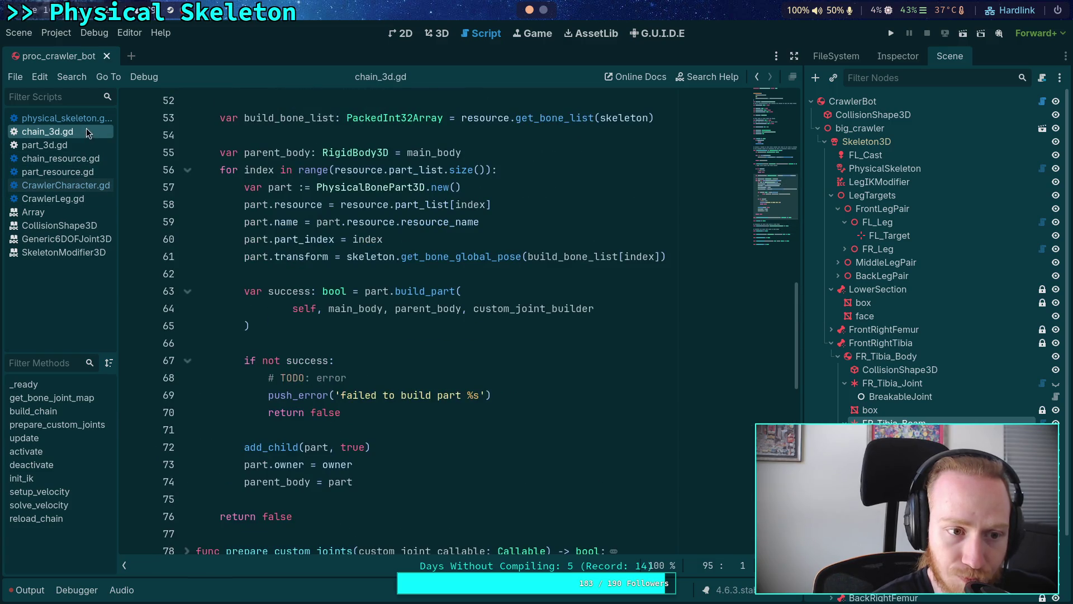
click(61, 118)
key(ctrl+f)
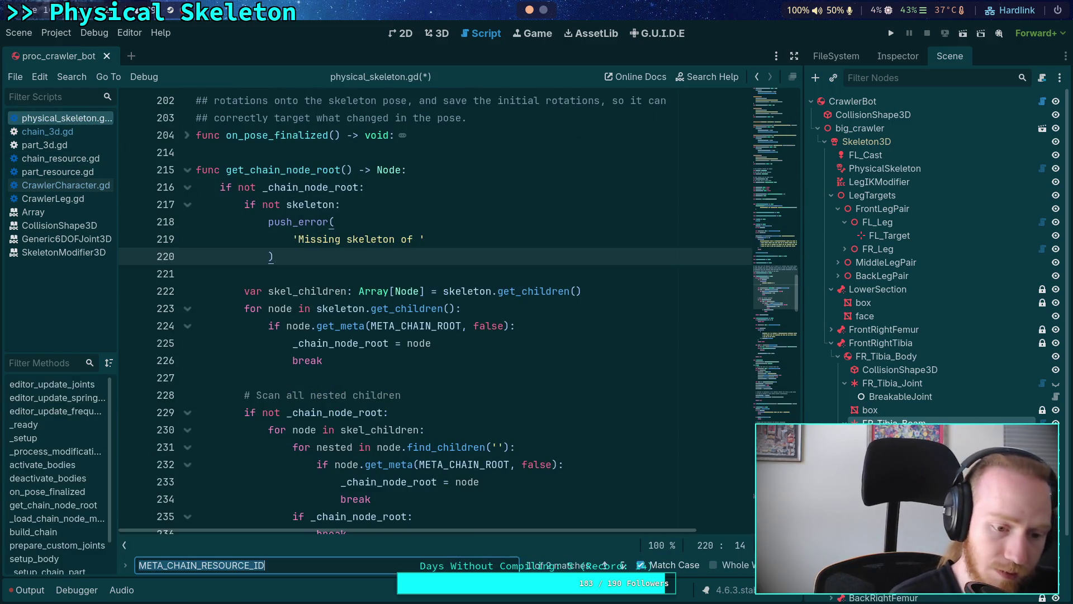
Search physical_skeleton.gd for 'skeleton' and step through every match until it wraps around.
text(si)
key(BackSpace)
text(keleton)
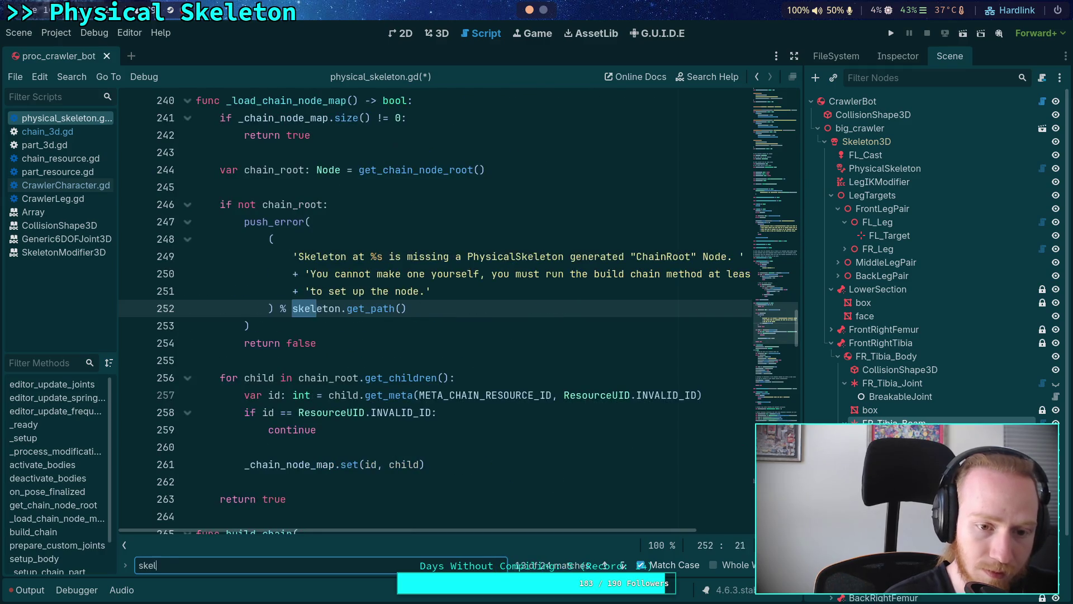
click(623, 566)
click(623, 566)
click(623, 565)
click(623, 566)
click(623, 565)
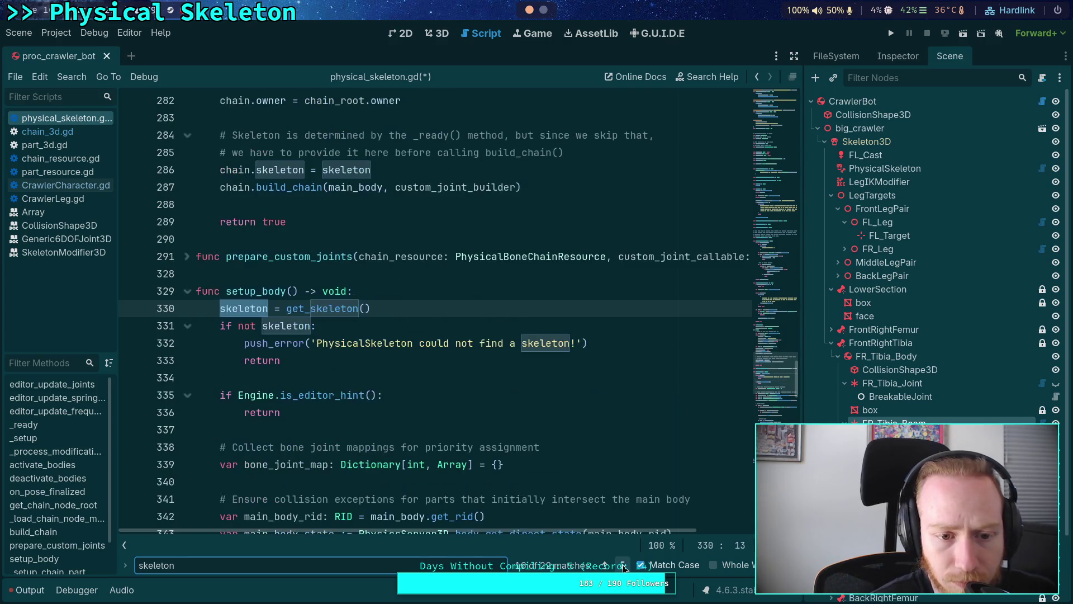
click(623, 566)
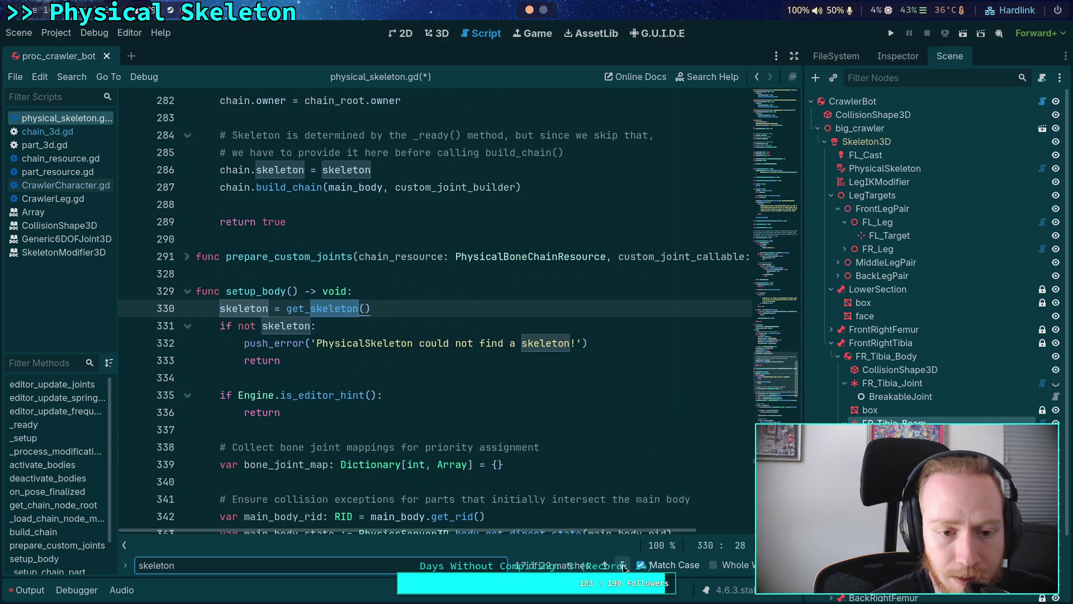
click(623, 565)
click(623, 566)
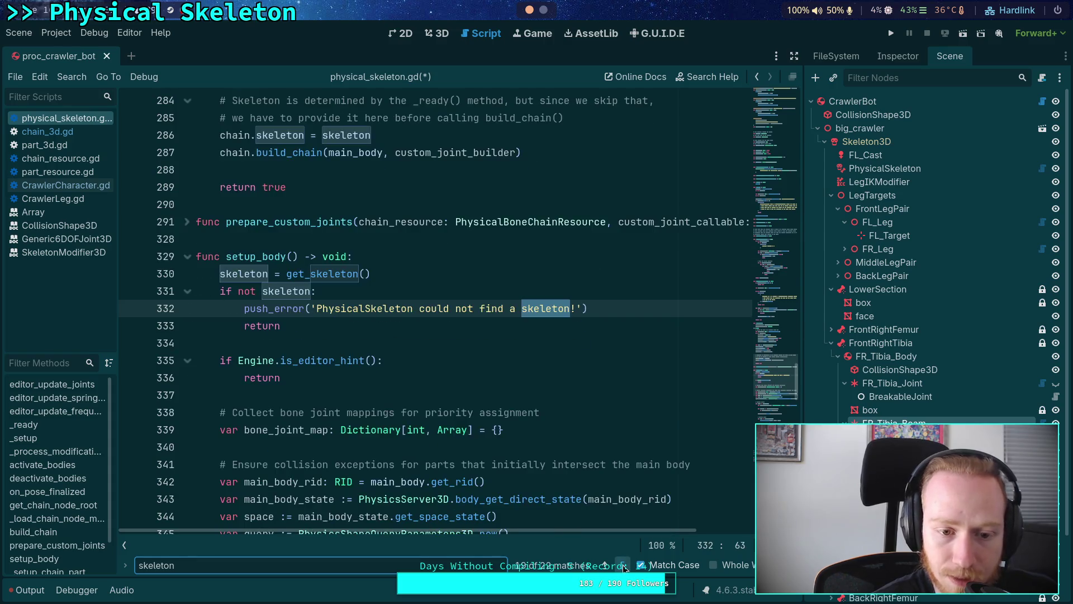
click(623, 565)
click(623, 566)
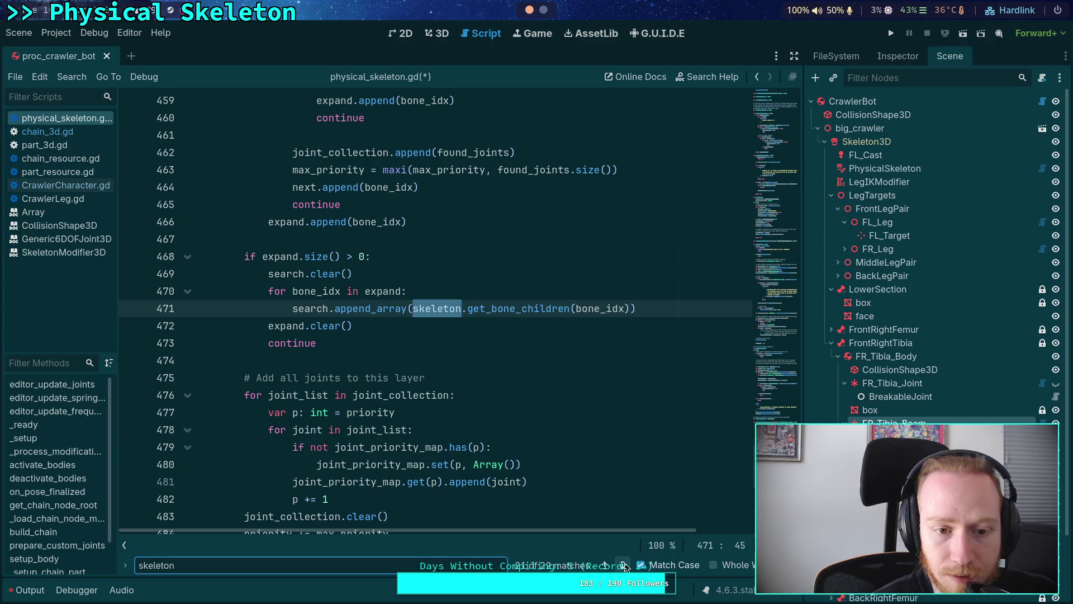
click(623, 566)
click(624, 566)
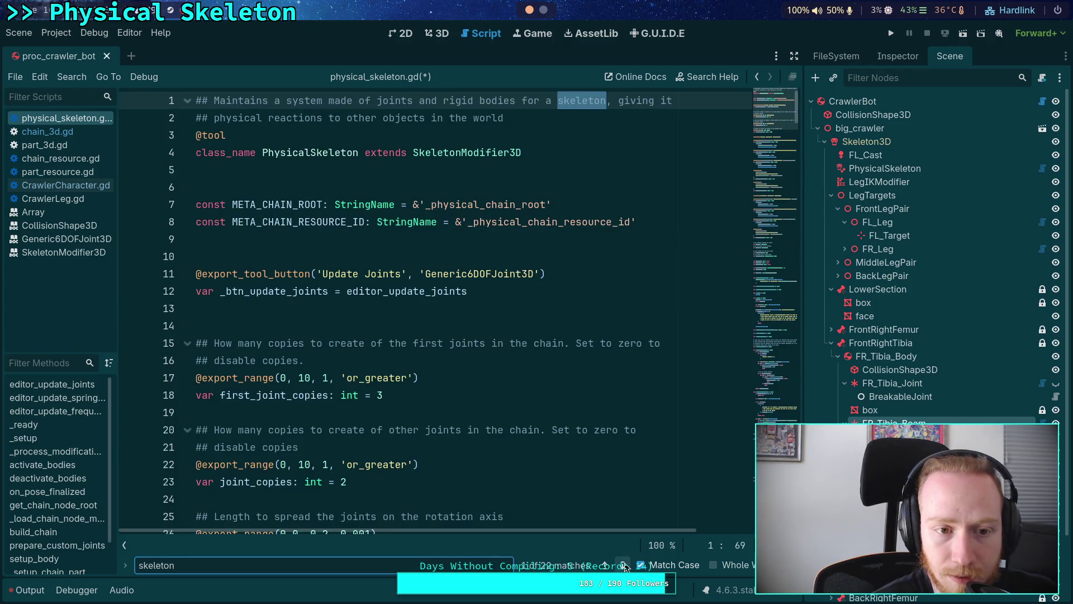
Step through the 'skeleton' matches in chain_3d.gd.
click(47, 131)
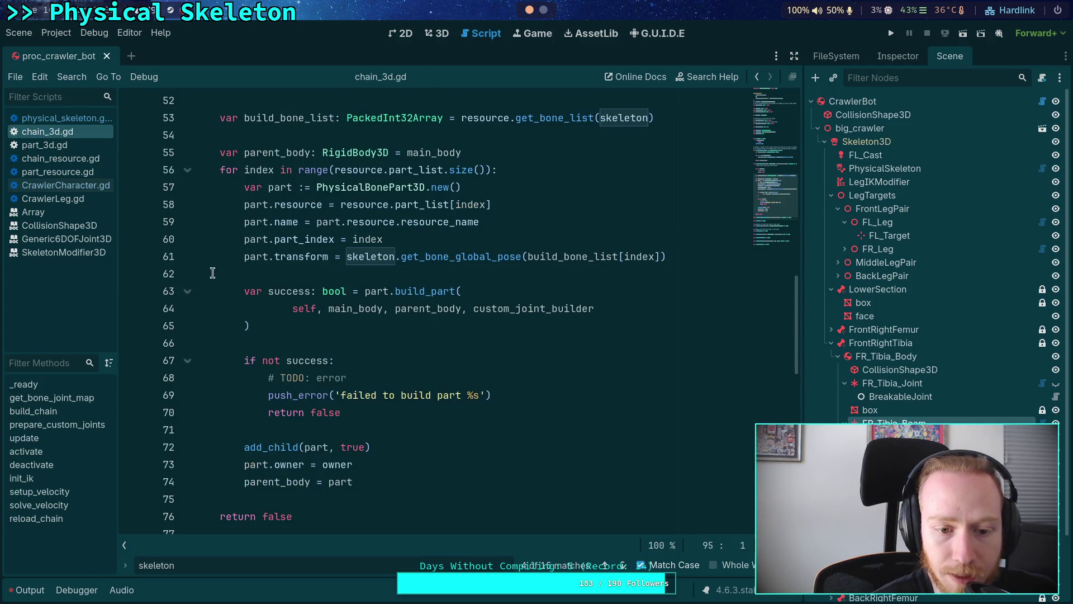
click(623, 566)
click(623, 566)
click(623, 565)
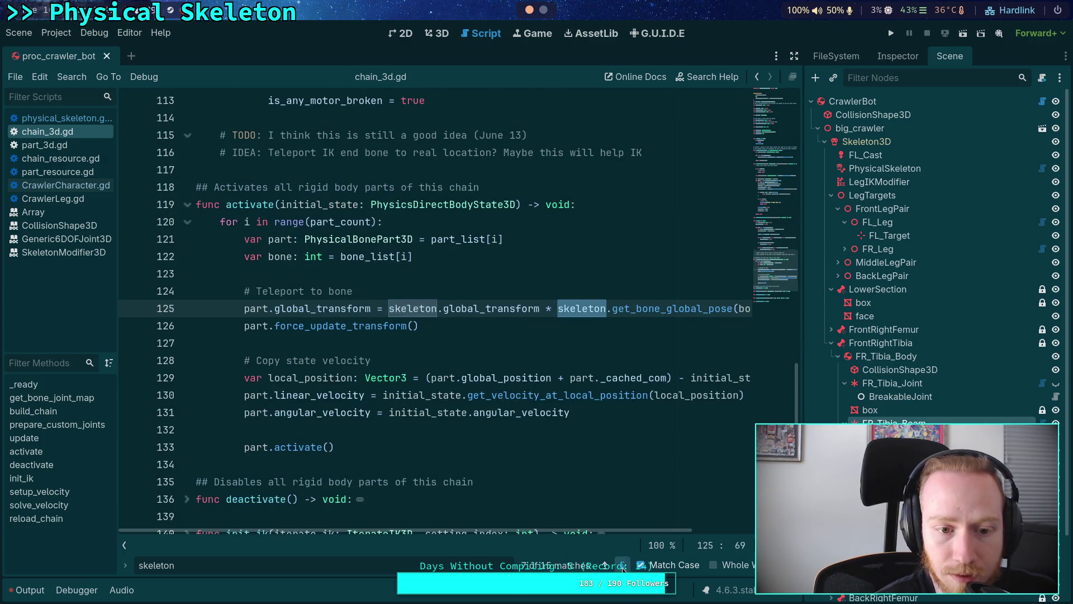
click(623, 565)
click(622, 566)
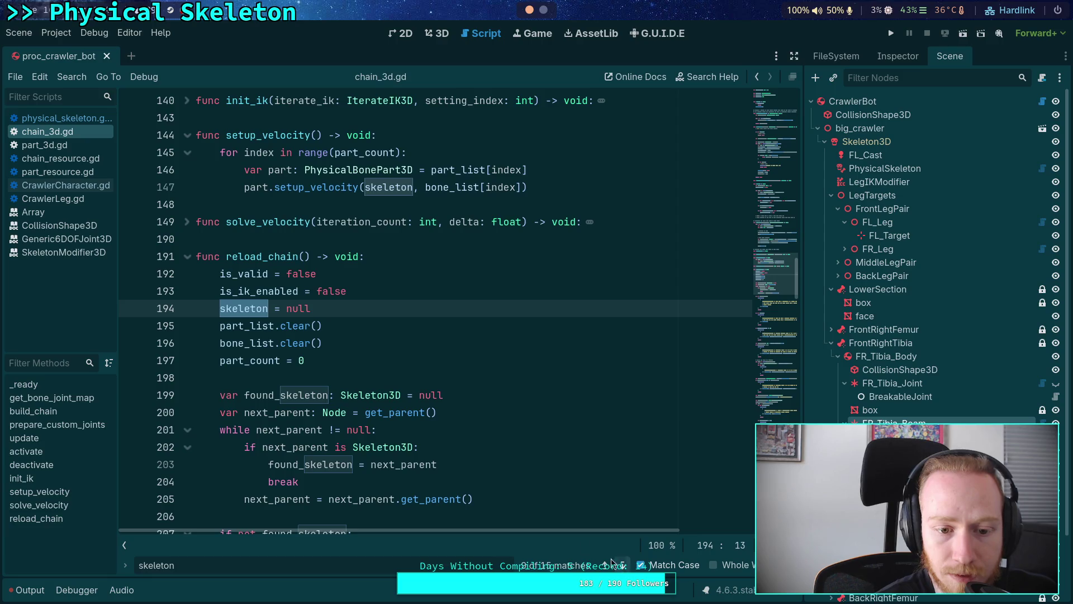
scroll(236, 316, down, 5)
scroll(236, 316, up, 2)
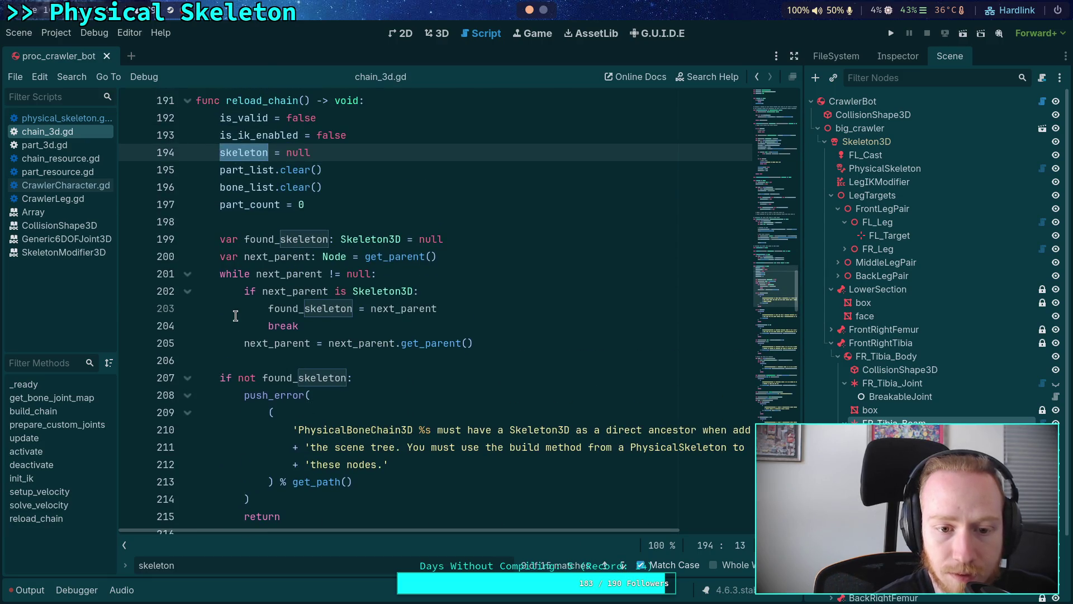
Copy chain_3d.gd lines 199–205, the loop that finds the parent Skeleton3D.
mouse_move(220, 240)
mouse_down()
mouse_move(352, 309)
mouse_move(508, 342)
mouse_up()
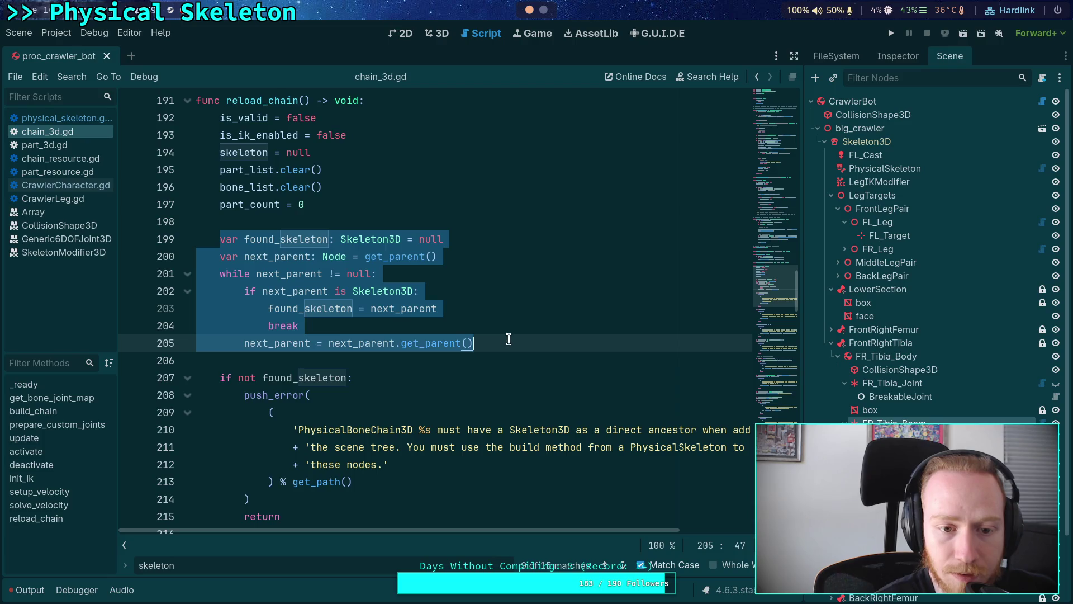
right_click(248, 286)
click(273, 343)
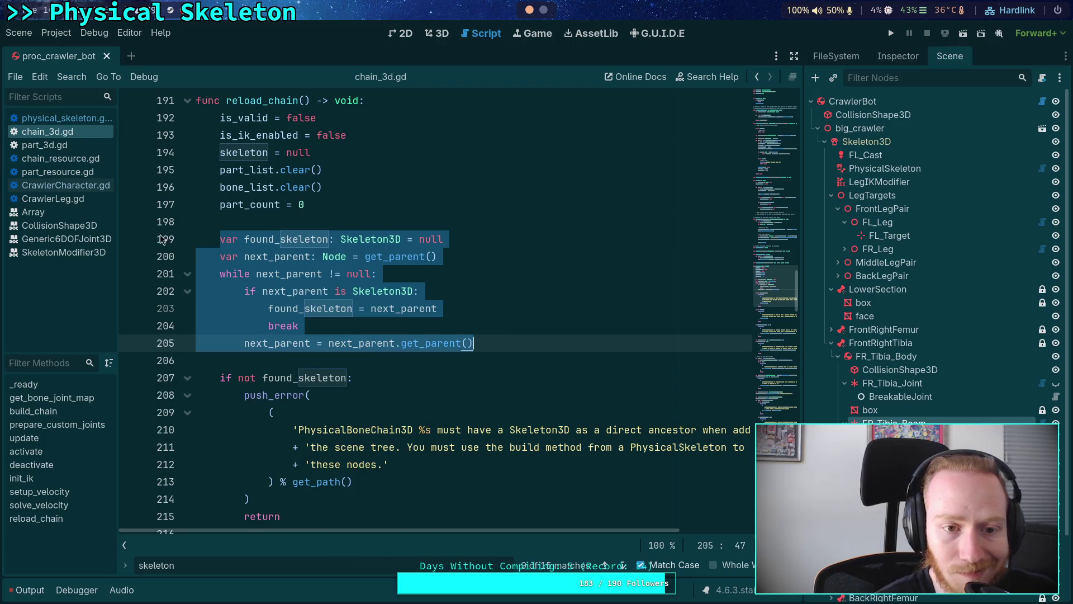
In physical_skeleton.gd, place the caret after the _load_chain_node_map() call.
click(66, 118)
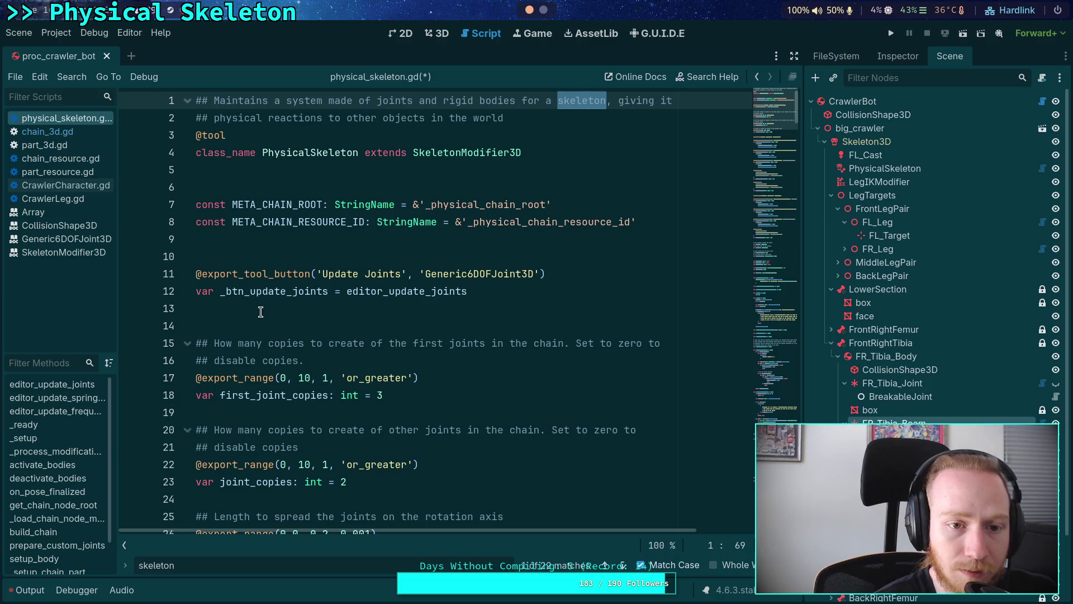
scroll(250, 311, down, 15)
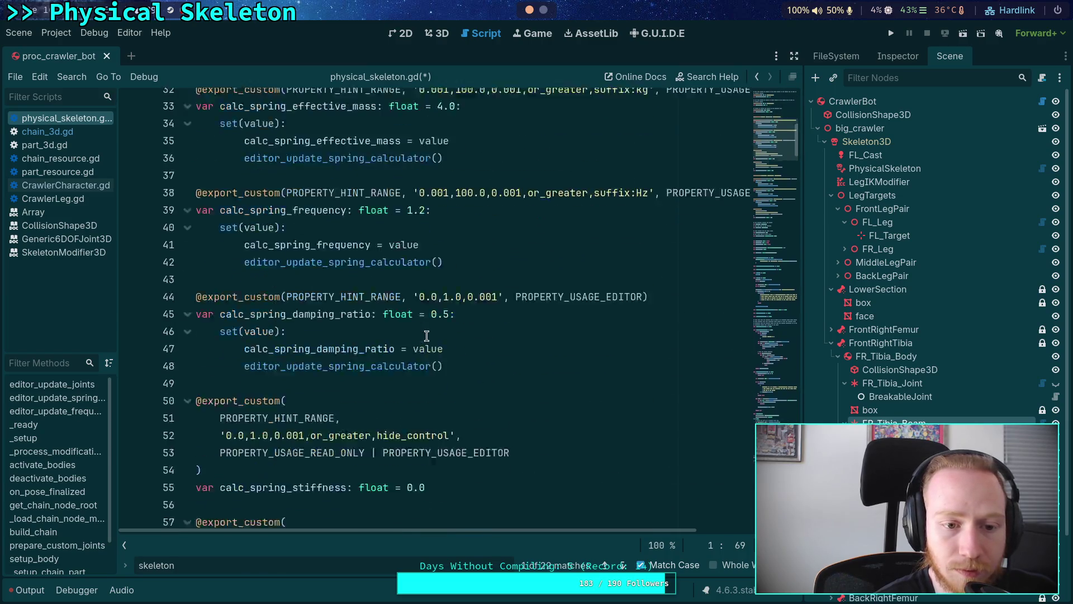
drag(778, 162, 771, 248)
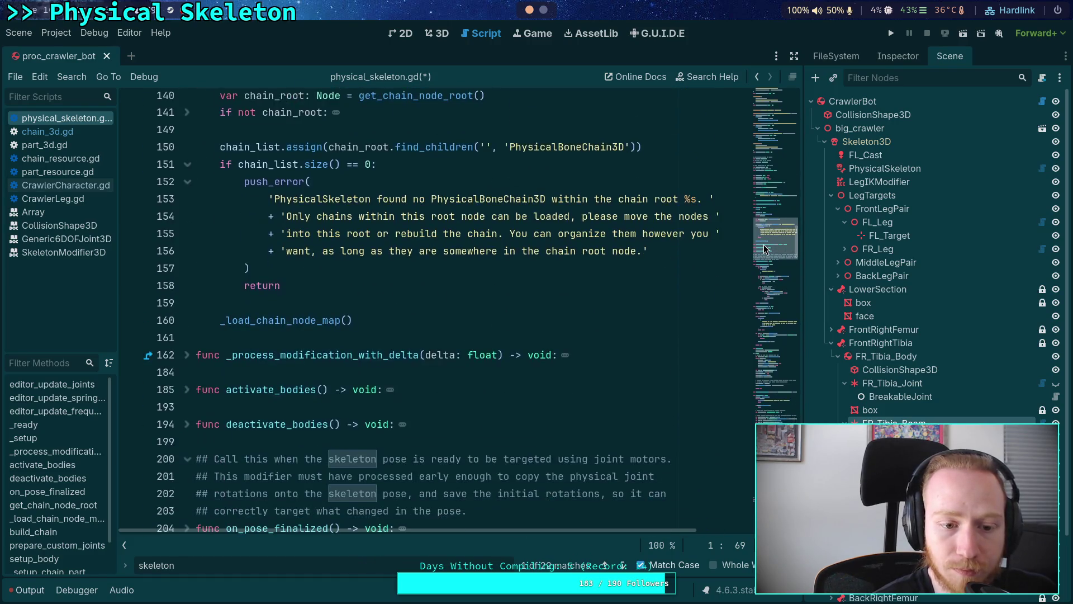
scroll(693, 280, up, 3)
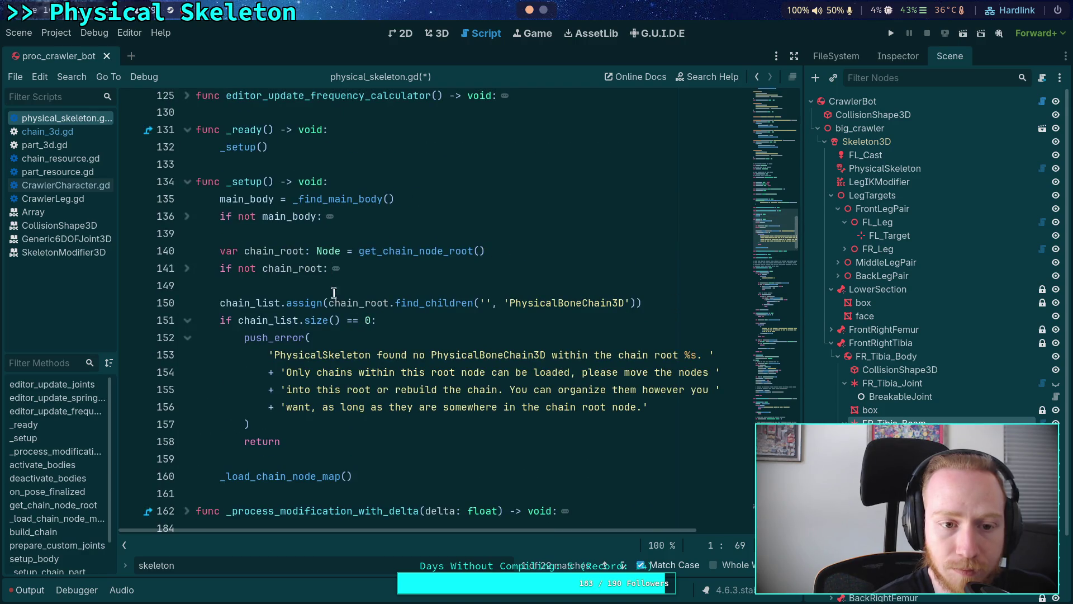
scroll(342, 382, up, 2)
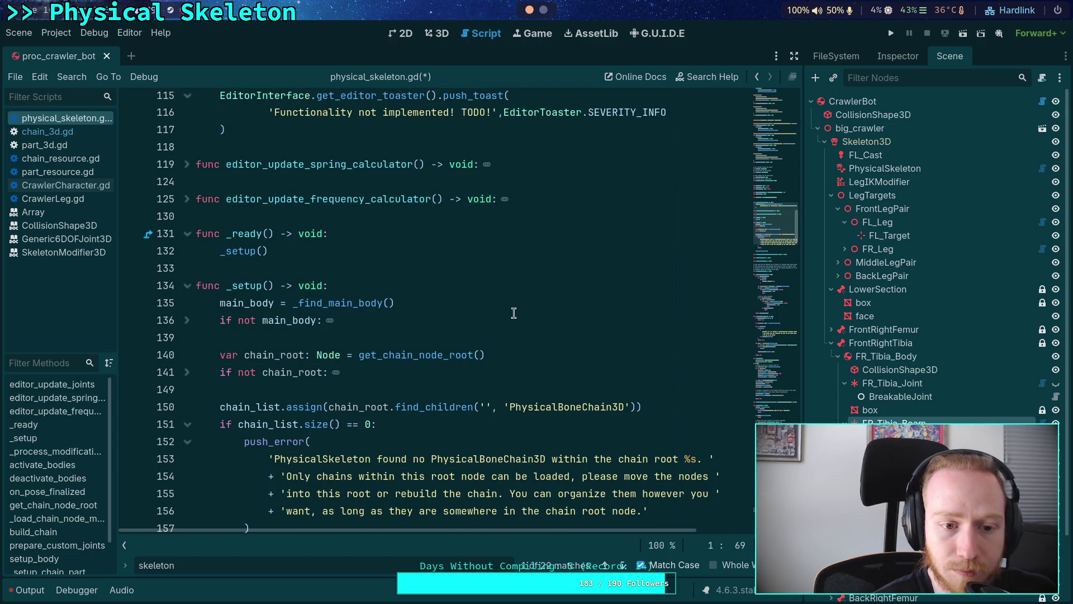
scroll(514, 311, down, 4)
click(387, 392)
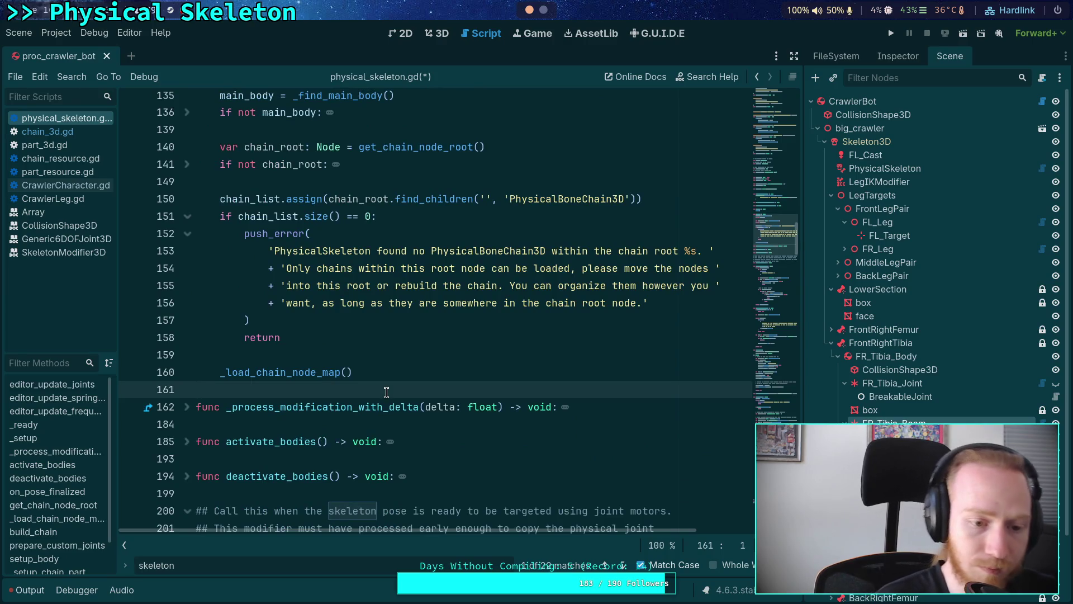
Start a _find_skeleton() -> Skeleton3D: function and paste the copied parent loop as its body.
key(Return)
key(Return)
key(Up)
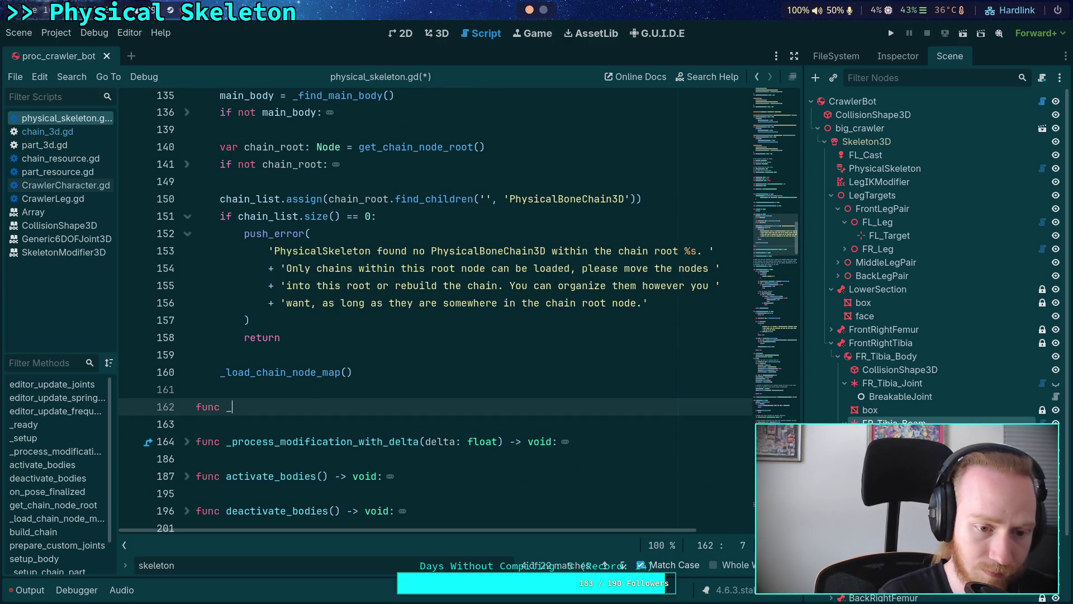
text(_find_skeleton() -> )
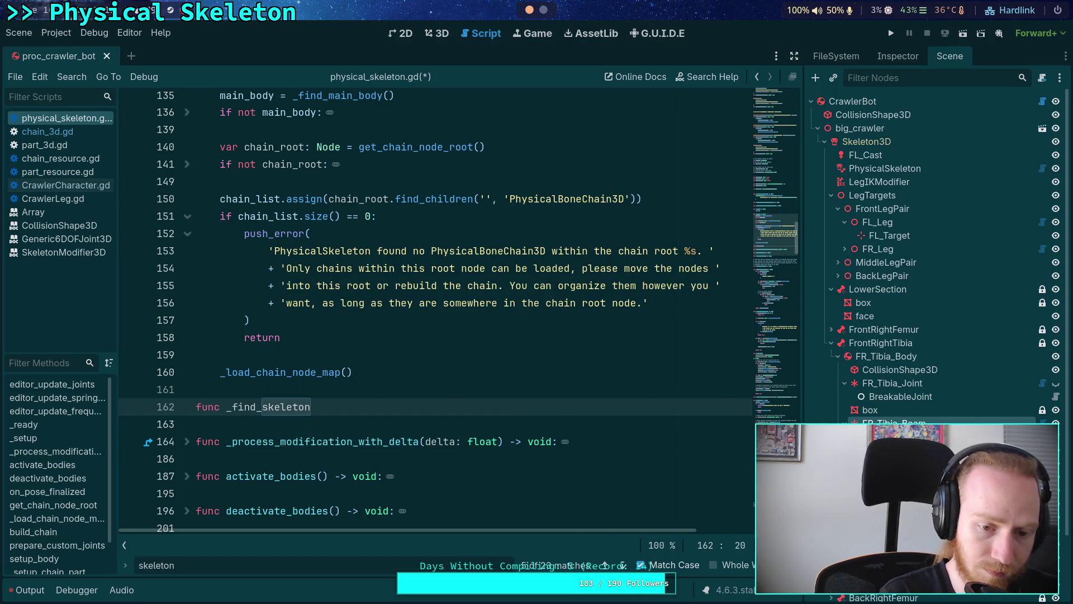
text(void)
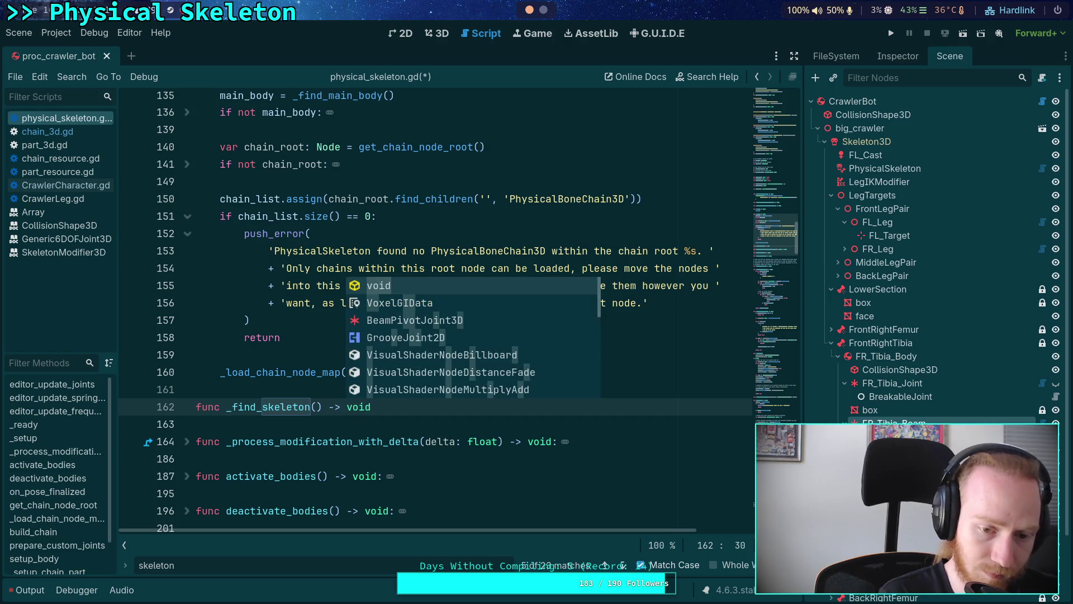
key(BackSpace)
key(BackSpace)
key(BackSpace)
key(BackSpace)
text(Skel)
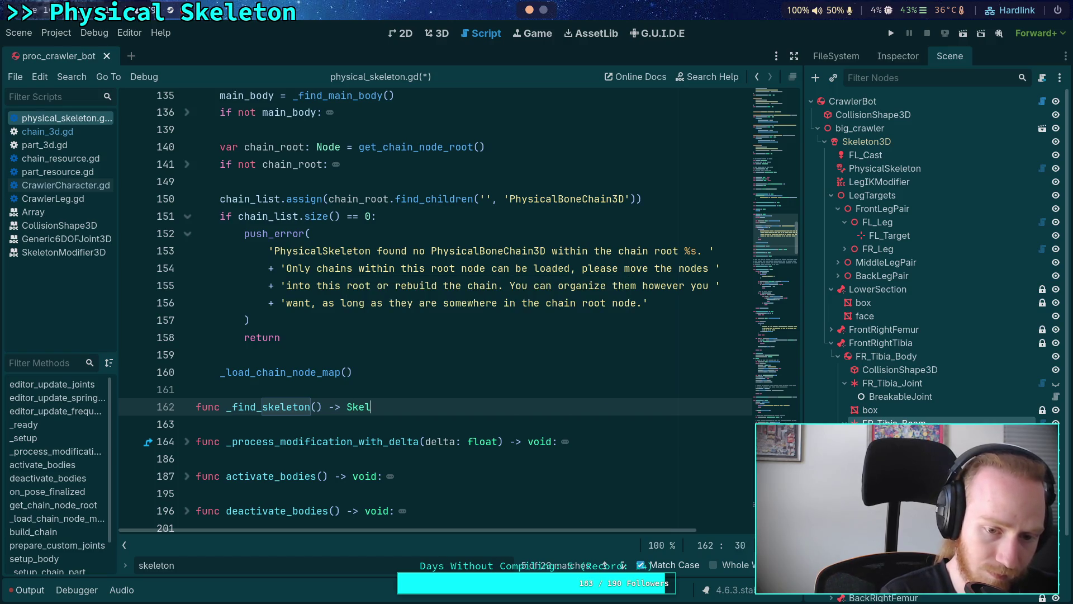
text(eton3D:)
key(Return)
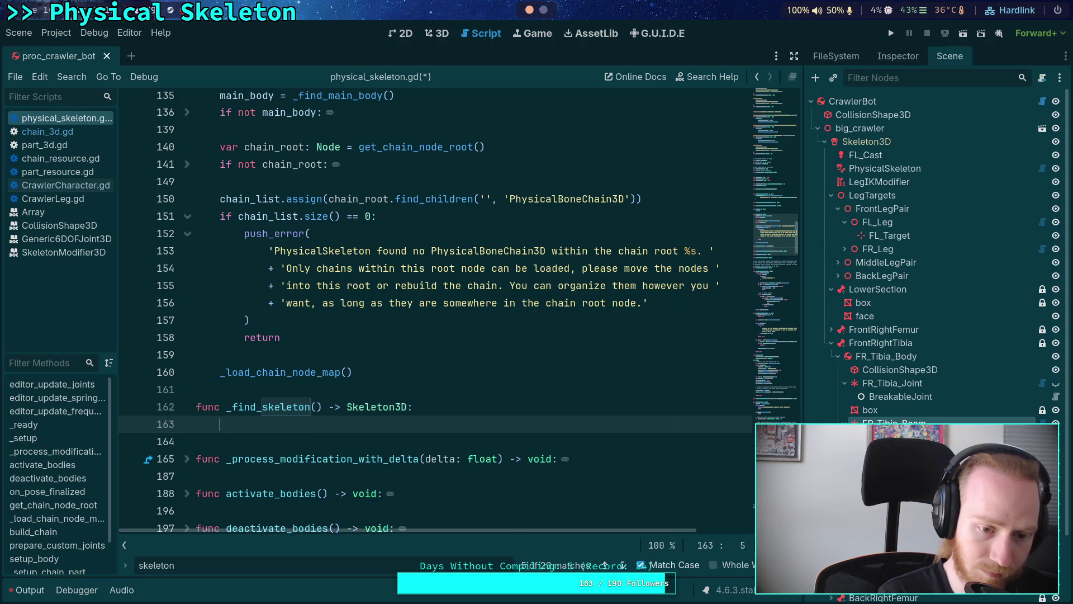
key(ctrl+v)
Assign skeleton = next_parent and return skeleton, deleting the old break and found_skeleton declaration.
scroll(369, 355, down, 1)
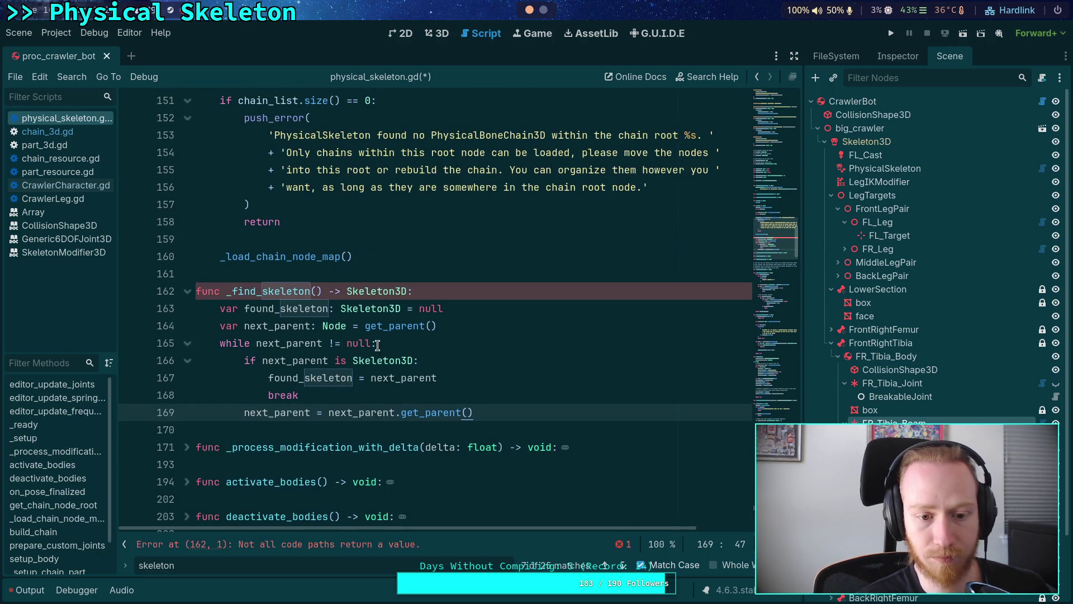
click(461, 377)
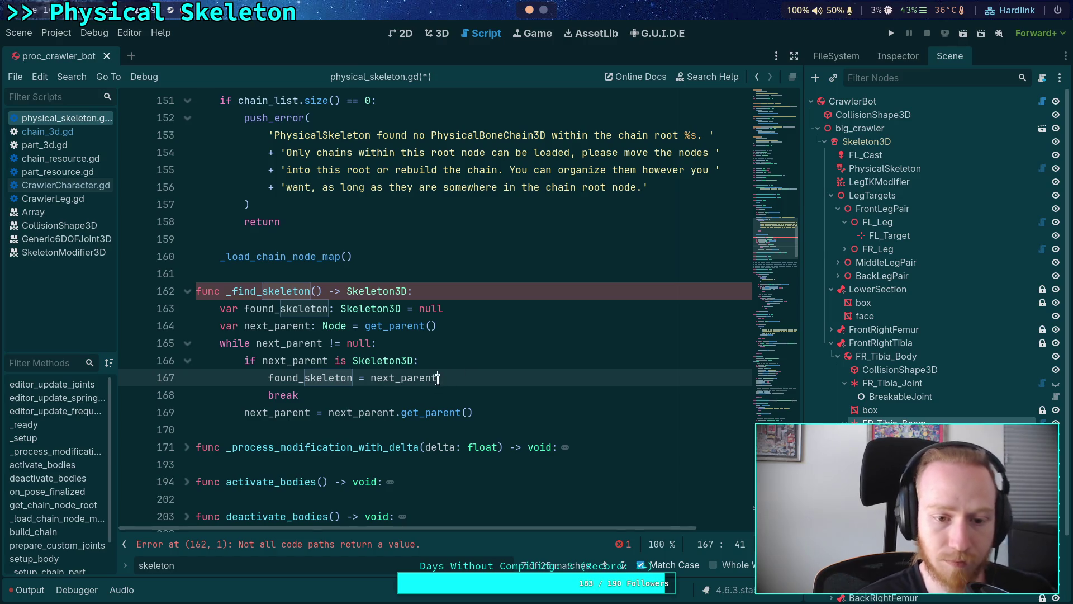
drag(467, 377, 268, 378)
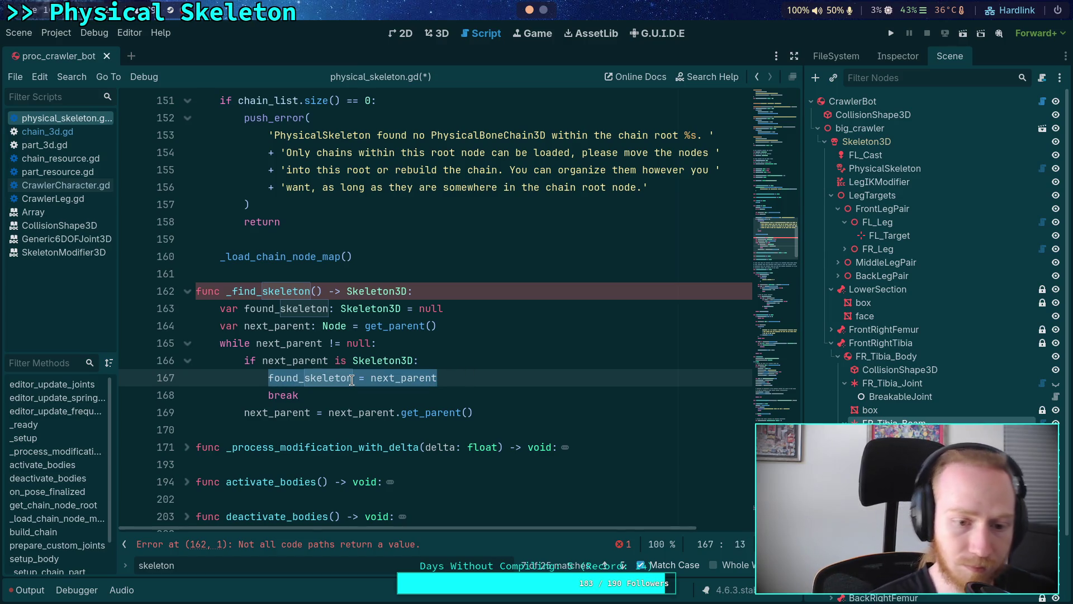
text(skeleton =)
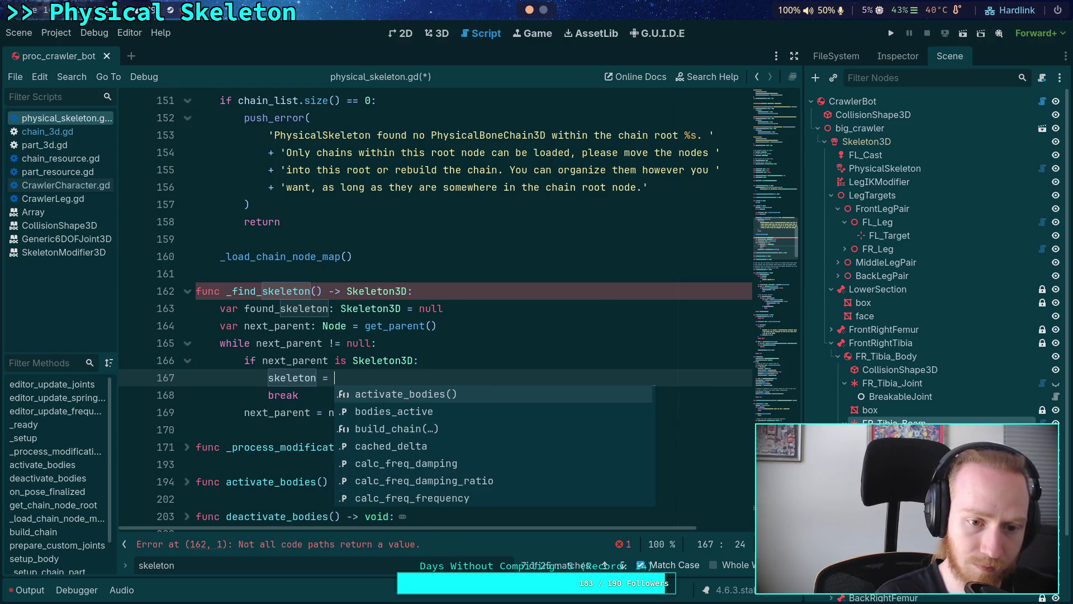
text( next_parent)
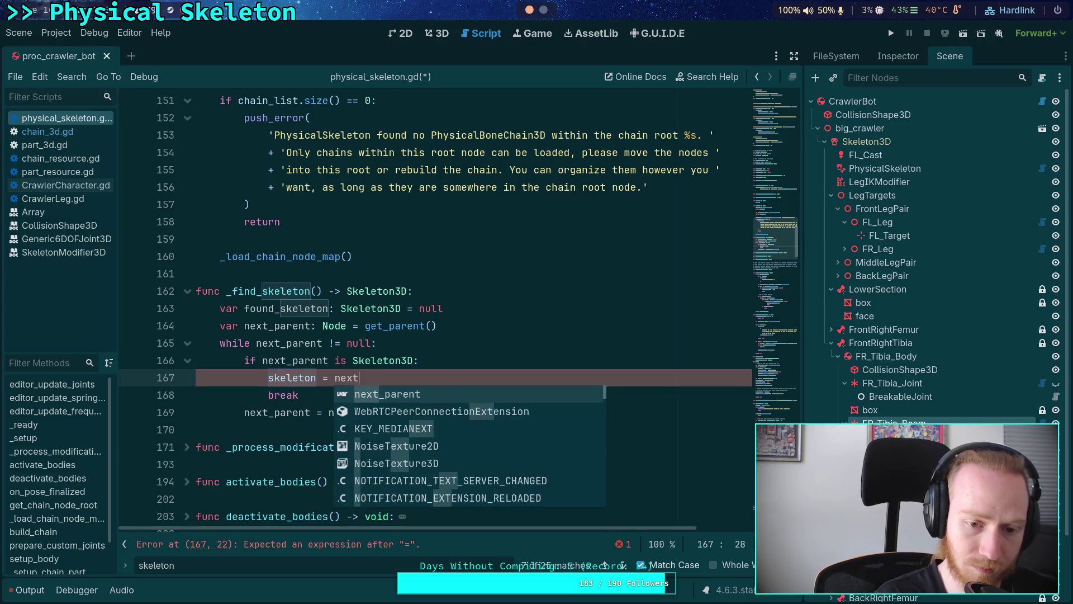
key(Return)
text(ret)
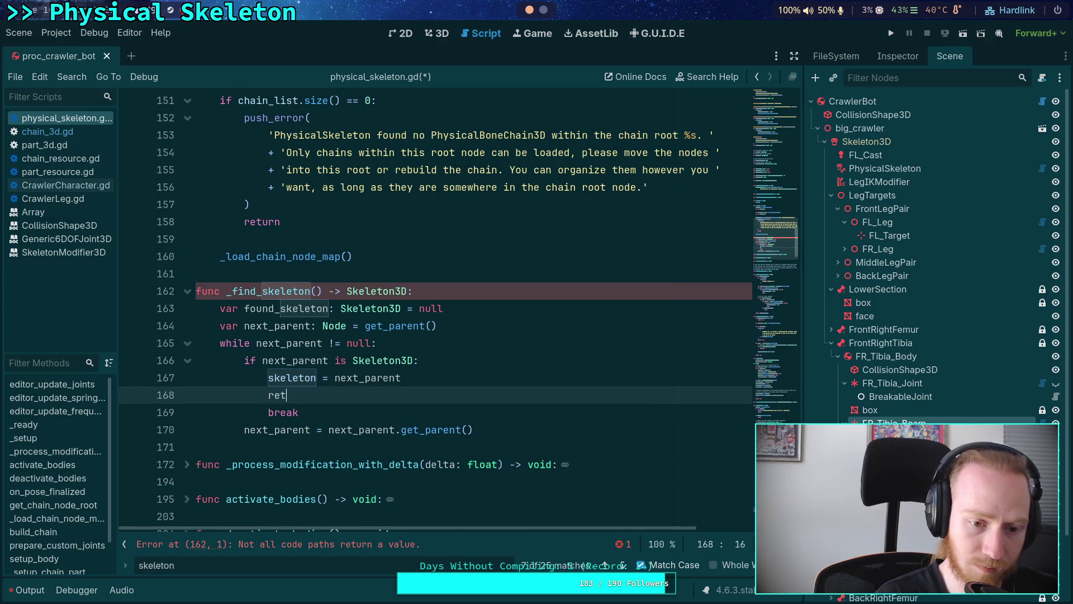
text(urn skeleton)
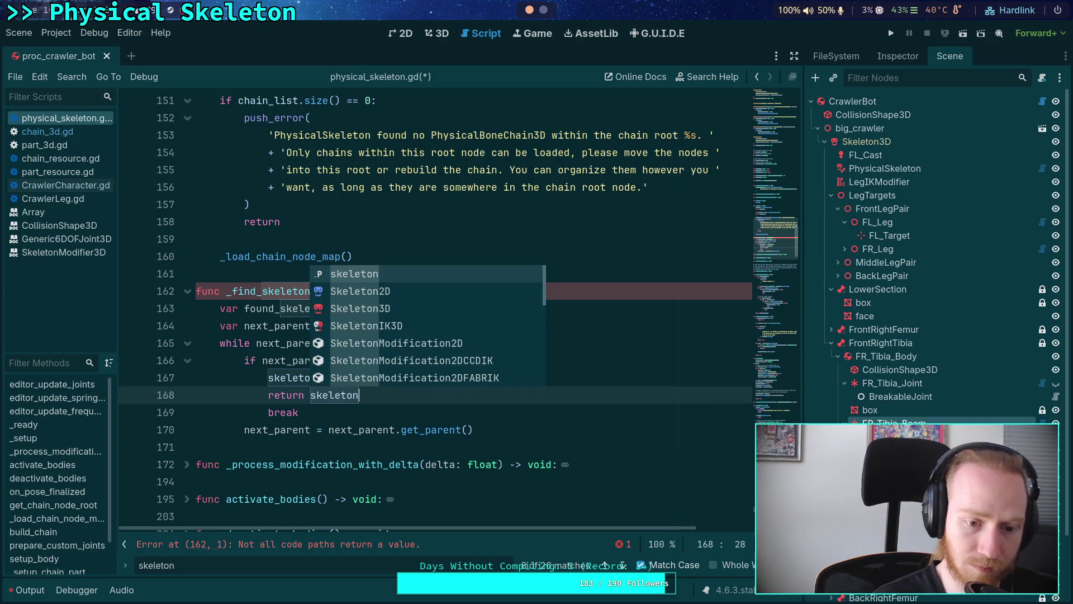
key(Escape)
key(shift+Down)
key(BackSpace)
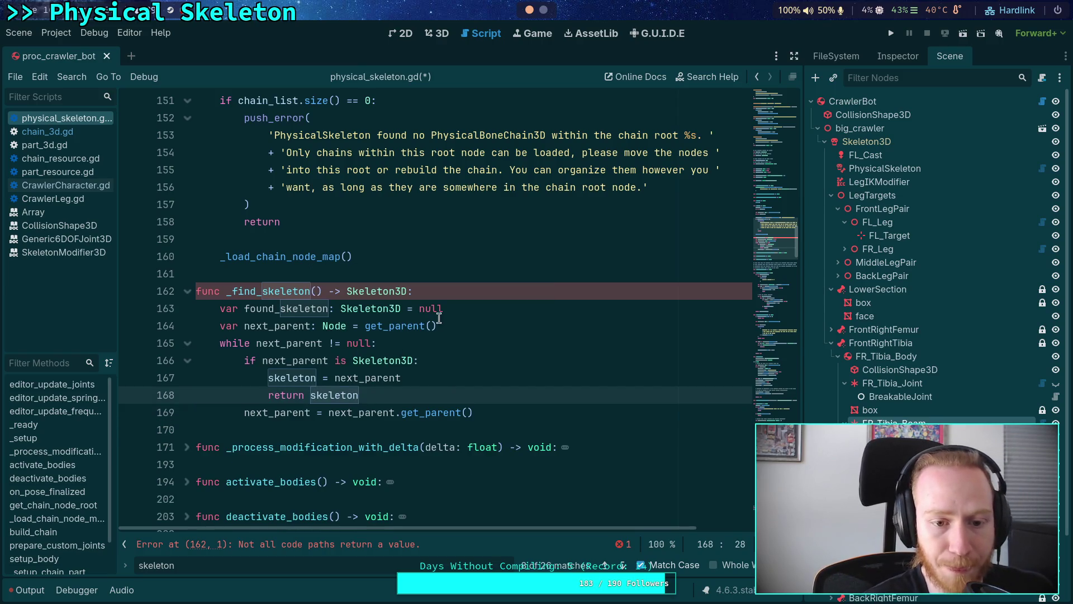
click(478, 311)
key(shift+Up)
key(BackSpace)
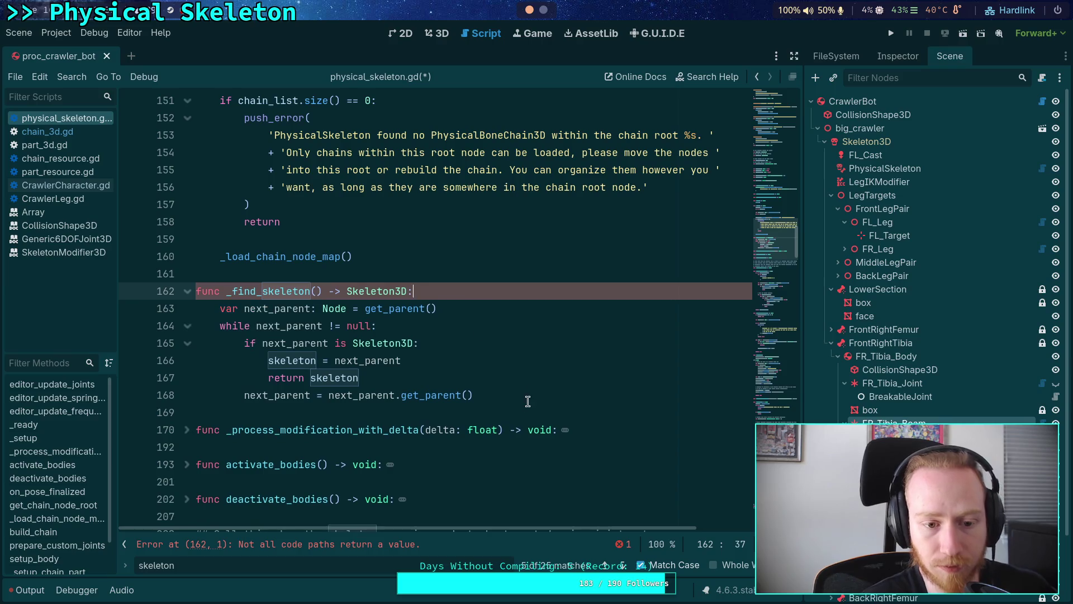
Put a break inside the loop and a return skeleton after it.
click(532, 396)
key(Return)
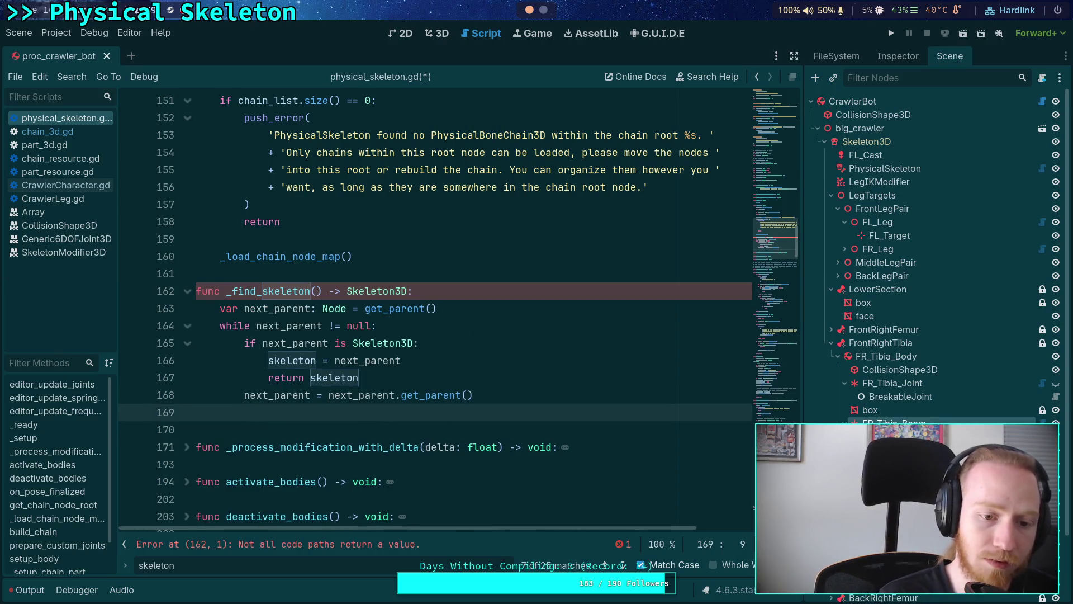
key(Up)
key(Up)
key(Home)
key(shift+End)
text(brk)
key(BackSpace)
text(eak)
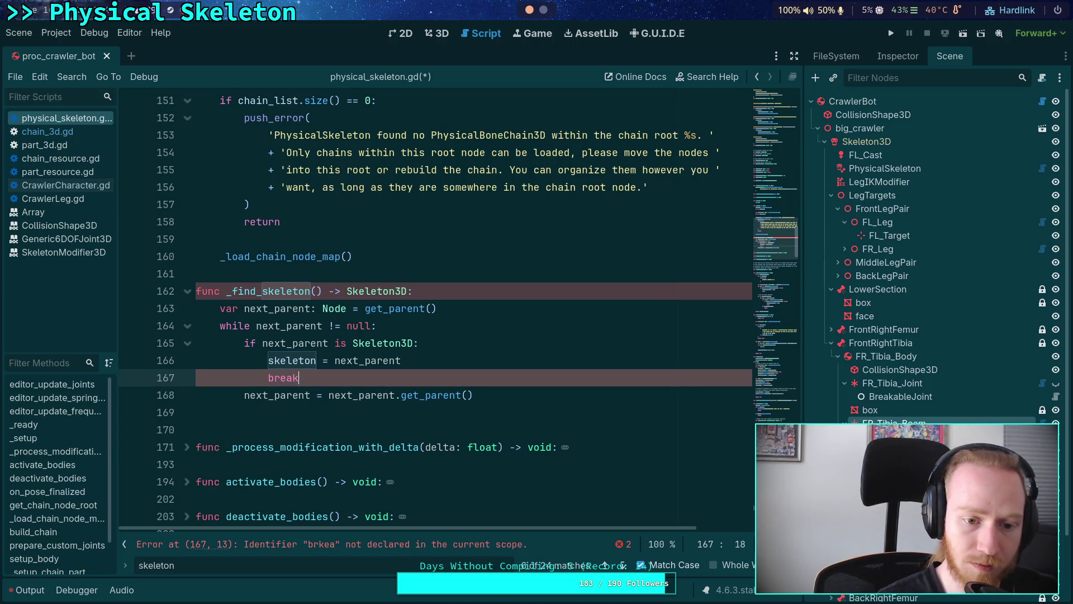
click(330, 407)
text(eturn skeleton)
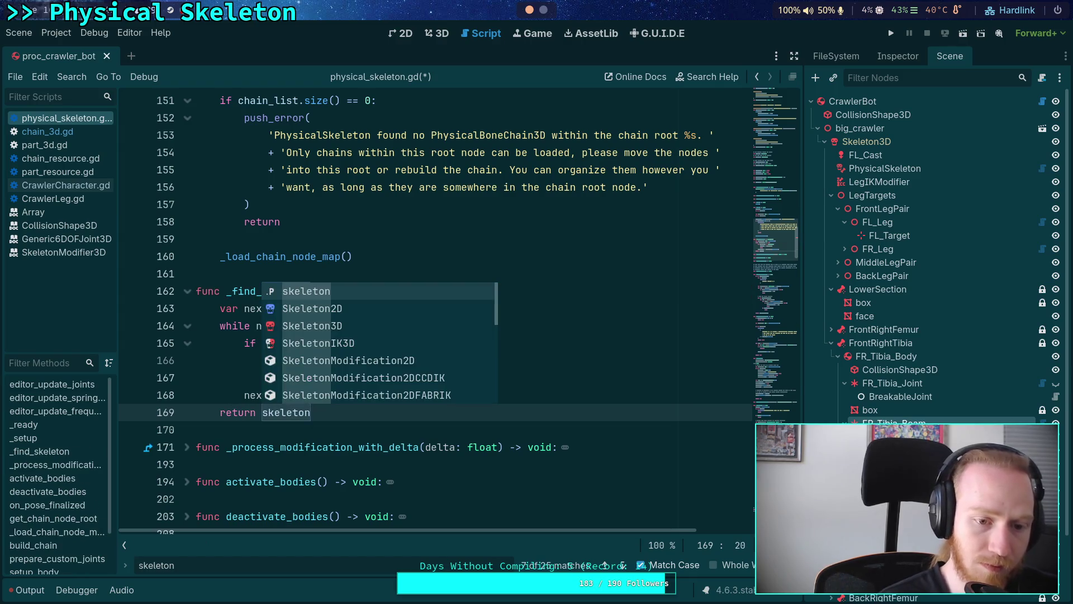
click(331, 432)
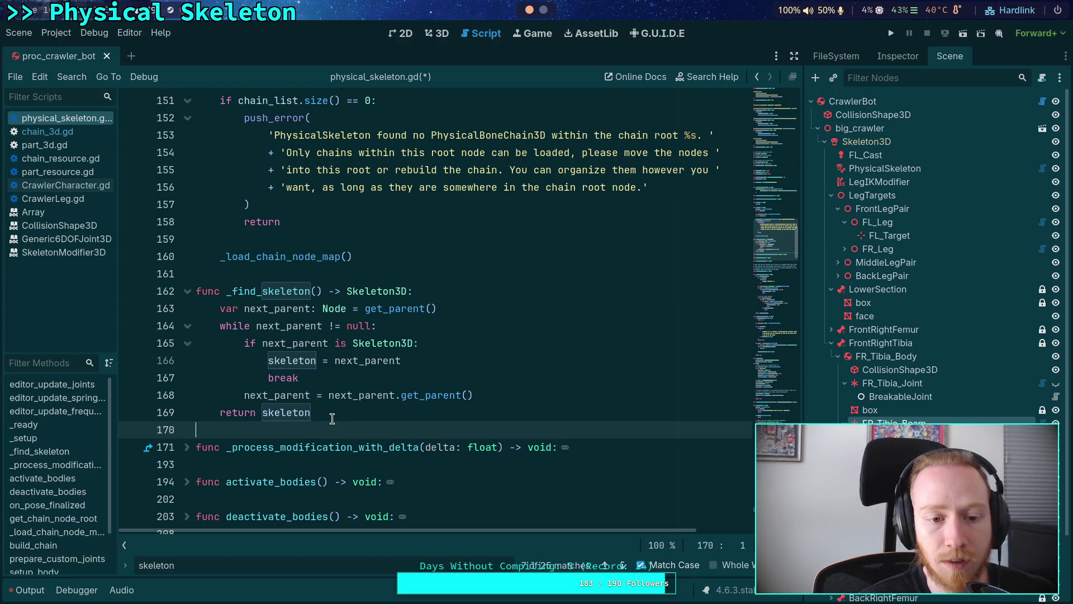
Return next_parent inside the loop, return null after it, and save the script.
mouse_move(371, 301)
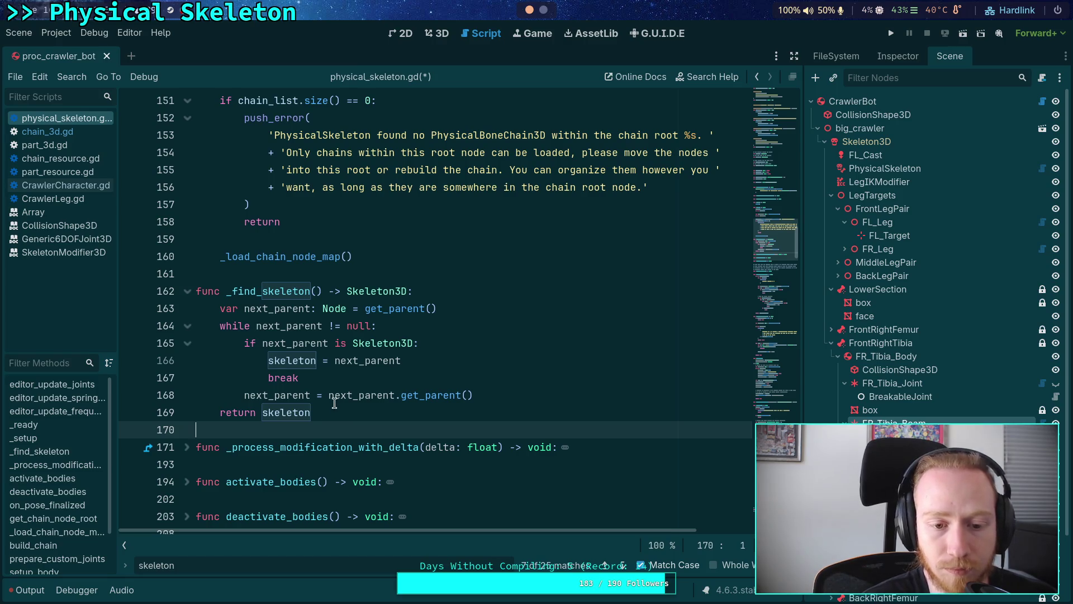
drag(270, 362, 312, 376)
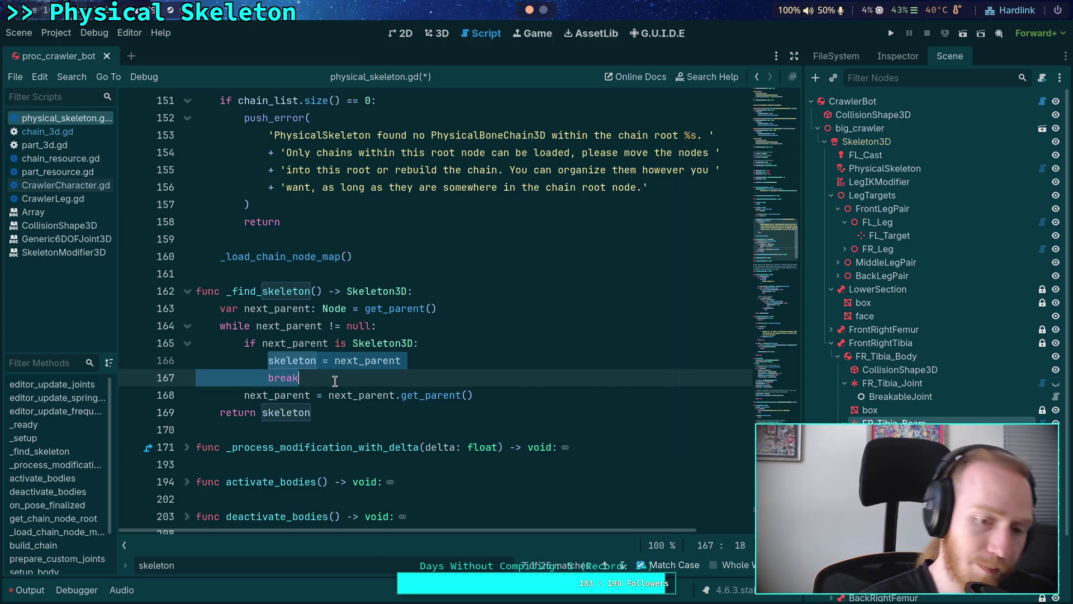
text(rn nex)
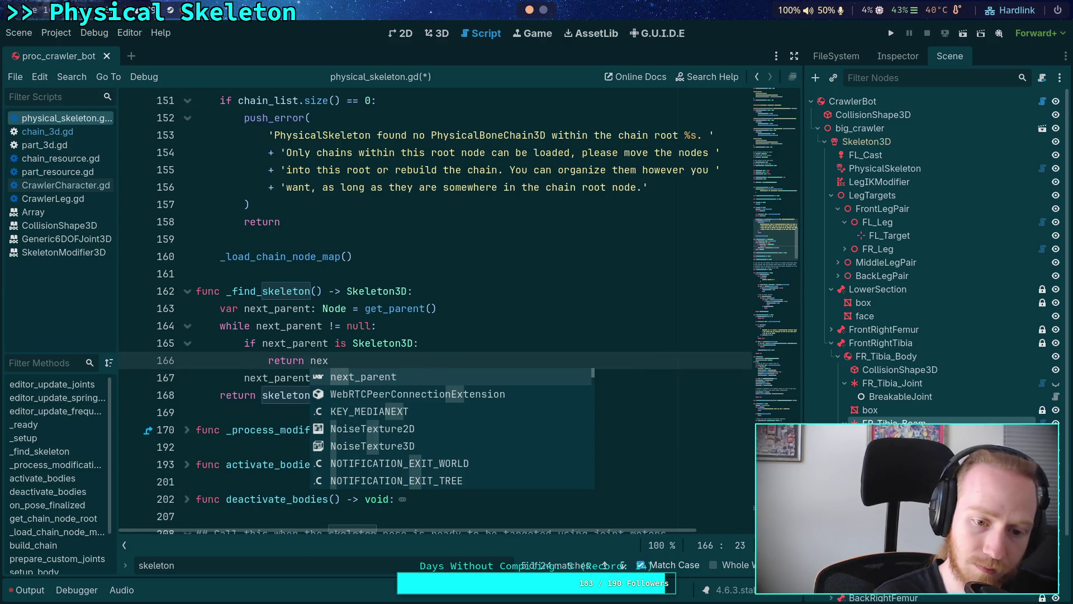
key(Return)
drag(311, 395, 256, 395)
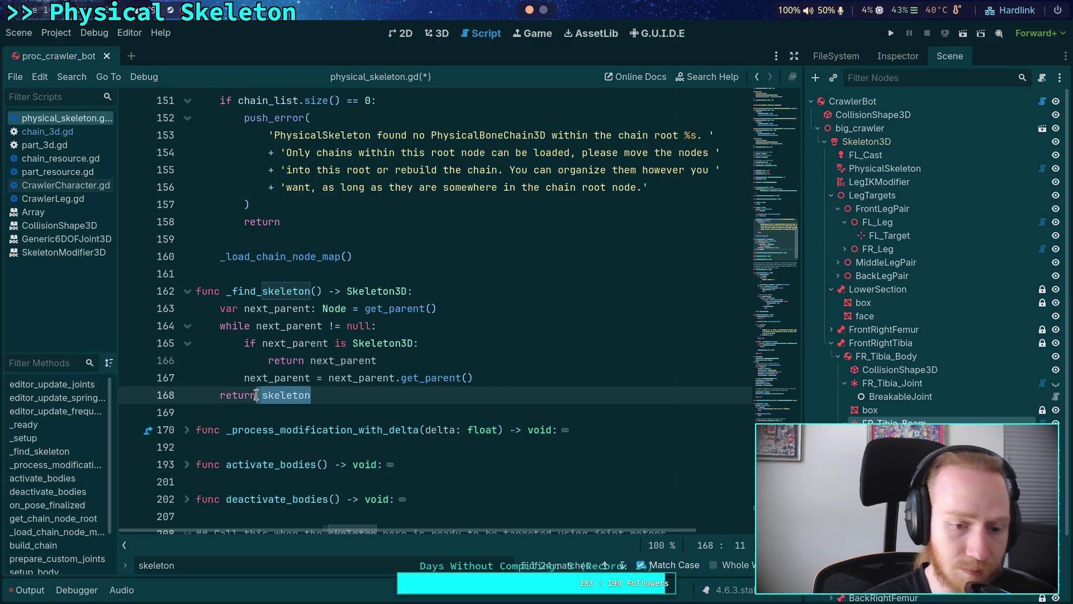
text(s)
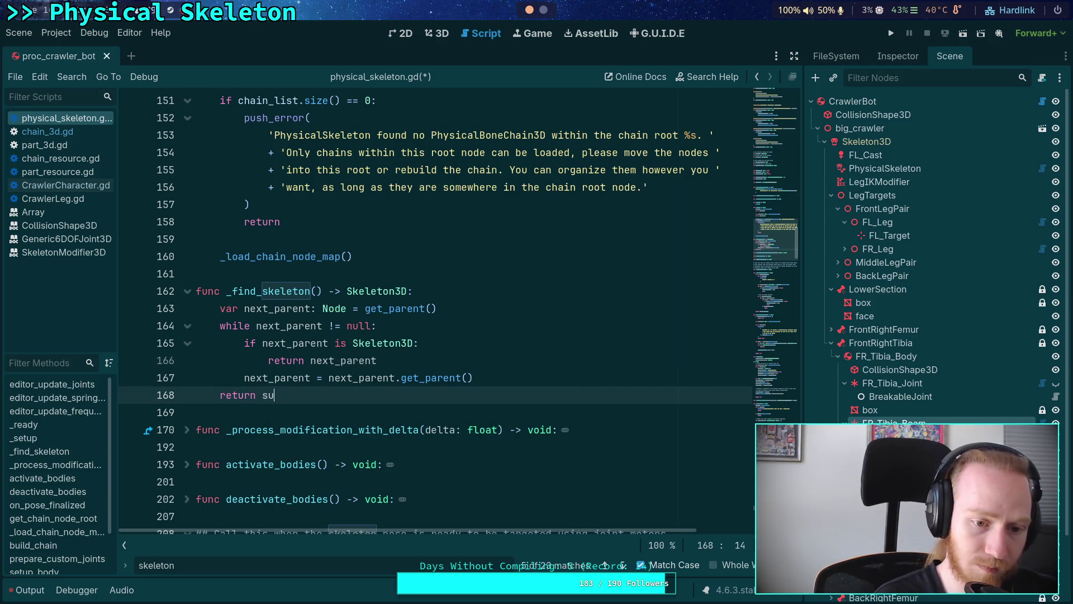
key(BackSpace)
key(BackSpace)
text(null)
key(ctrl+s)
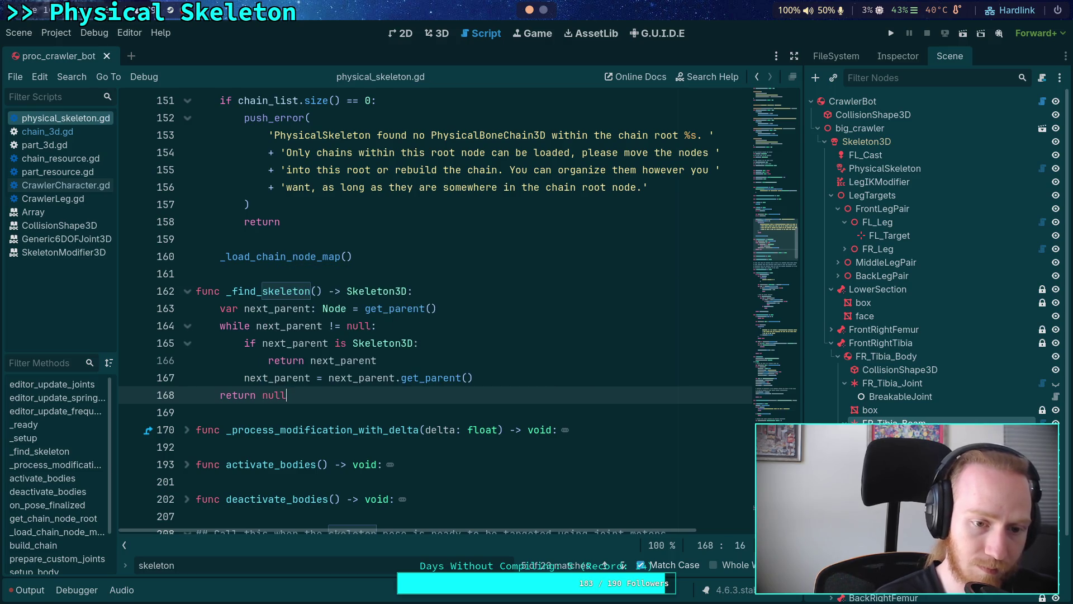
Fold the _find_skeleton function and jump to the next 'skeleton' match.
click(305, 361)
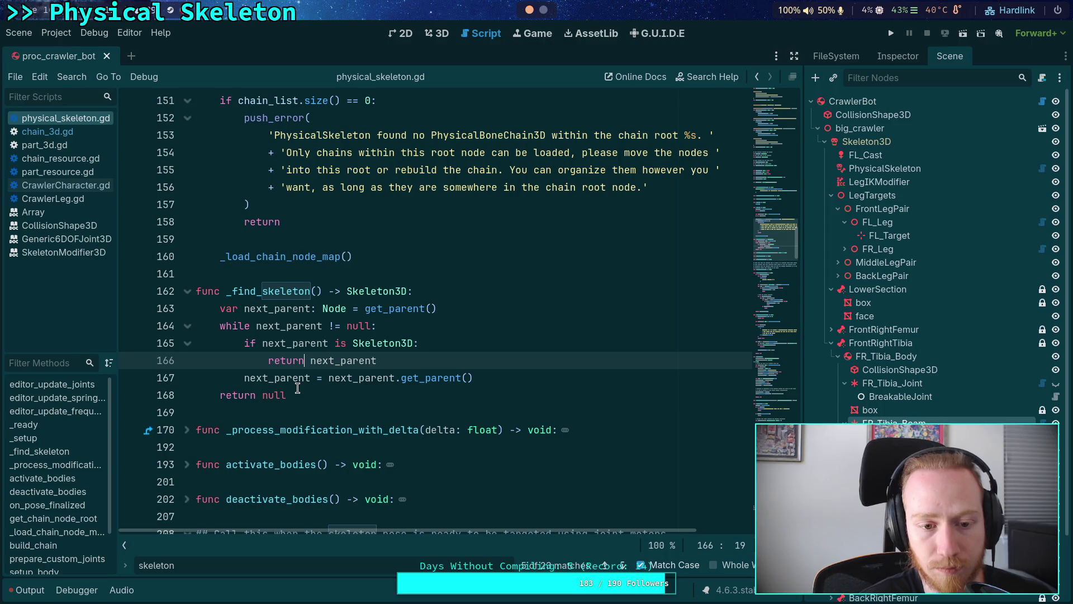
click(286, 288)
key(alt+f)
click(622, 565)
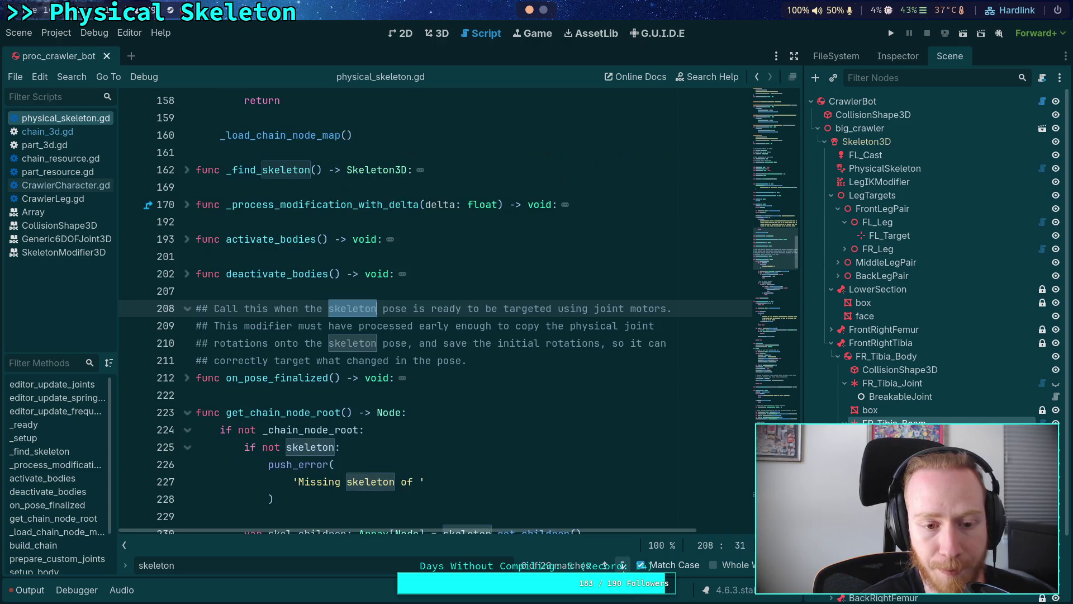
Replace the push_error call with skeleton = _find_skeleton().
scroll(408, 365, down, 4)
drag(296, 290, 268, 256)
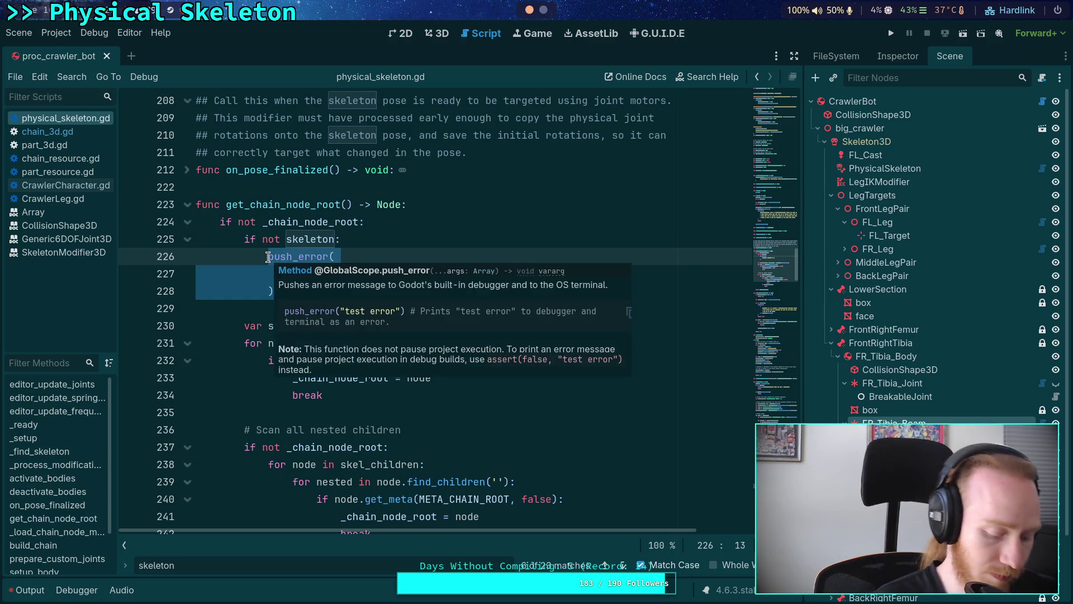
text(skeleton = )
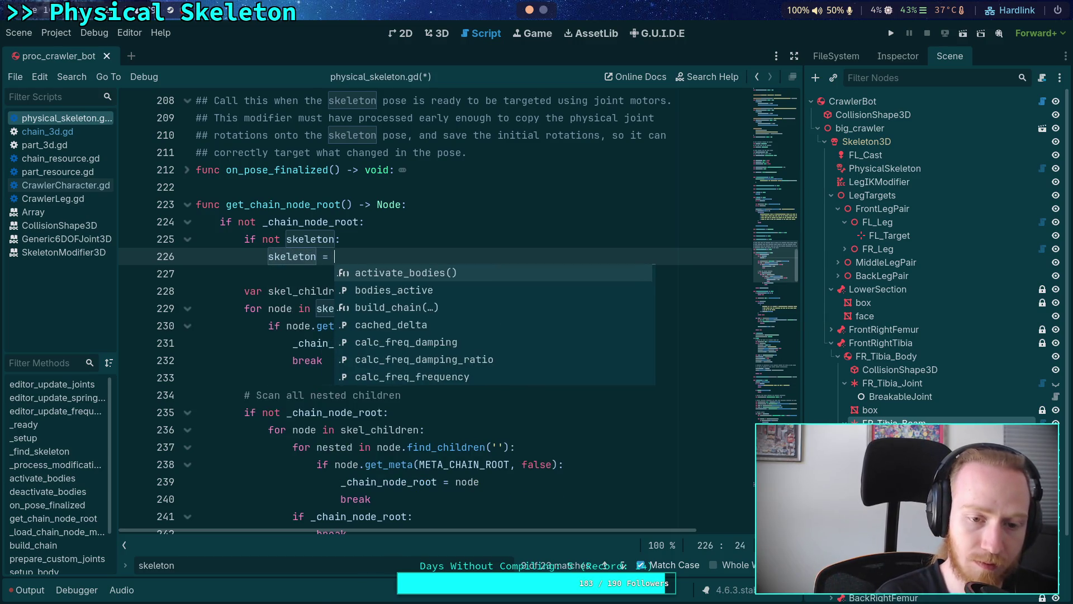
text(_fn)
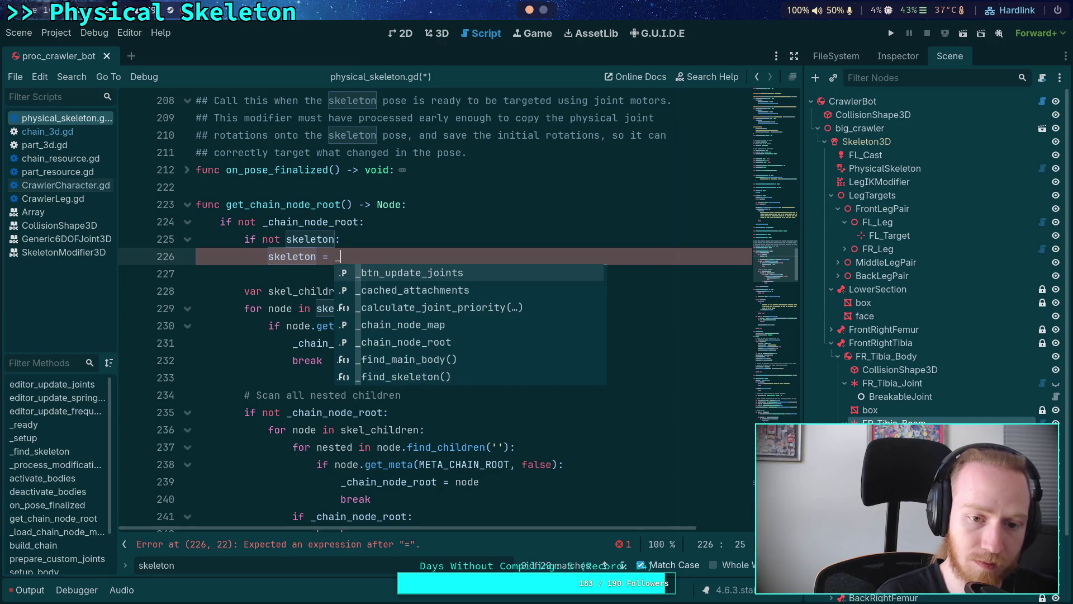
key(Down)
key(Return)
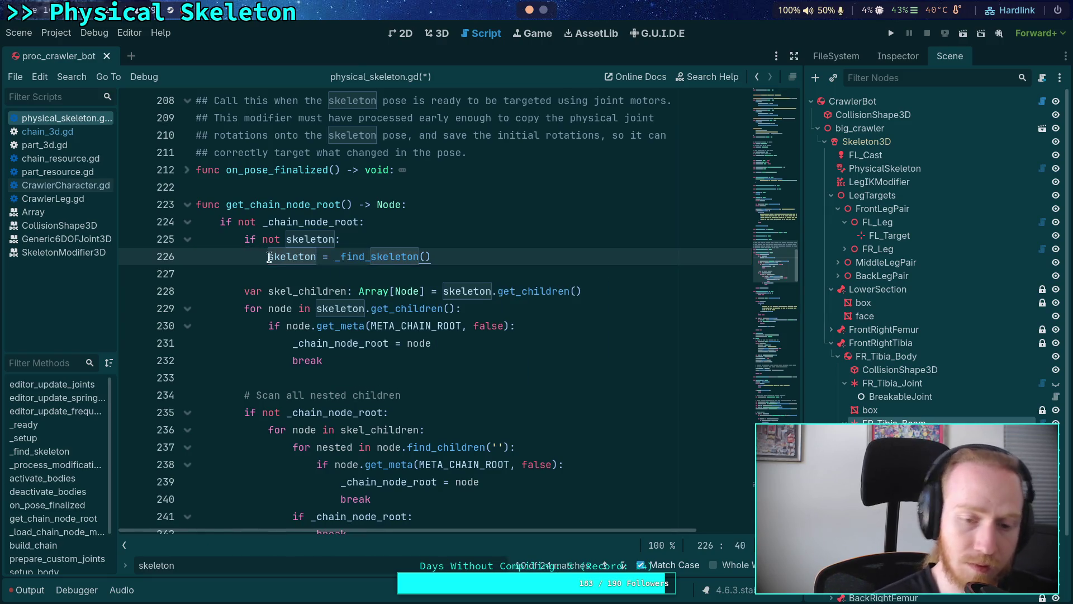
Cut the whole _find_skeleton function out of its current position.
scroll(364, 256, up, 8)
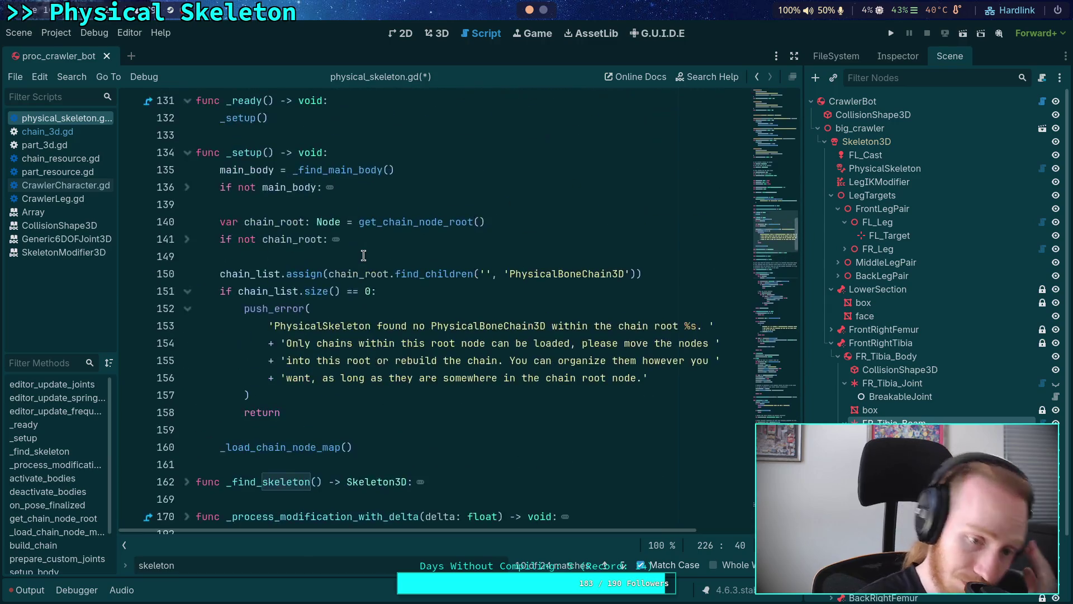
scroll(202, 319, down, 1)
triple_click(202, 319)
drag(287, 429, 157, 312)
key(ctrl+x)
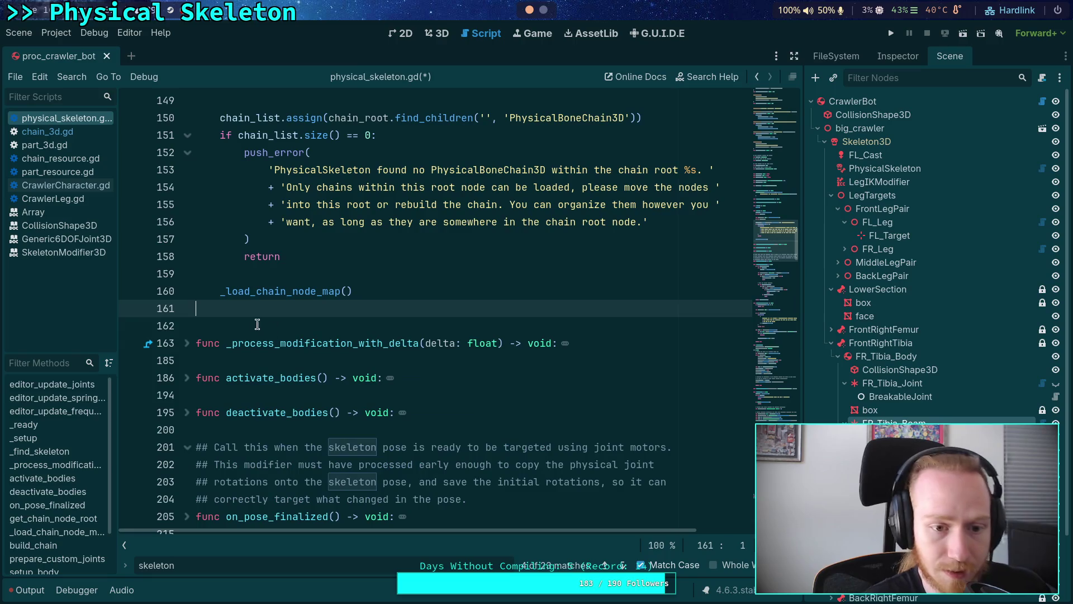
Find _find_main_body and paste _find_skeleton directly below it, removing the extra blank line.
key(ctrl+f)
text(_d)
key(BackSpace)
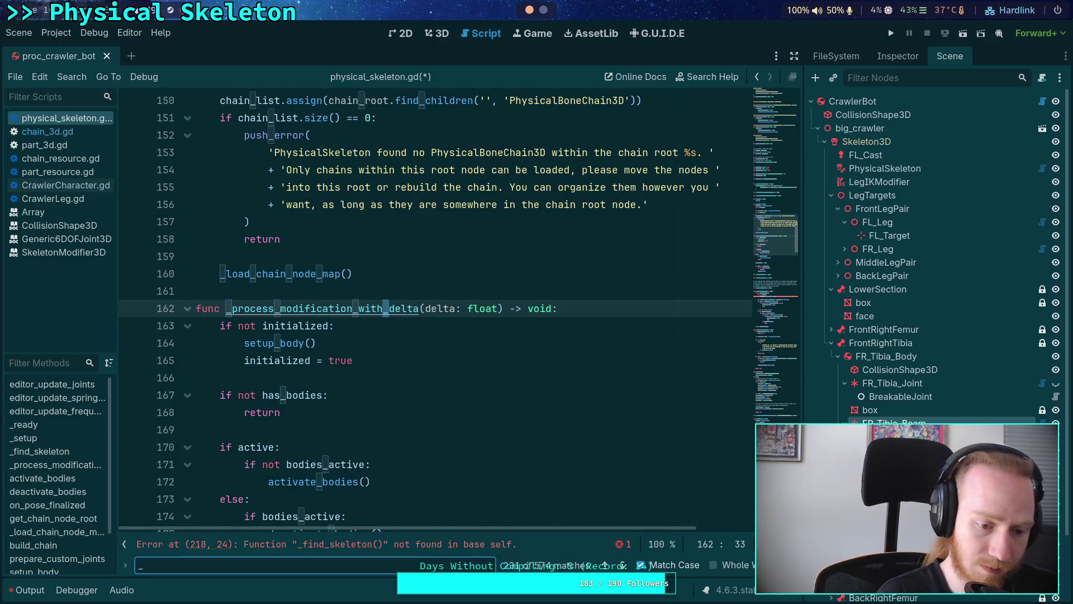
text(find_mai)
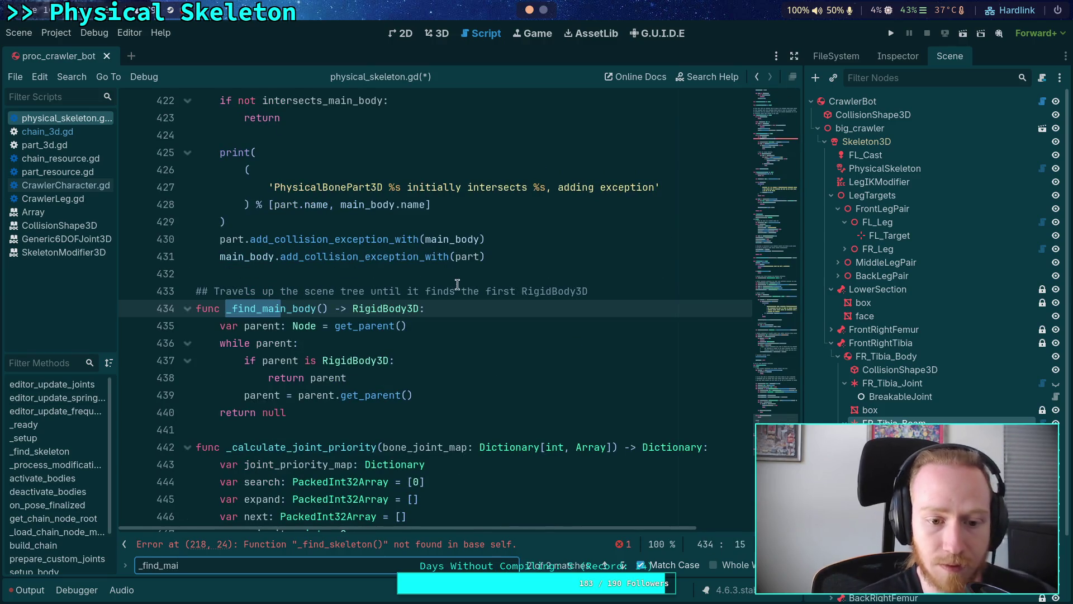
click(335, 429)
scroll(436, 308, down, 2)
key(Return)
key(Return)
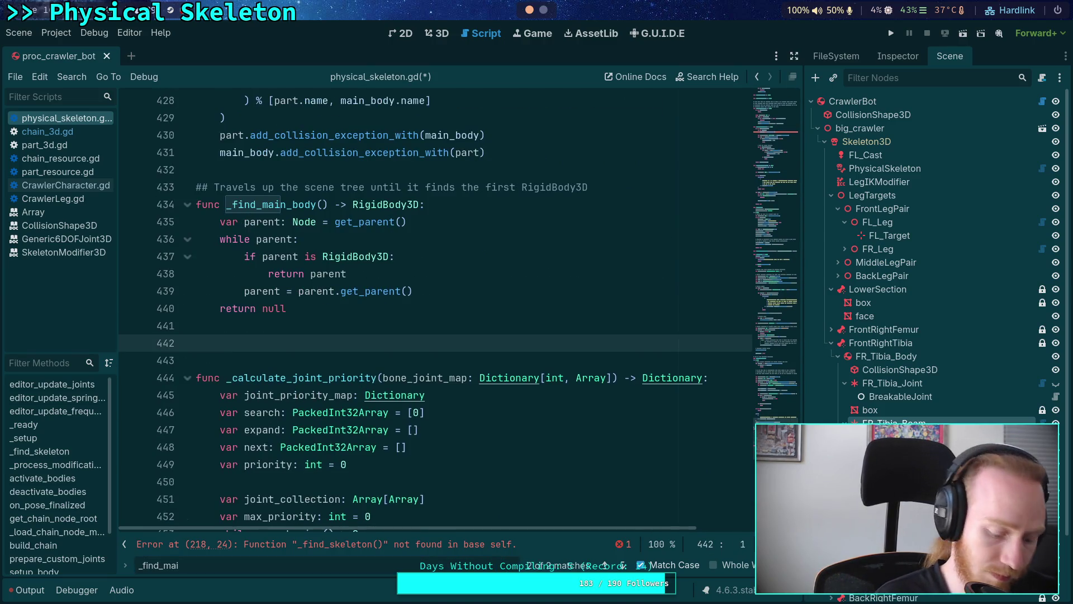
key(ctrl+v)
click(334, 350)
key(BackSpace)
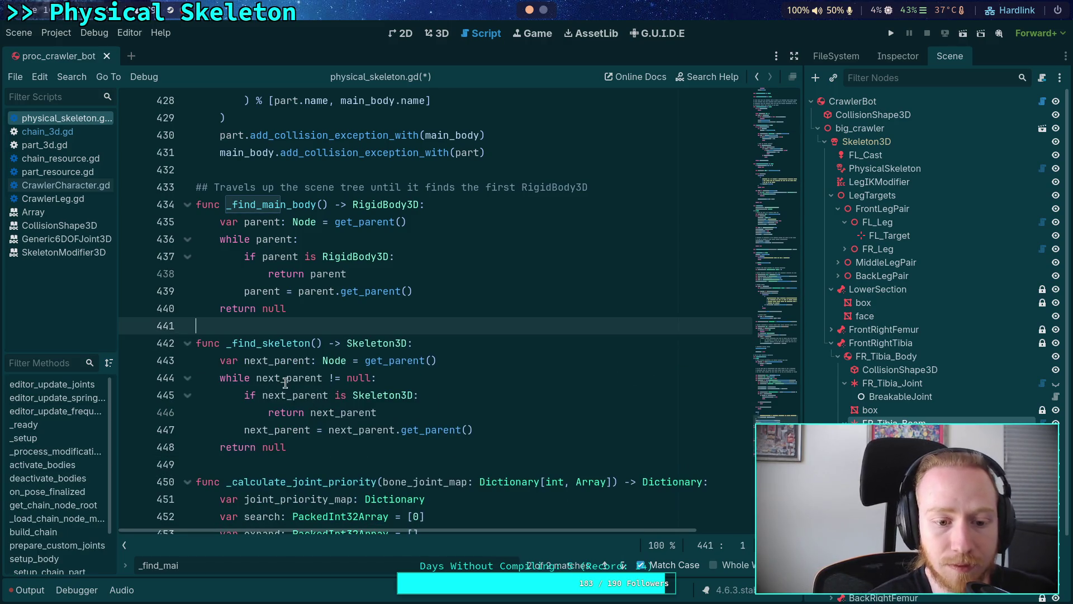
Rename next_parent to parent throughout _find_skeleton, matching _find_main_body.
double_click(257, 291)
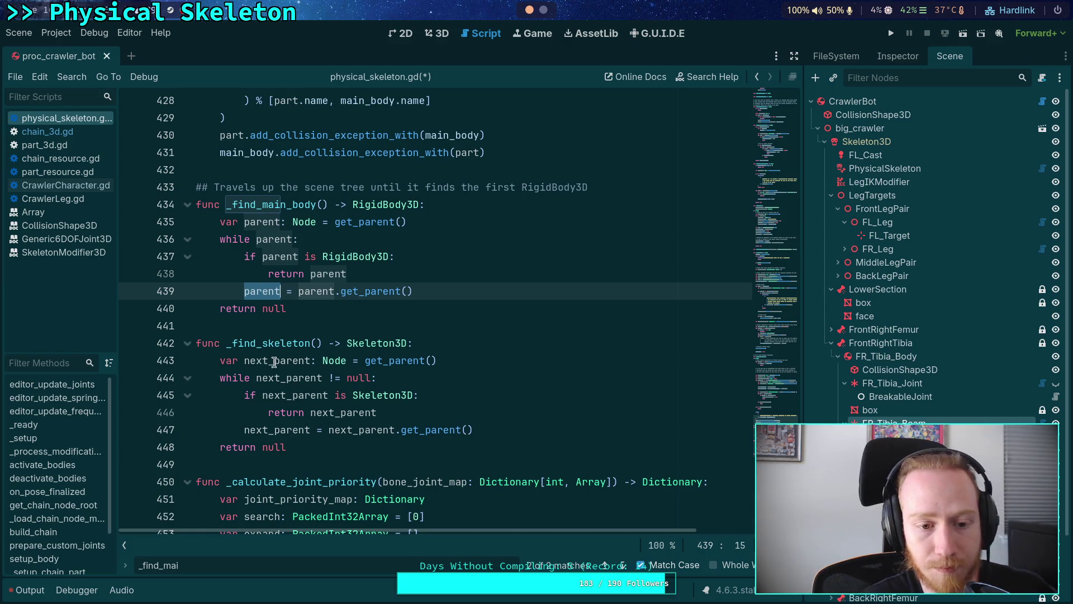
drag(274, 361, 244, 364)
key(BackSpace)
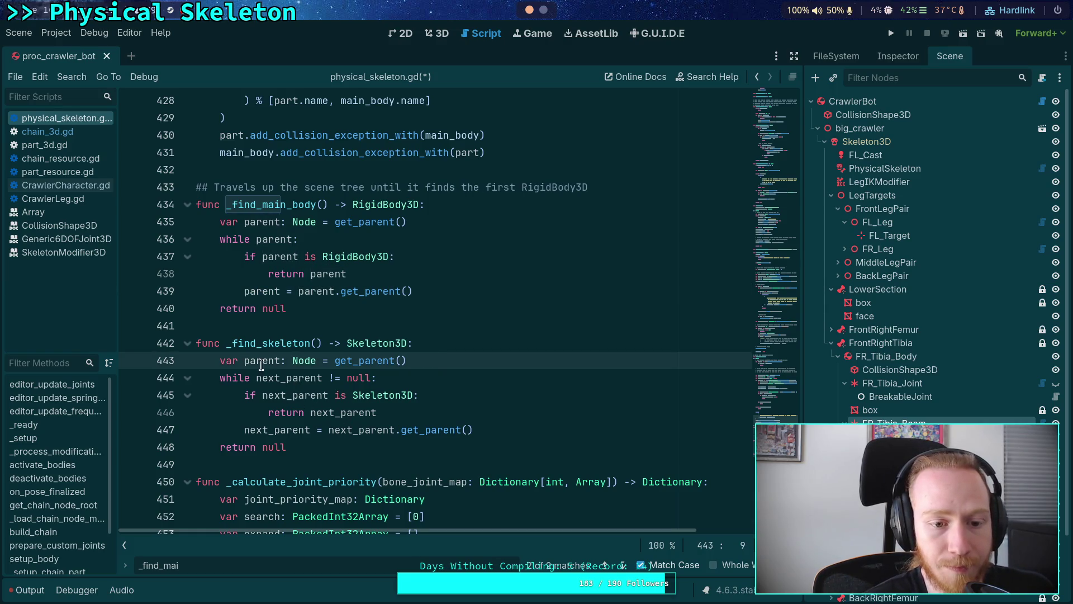
click(474, 342)
mouse_move(286, 379)
mouse_down()
mouse_move(256, 378)
mouse_move(350, 414)
mouse_up()
key(BackSpace)
key(BackSpace)
key(BackSpace)
drag(244, 432, 327, 436)
key(BackSpace)
key(BackSpace)
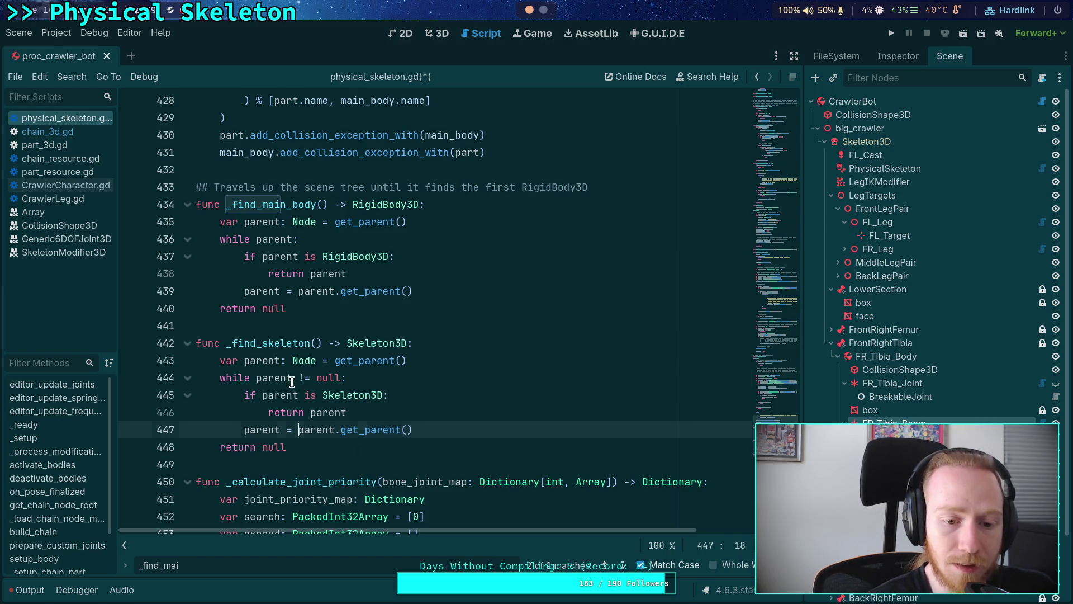
Reduce the loop condition to 'while parent:' and add a blank first line under the header.
drag(292, 378, 342, 378)
key(BackSpace)
click(429, 445)
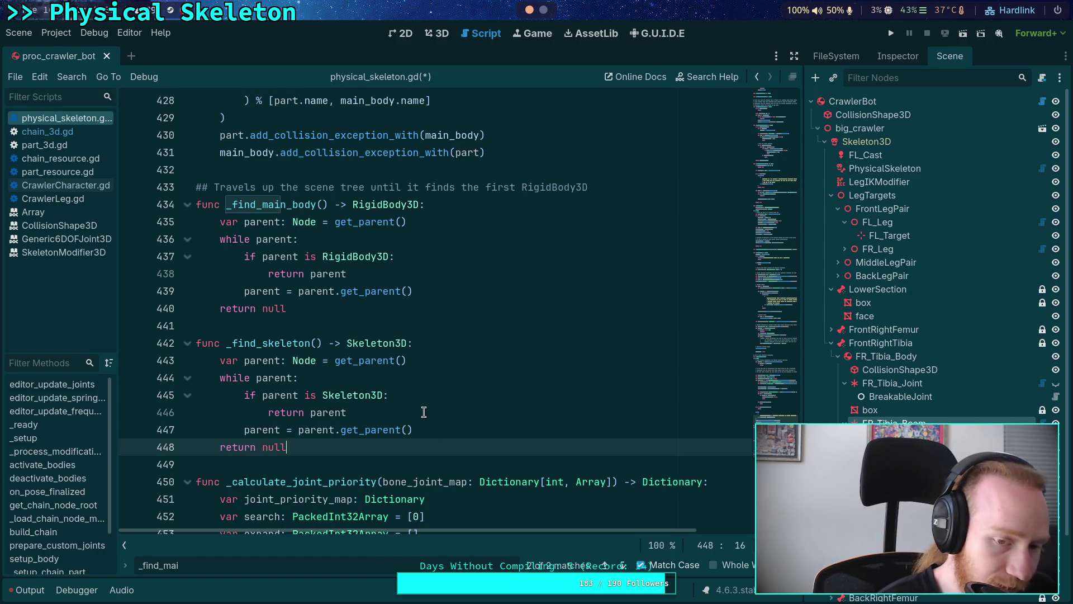
drag(430, 447, 411, 204)
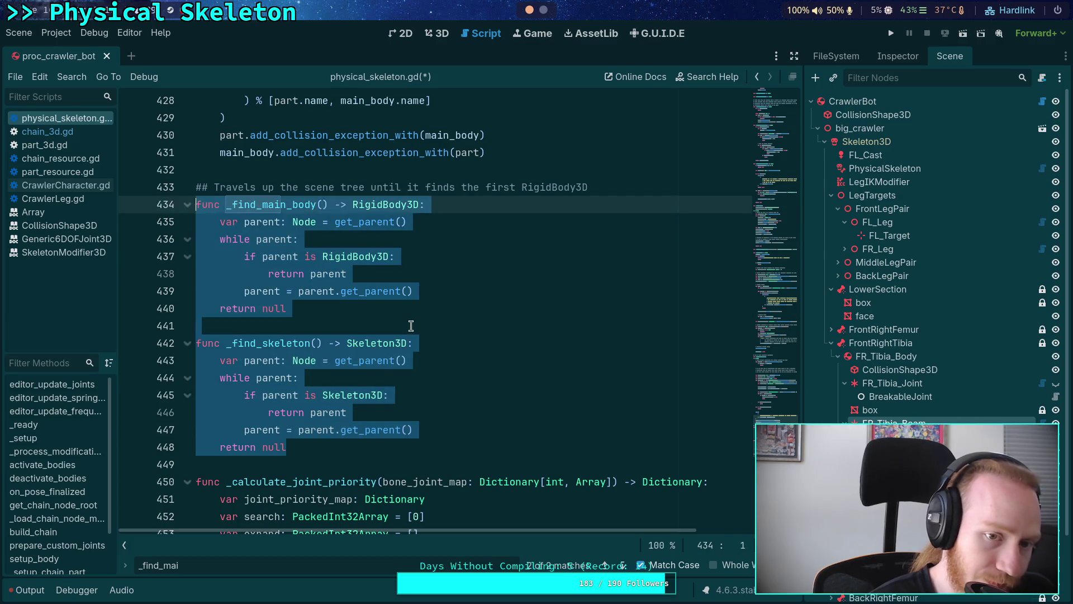
click(411, 326)
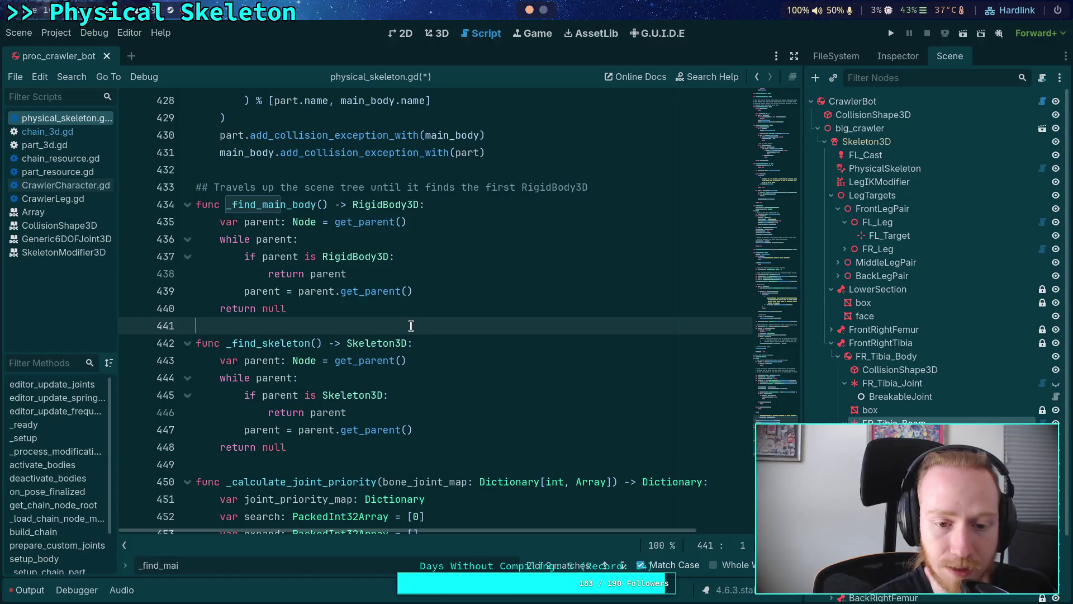
click(445, 339)
key(Return)
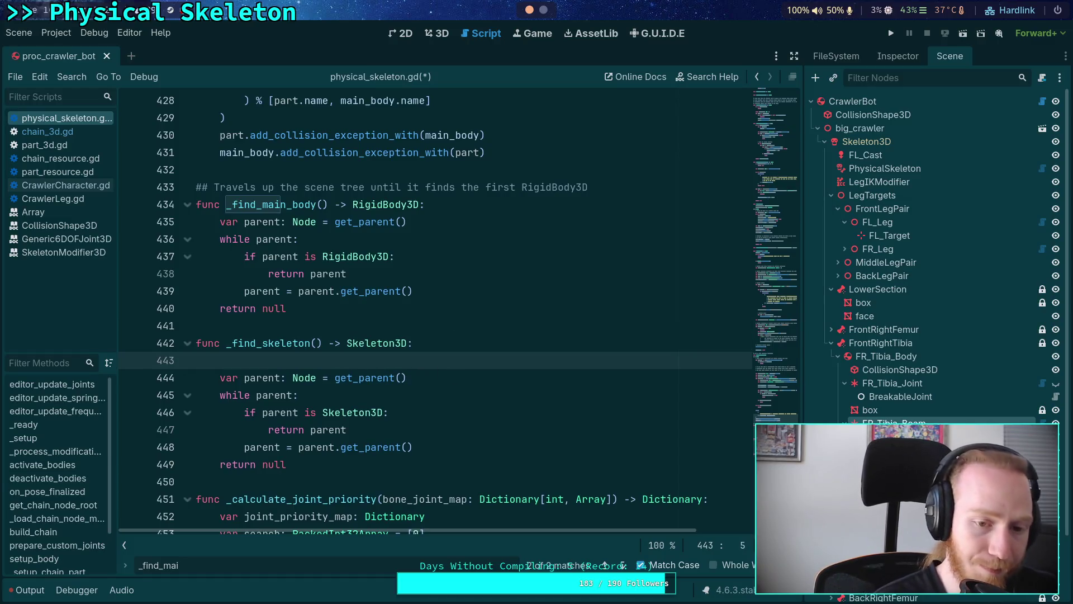
Insert find_parent() from autocomplete as _find_skeleton's first line and show its documentation tooltip.
text(get)
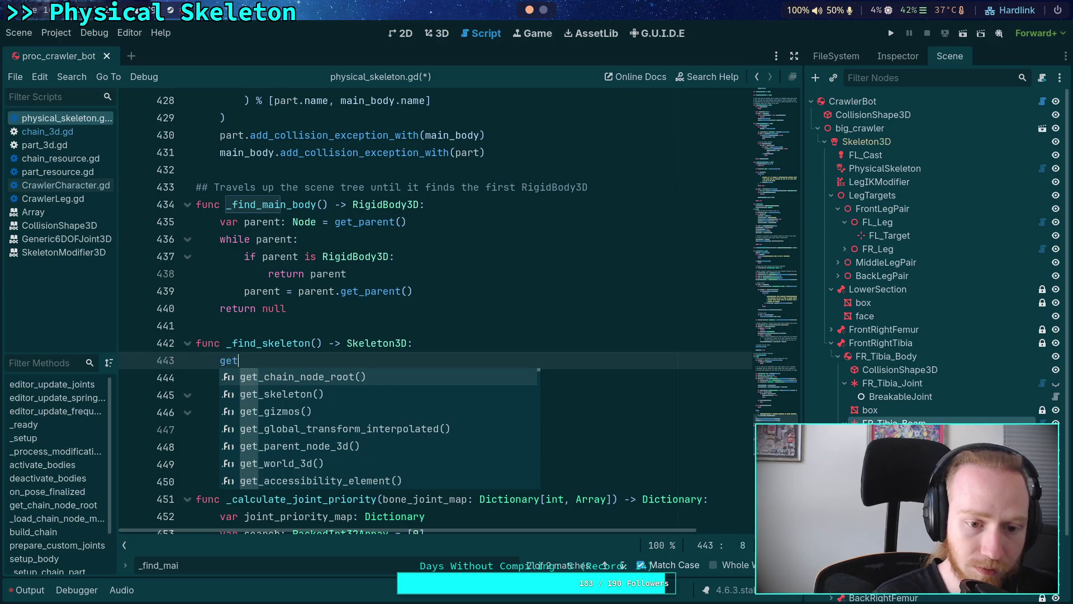
text(_pa)
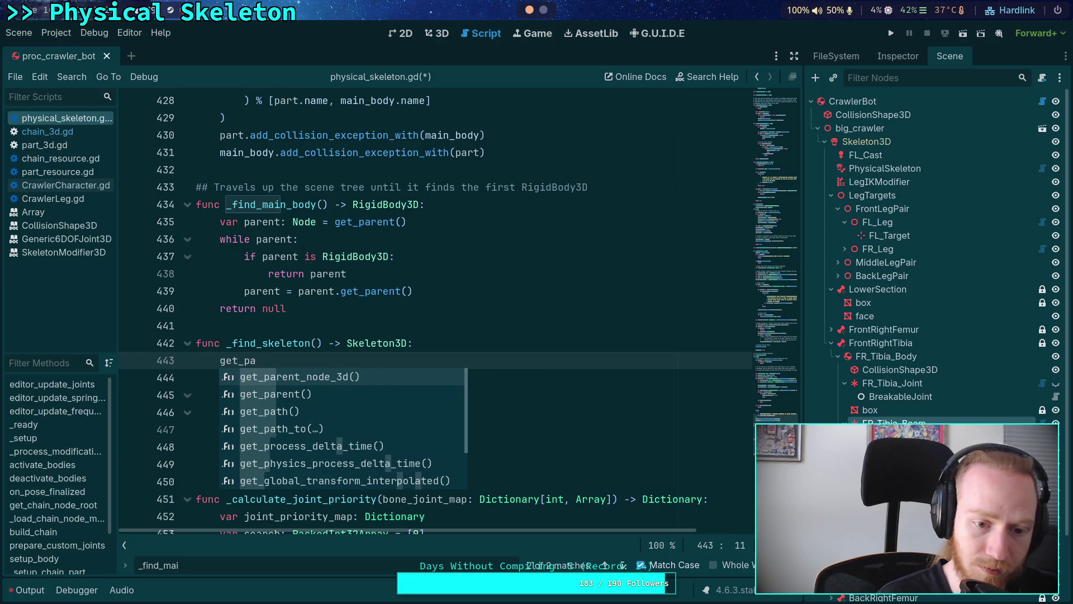
key(BackSpace)
key(BackSpace)
text(anc)
key(BackSpace)
key(BackSpace)
key(BackSpace)
key(BackSpace)
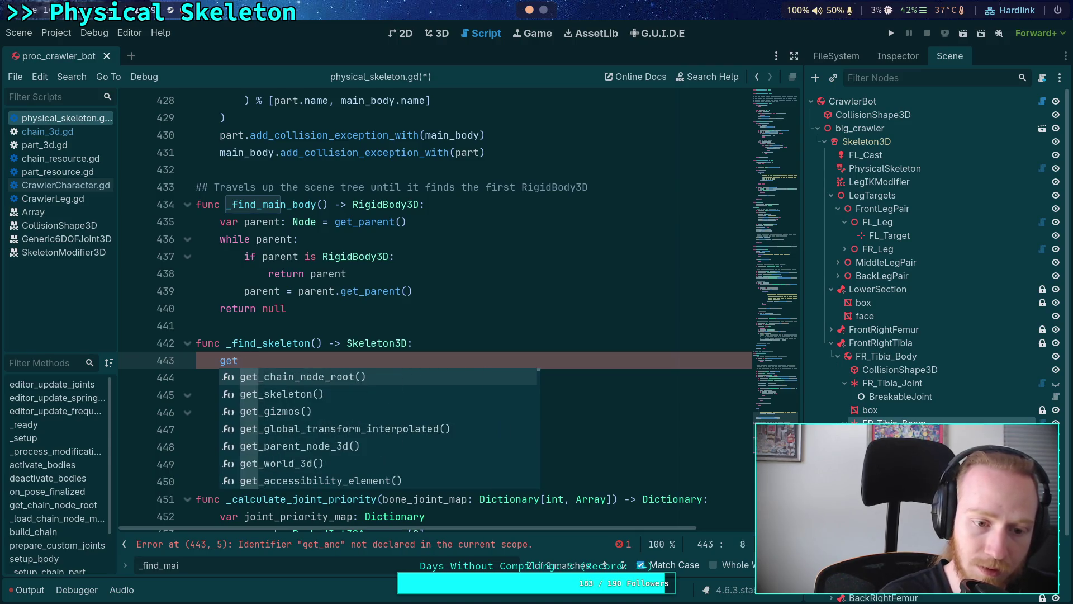
text(d_)
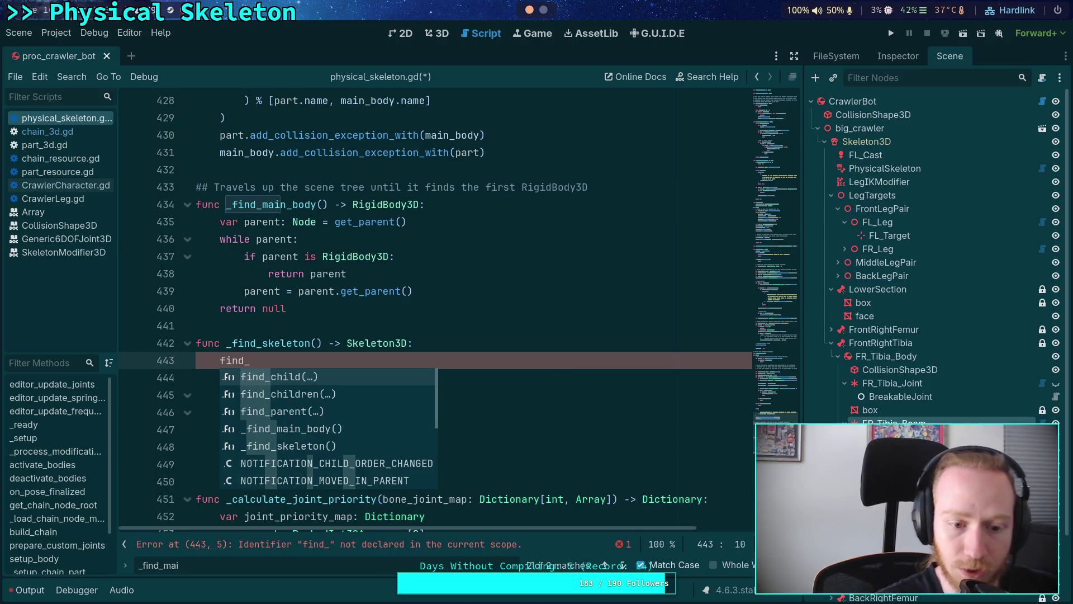
key(Return)
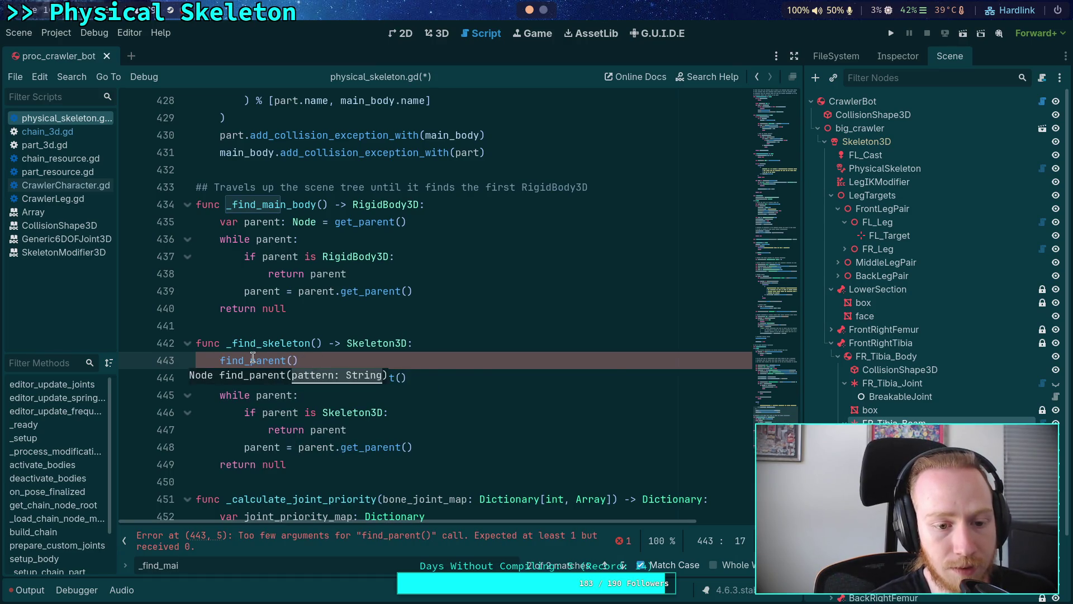
mouse_move(253, 358)
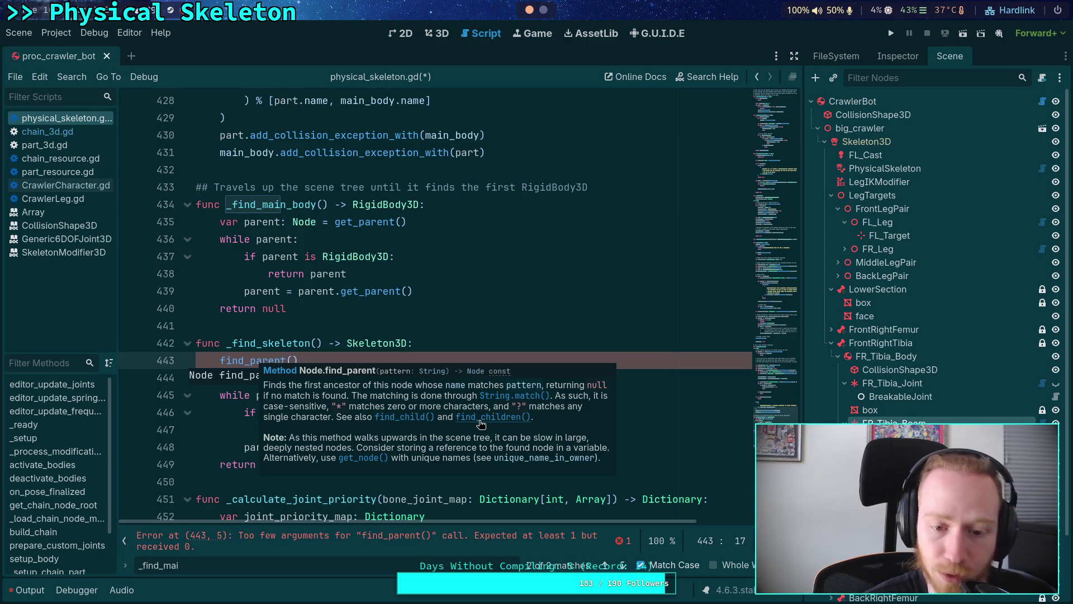
Open the find_children() documentation and examine its type parameter.
click(481, 424)
drag(383, 112, 468, 111)
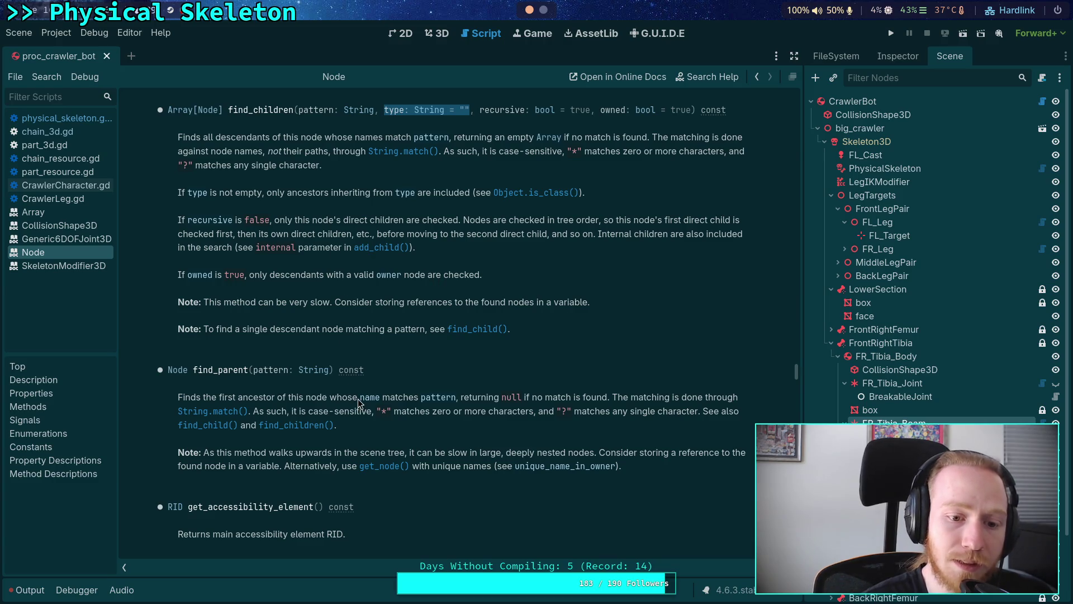
scroll(456, 414, down, 2)
scroll(456, 413, up, 2)
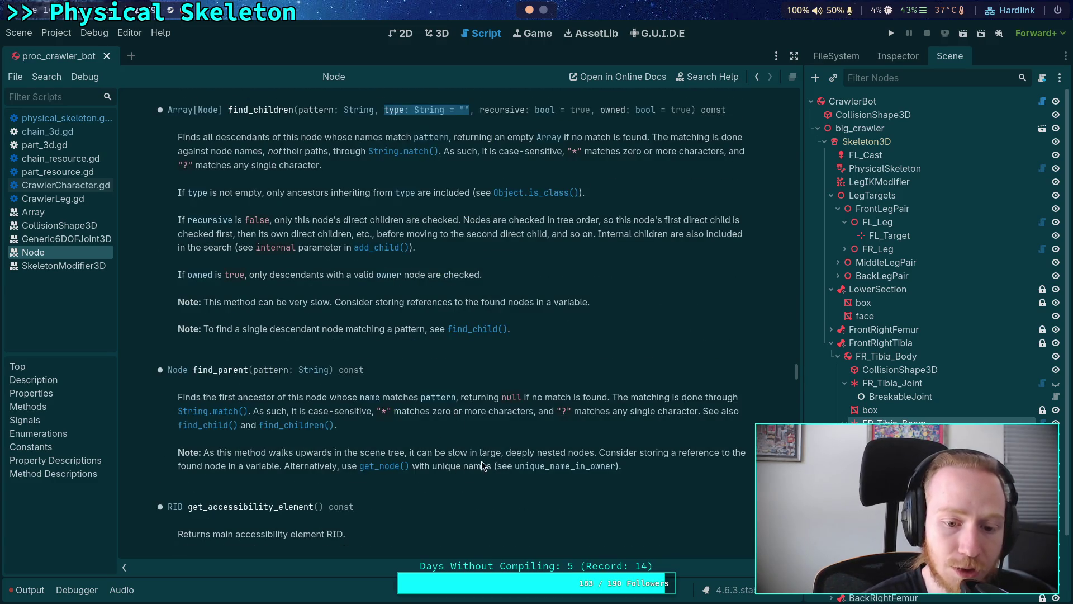
Read the find_parent() note and signature, confirming it takes only a pattern string.
drag(478, 466, 167, 380)
click(302, 389)
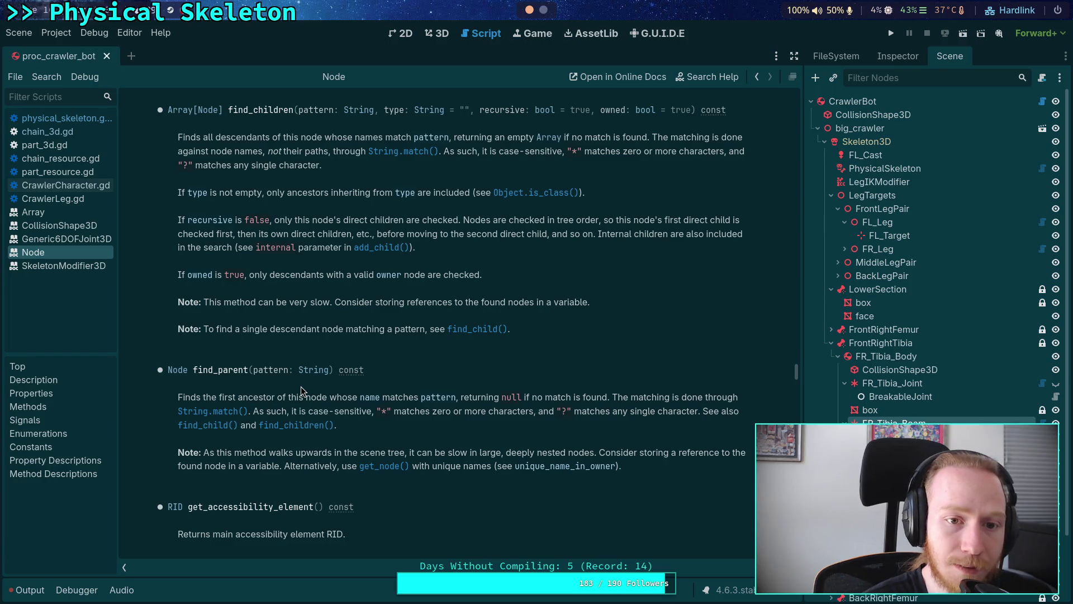
drag(168, 372, 352, 371)
click(322, 358)
click(543, 10)
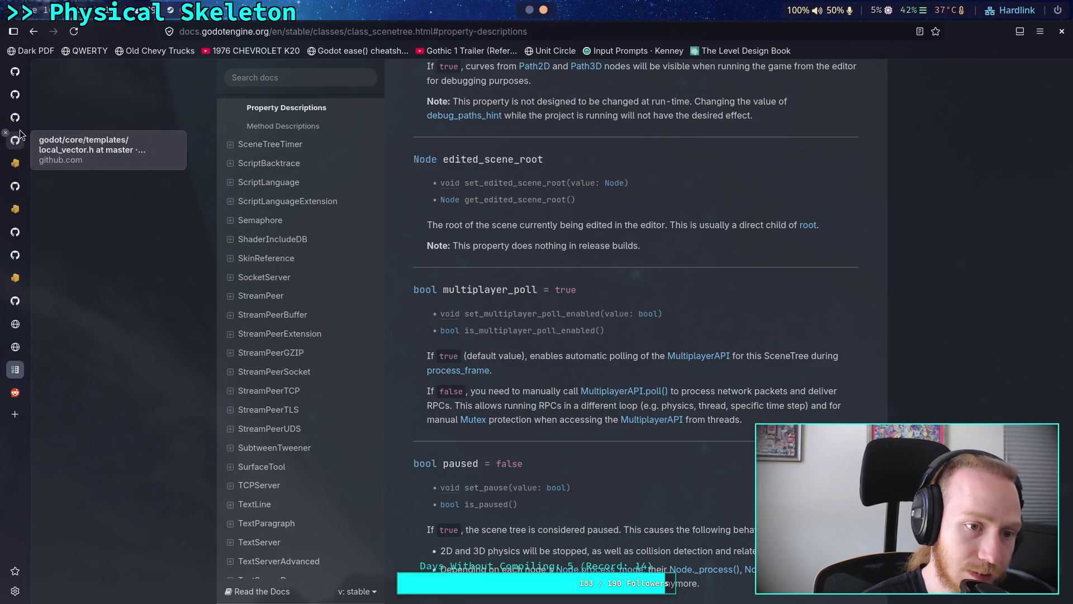
Navigate from the godot-proposals pull requests to the godotengine/godot issues list.
click(16, 94)
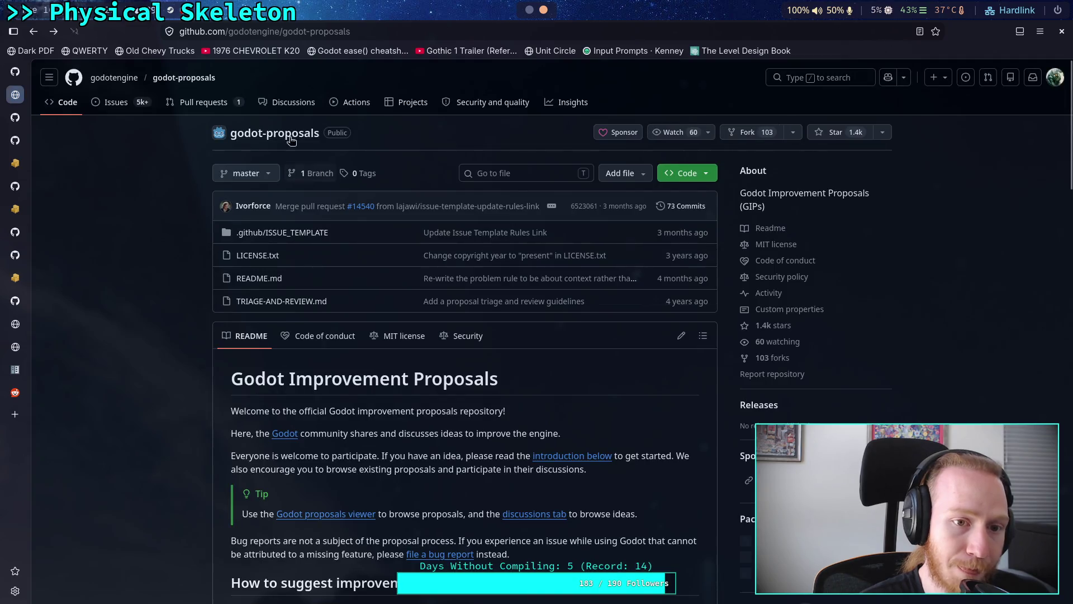
click(15, 117)
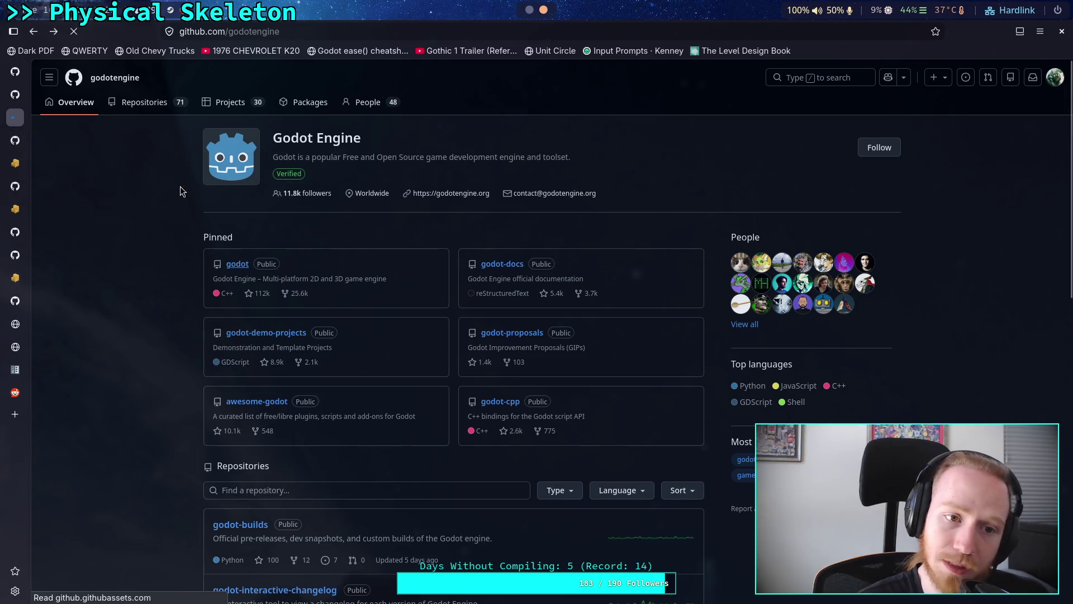
click(115, 102)
Replace the issues filter with find_parent and browse the matching issues and pull requests.
click(335, 222)
key(ctrl+a)
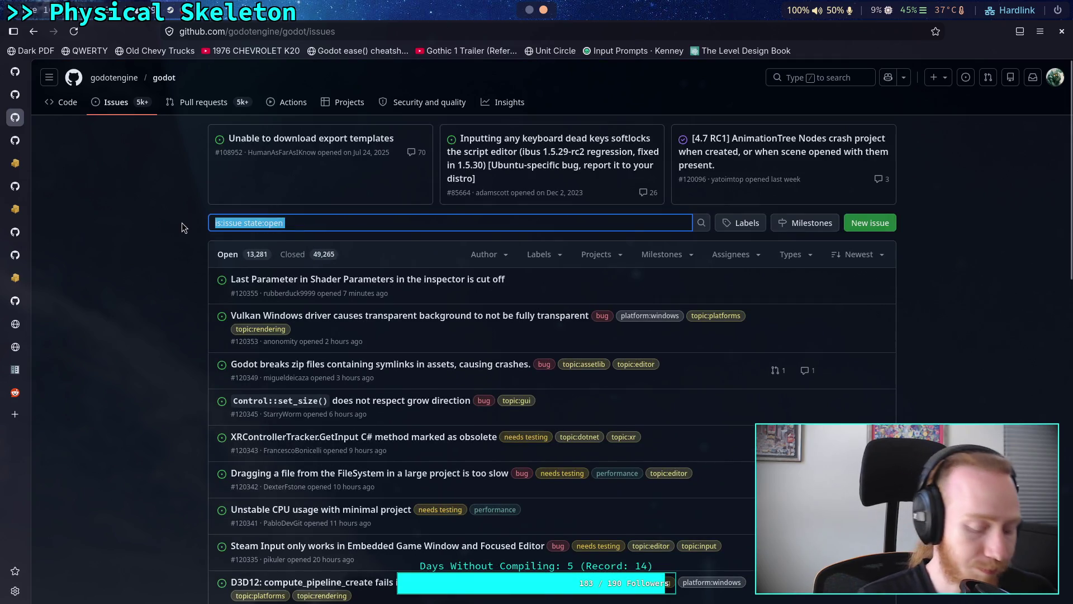
text(find_parent)
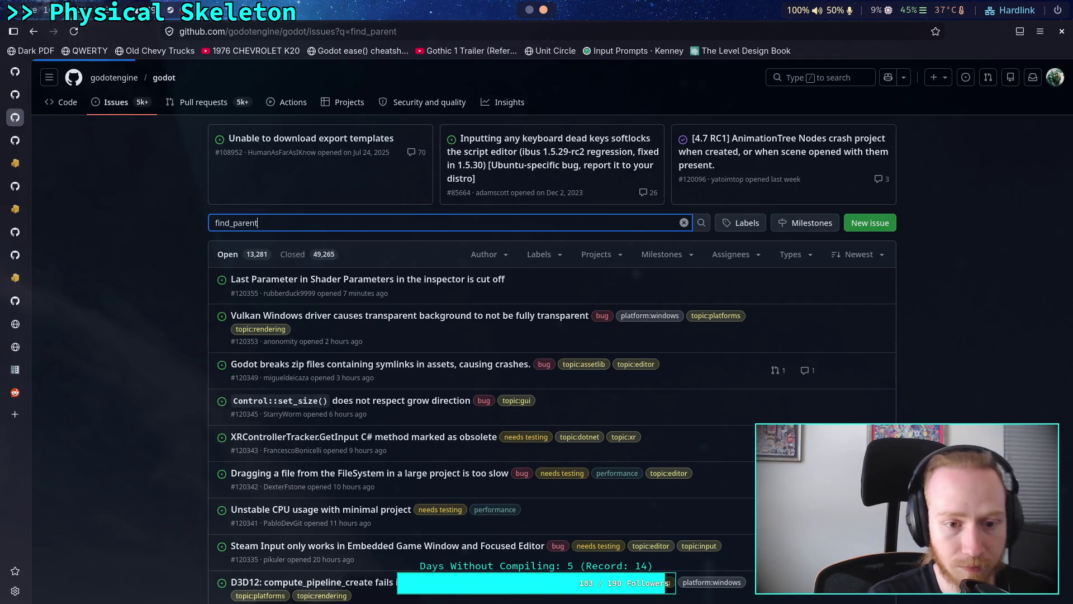
key(Return)
scroll(143, 295, down, 2)
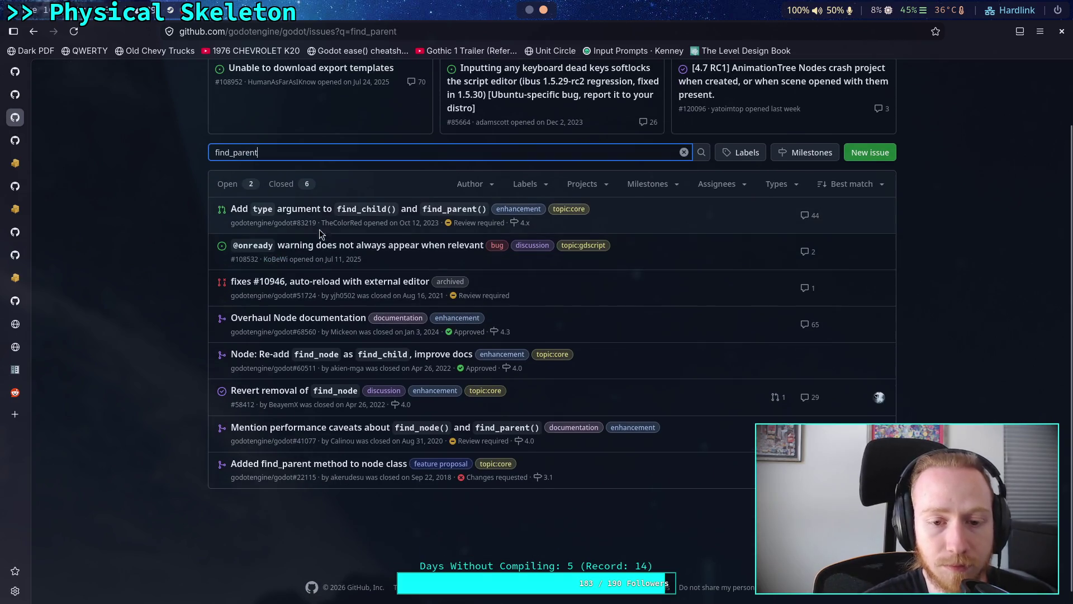
mouse_move(300, 215)
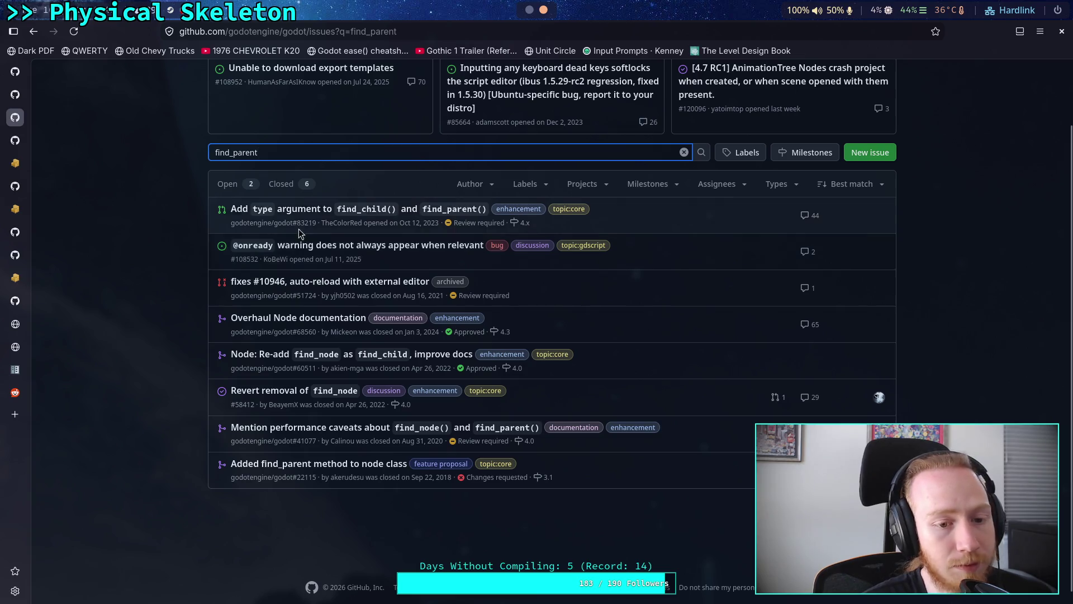
mouse_move(238, 255)
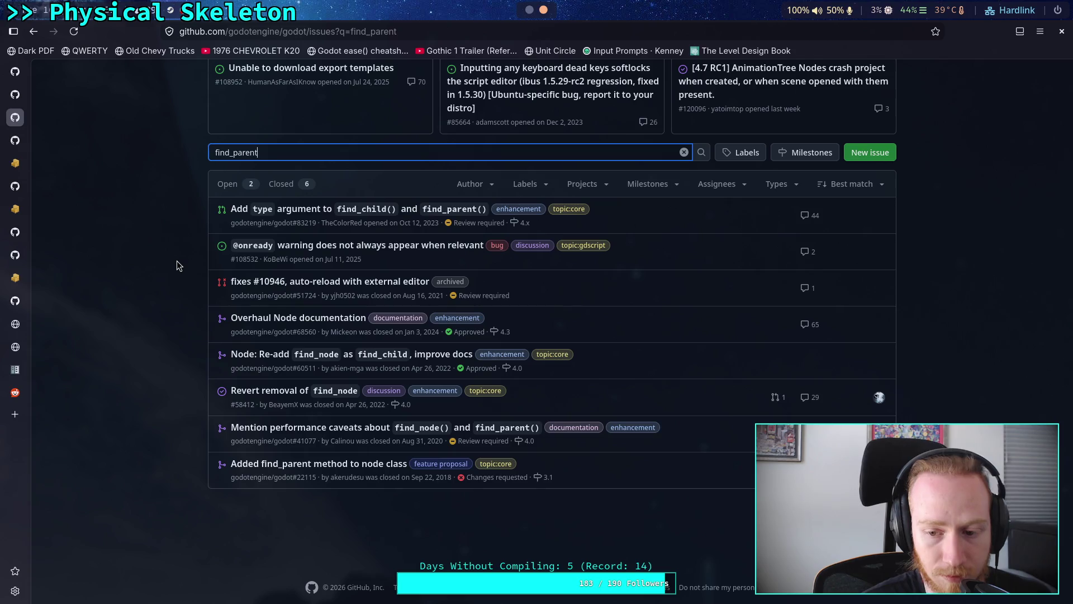
Open pull request #83219 and review its find_child example calls.
click(303, 214)
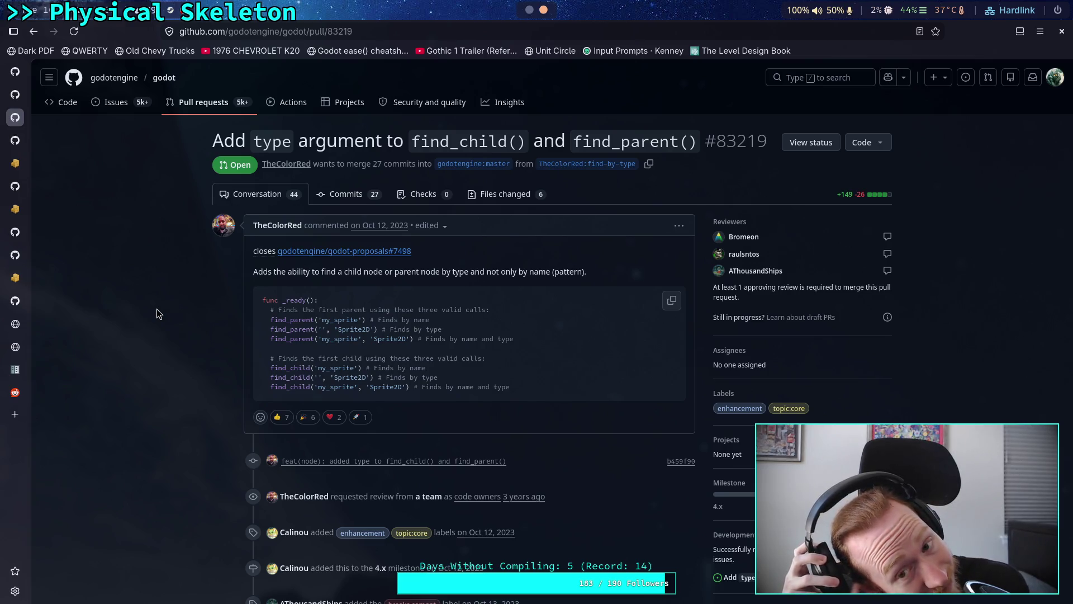
scroll(156, 309, down, 5)
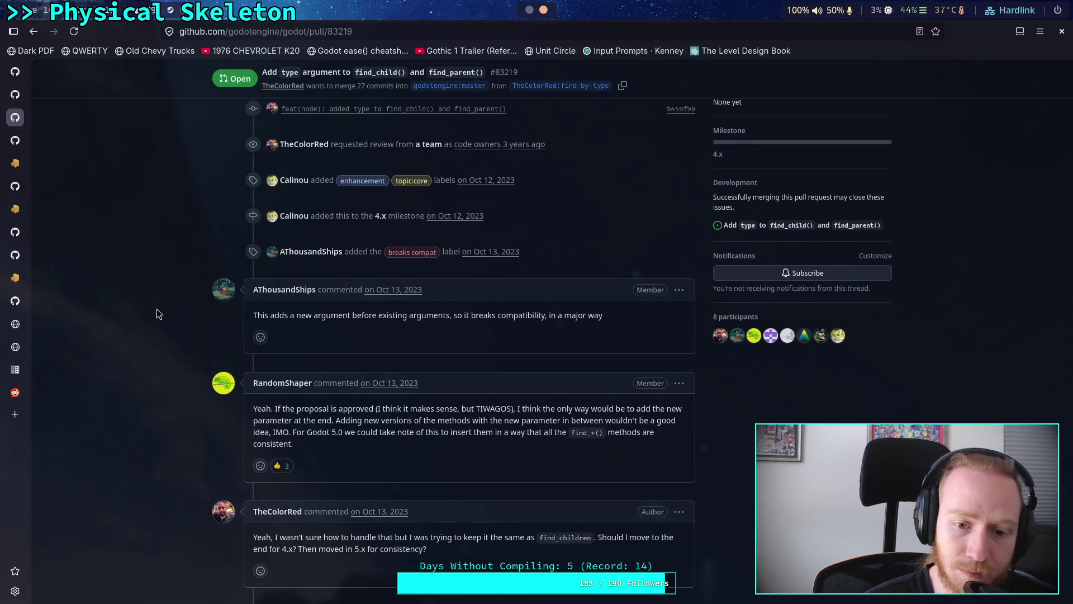
scroll(156, 309, up, 2)
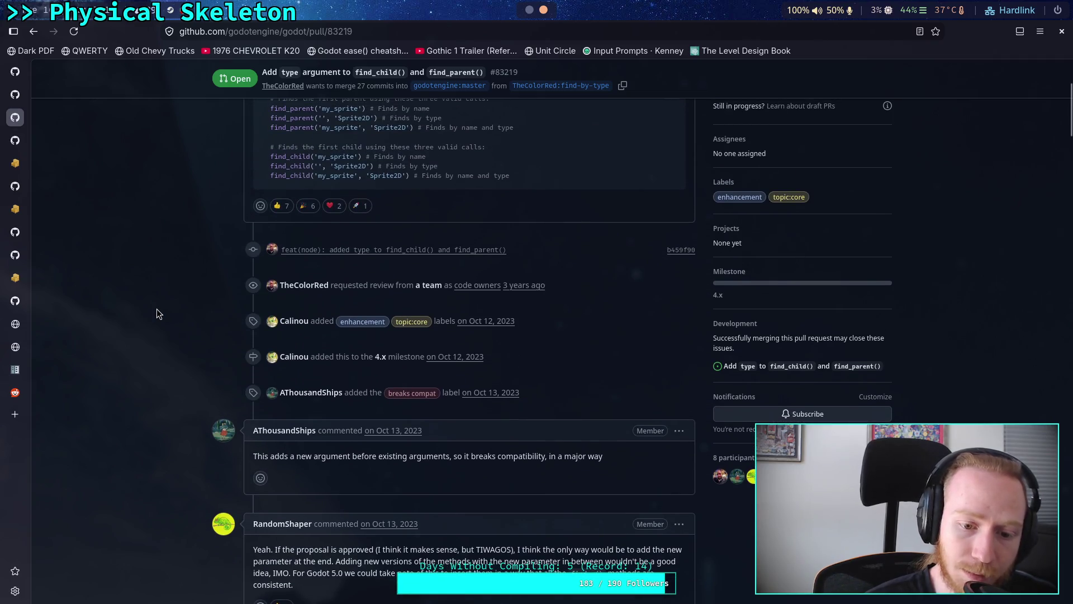
scroll(157, 309, up, 2)
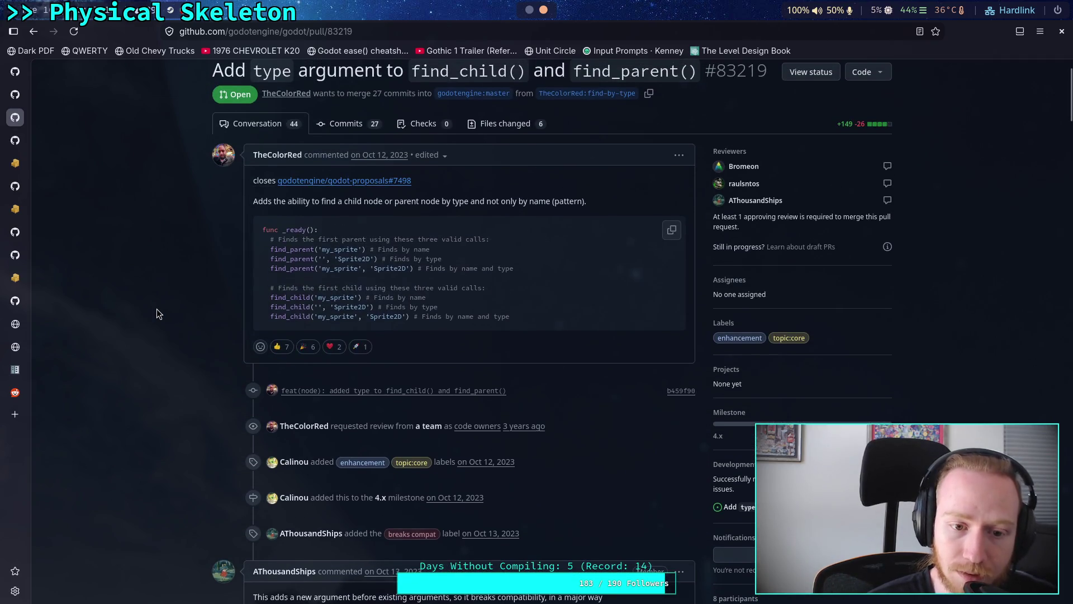
drag(267, 297, 386, 317)
click(262, 300)
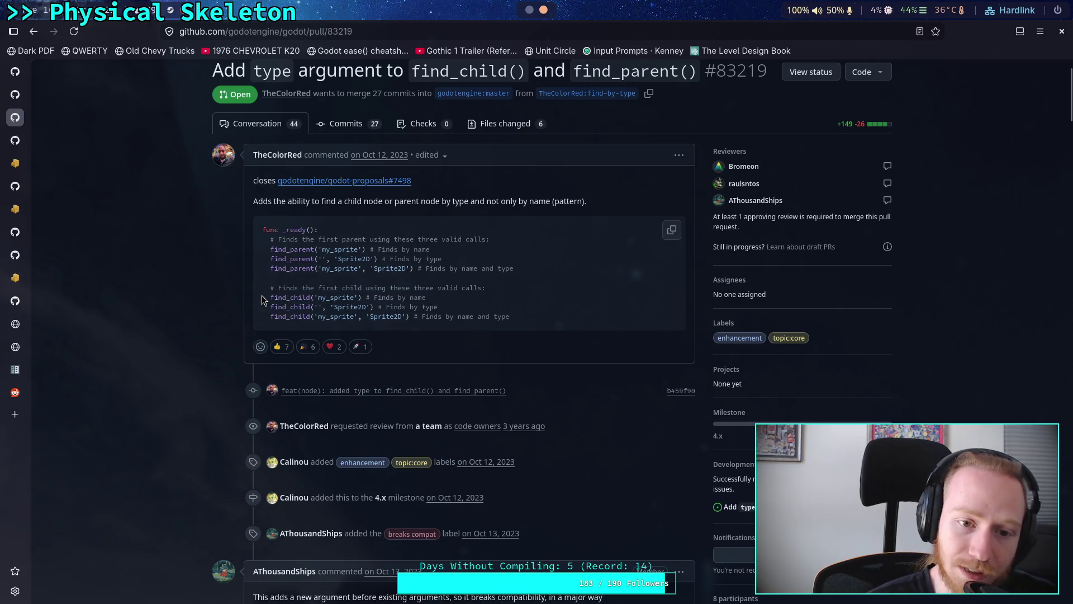
Read through the PR's review comments, then view its Files changed diff.
scroll(176, 290, down, 15)
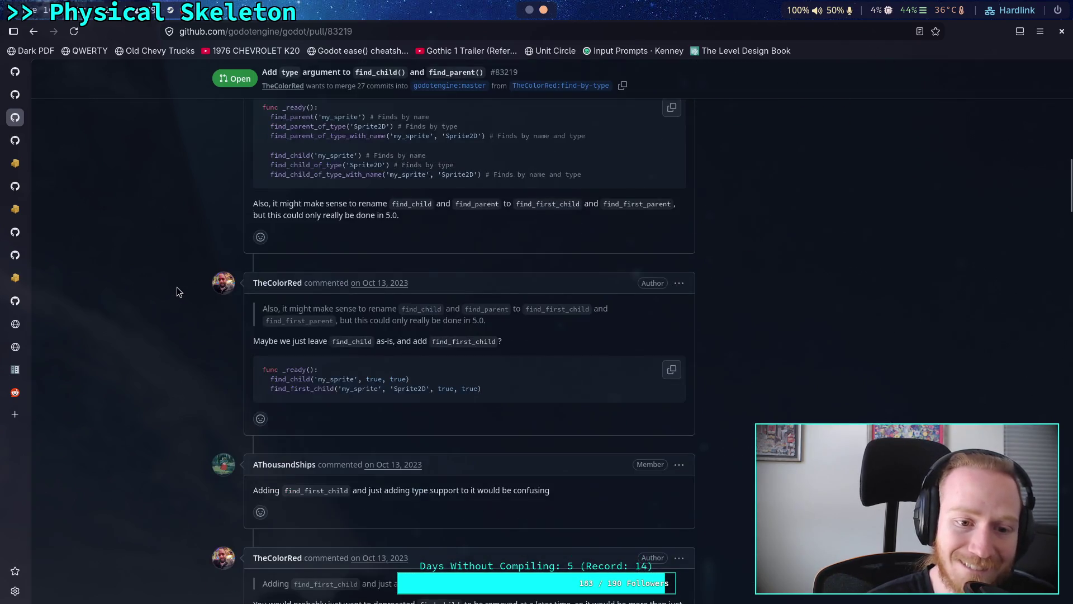
scroll(176, 288, down, 10)
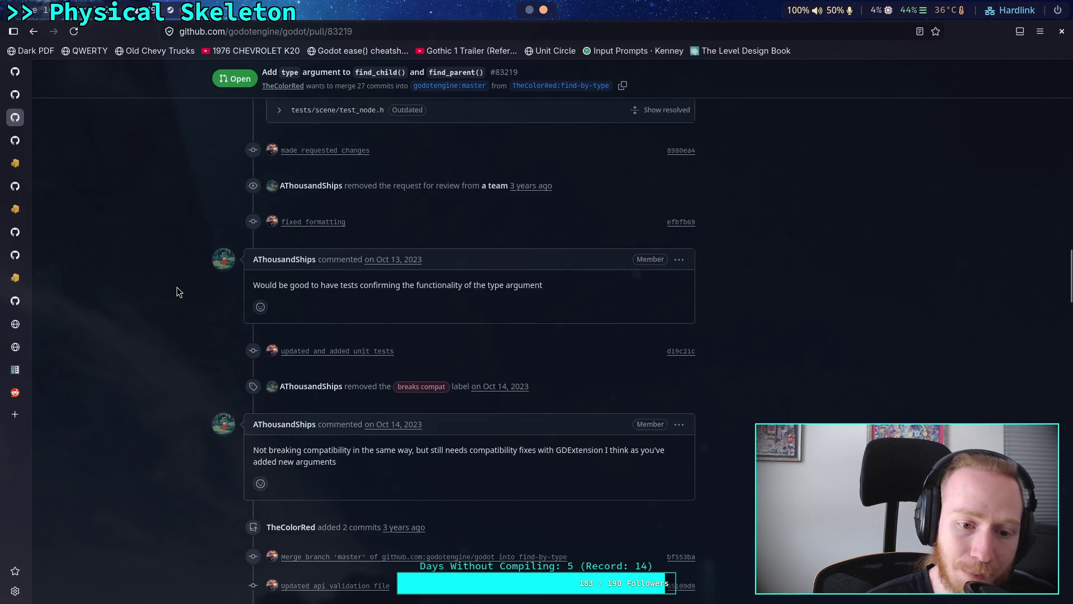
scroll(176, 287, down, 15)
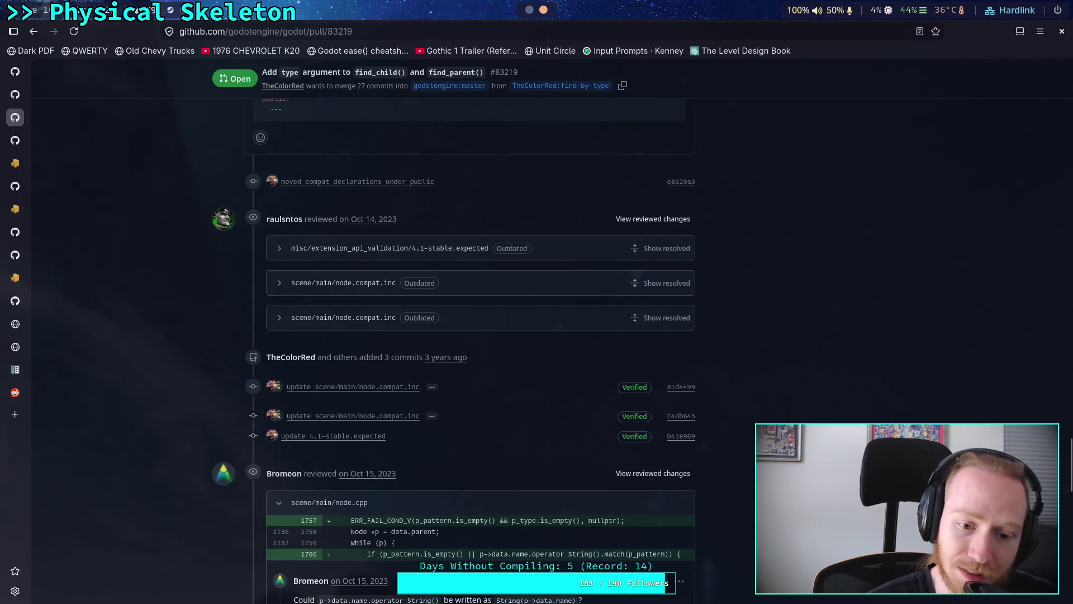
scroll(176, 287, up, 20)
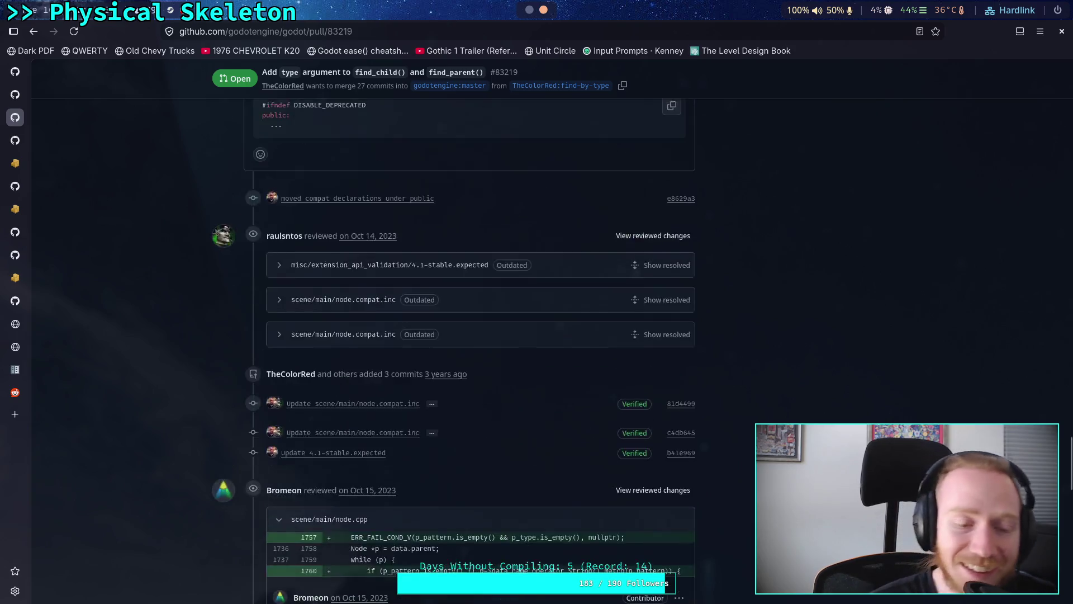
scroll(612, 394, up, 20)
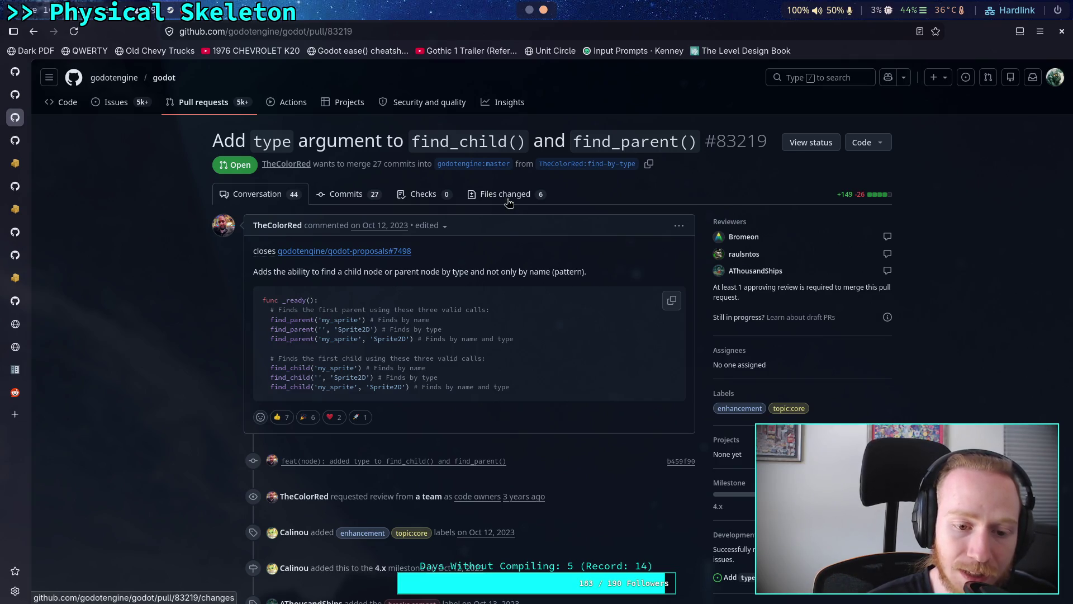
click(508, 200)
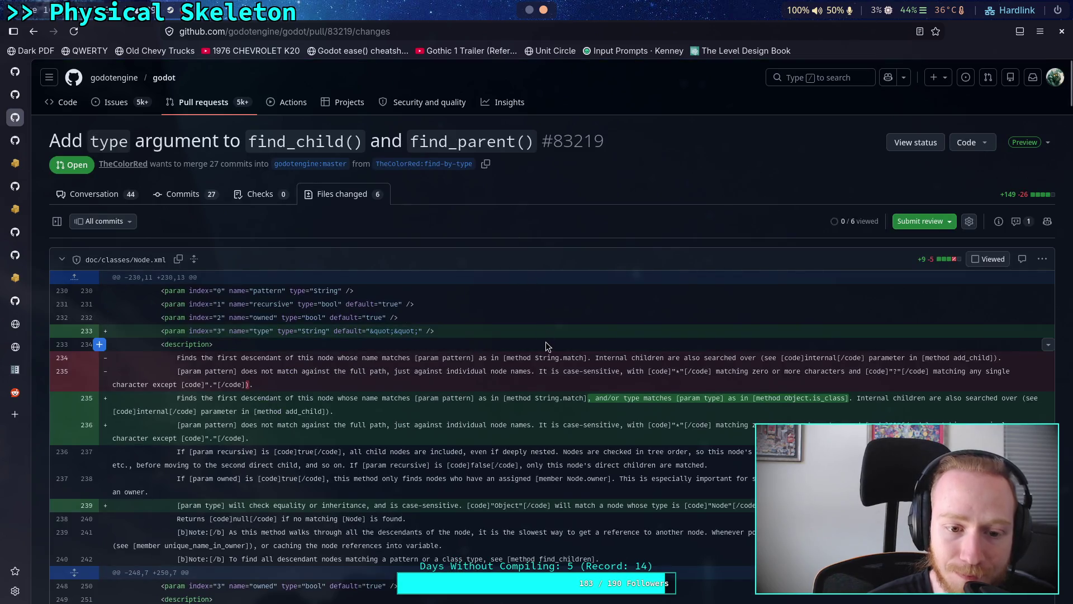
scroll(545, 342, down, 3)
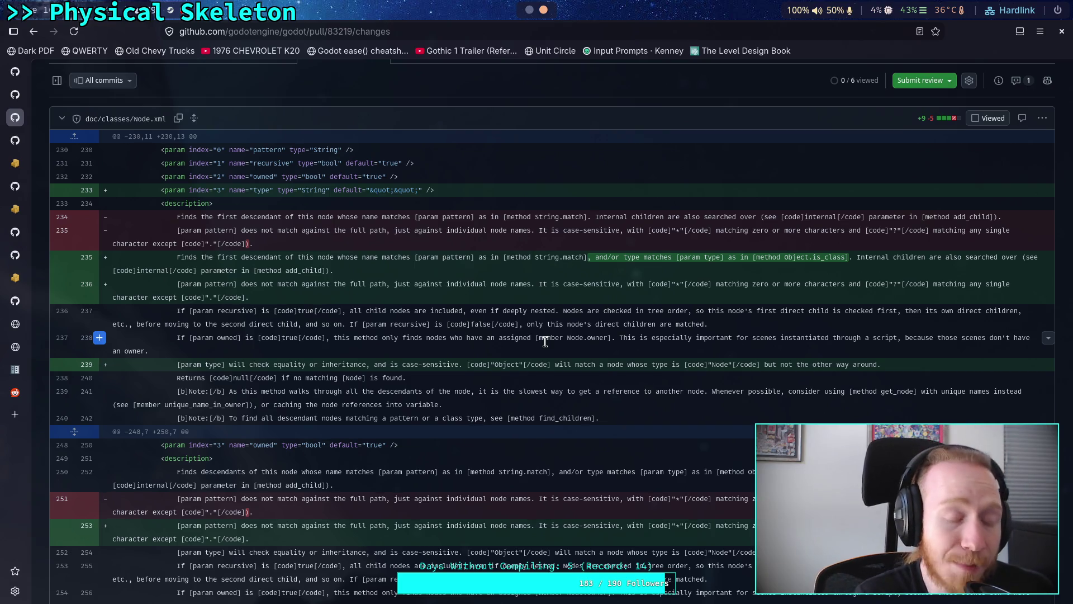
scroll(542, 352, down, 2)
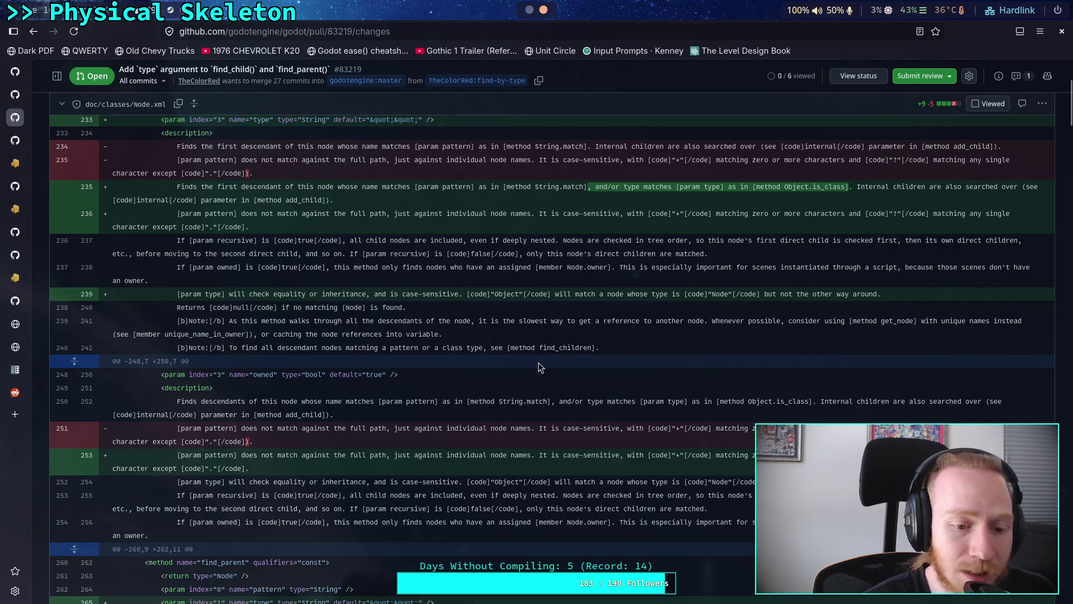
scroll(529, 364, up, 4)
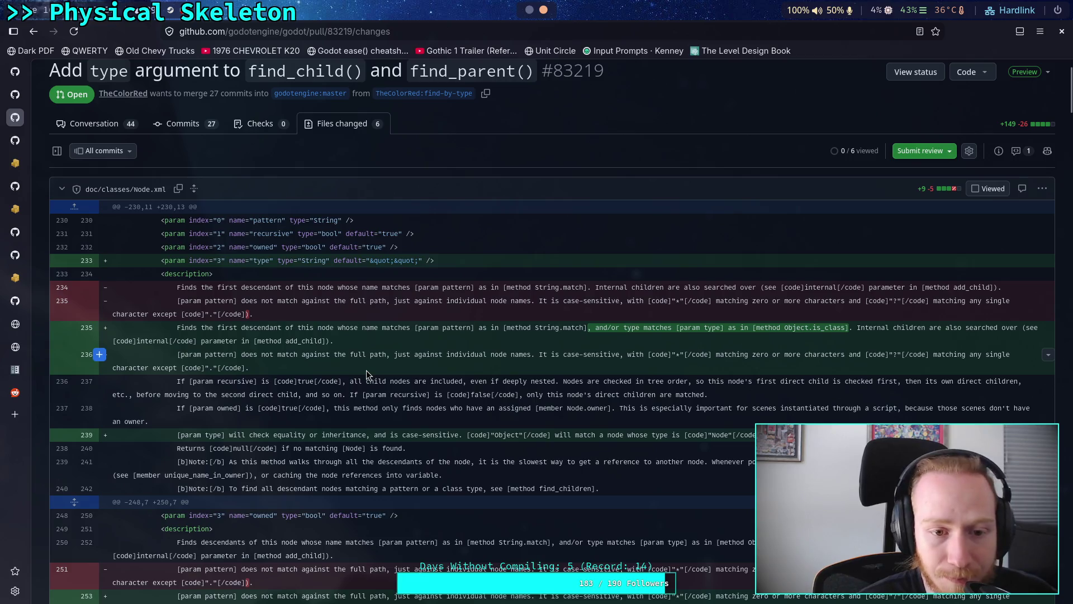
scroll(291, 352, up, 2)
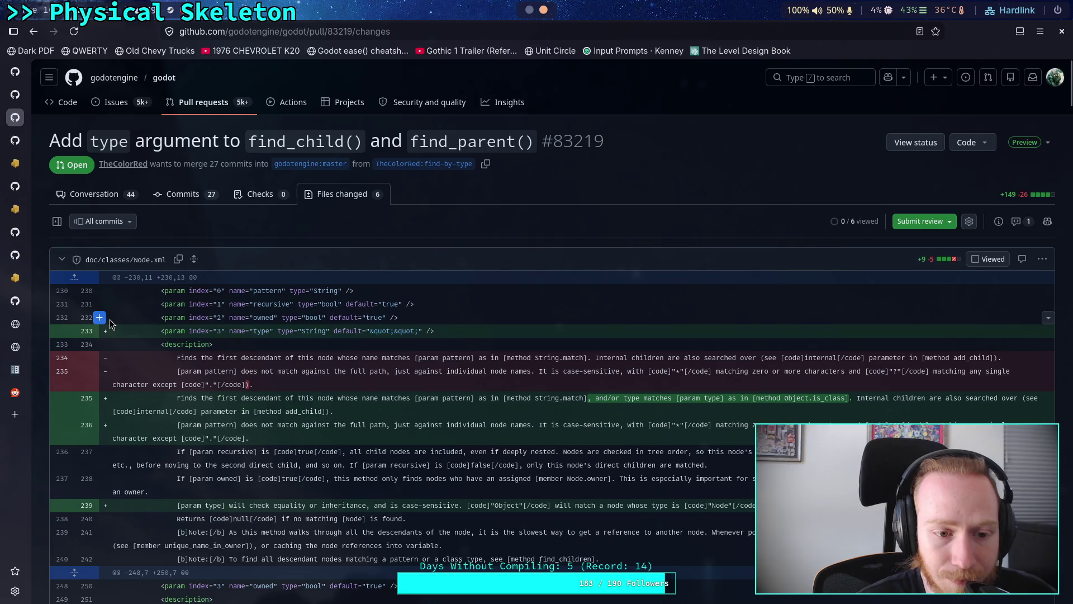
scroll(399, 387, down, 5)
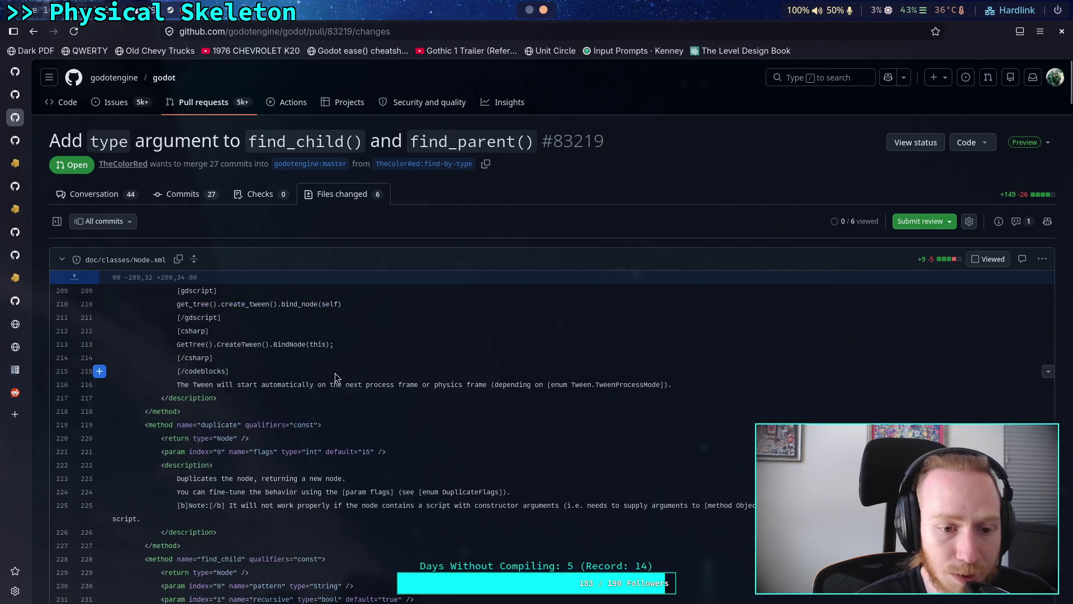
scroll(399, 387, up, 5)
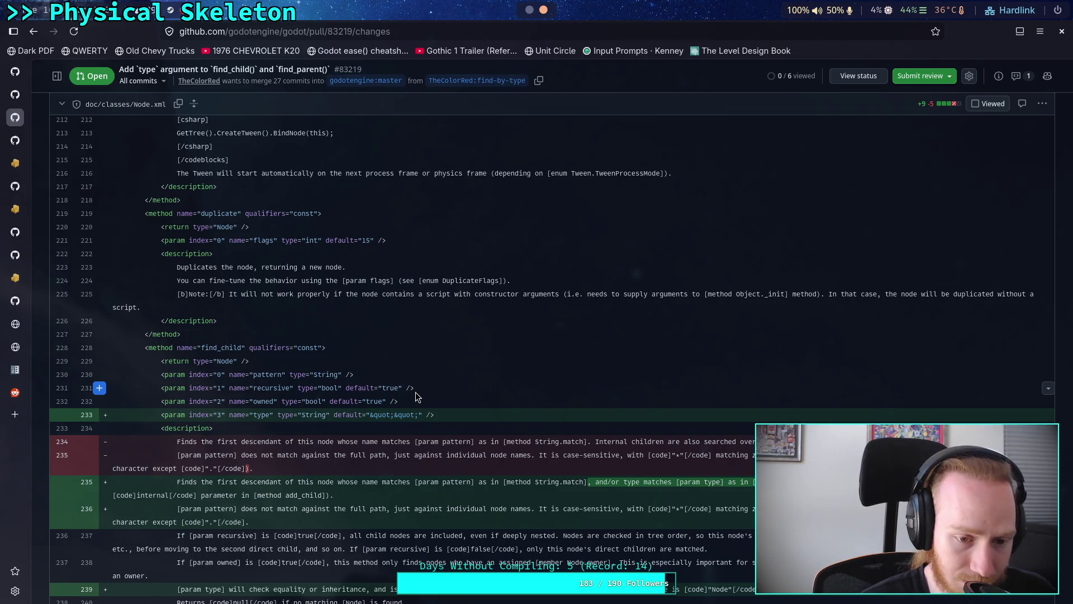
drag(441, 414, 327, 349)
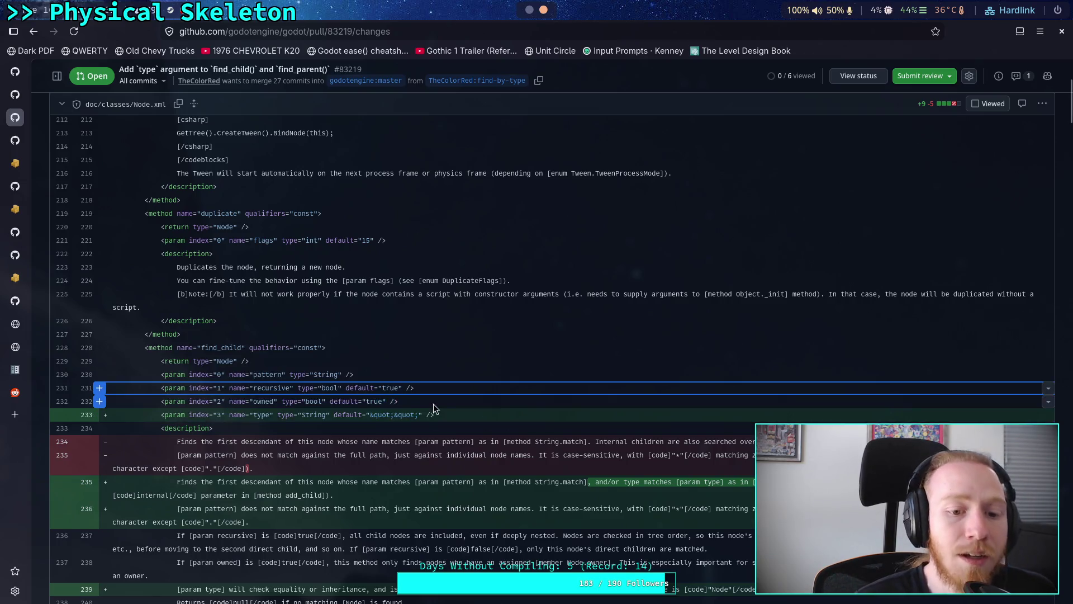
click(390, 386)
click(373, 350)
scroll(373, 351, up, 4)
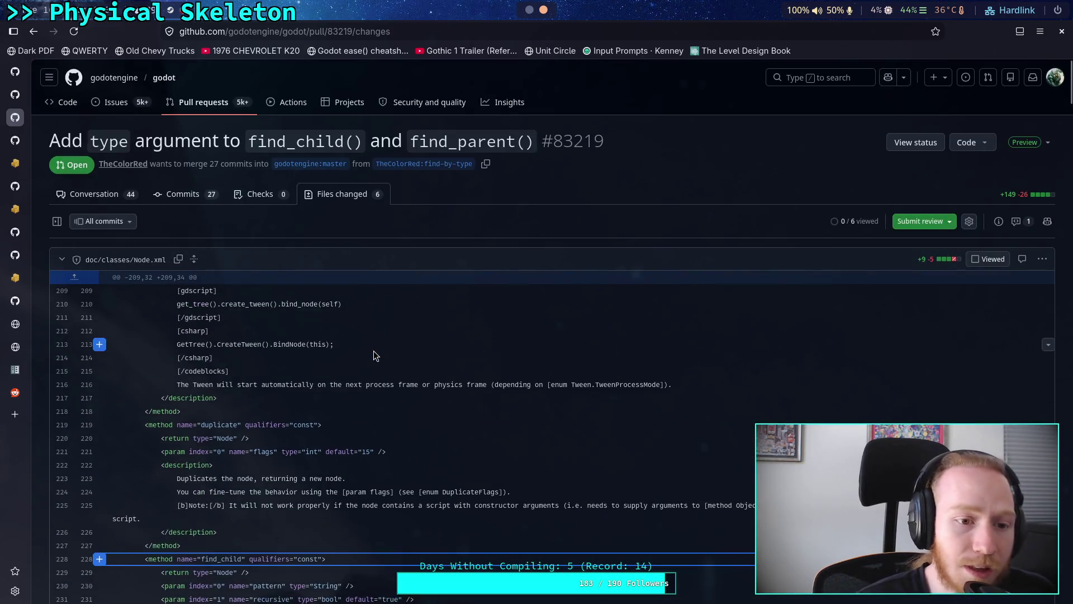
click(93, 200)
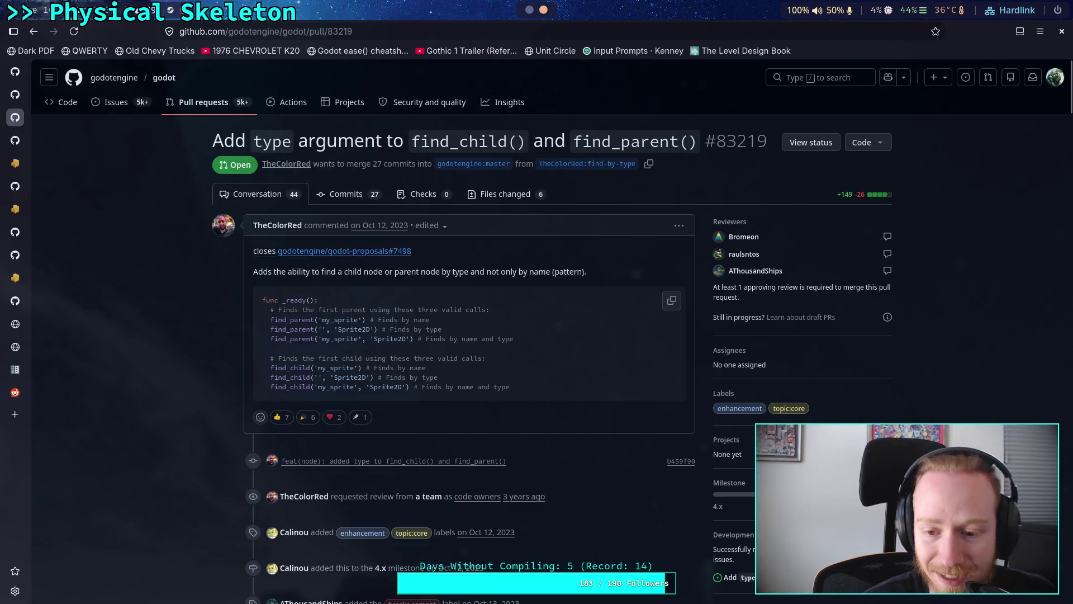
Scroll through the PR #83219 comments, noting its 4.x milestone.
scroll(676, 395, down, 2)
scroll(629, 408, down, 4)
scroll(629, 408, up, 4)
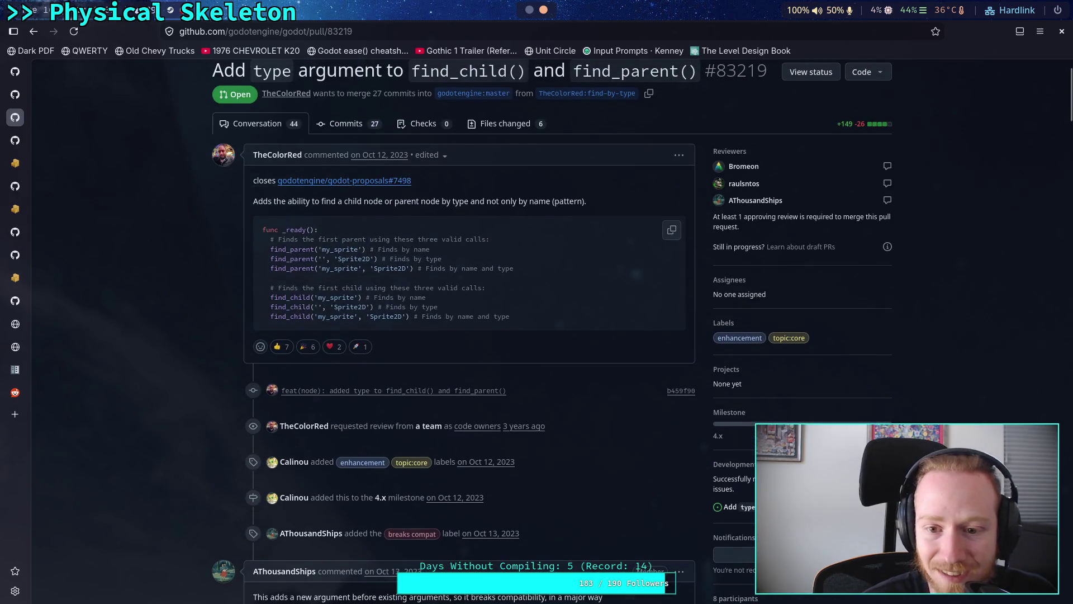
scroll(628, 408, down, 5)
drag(367, 216, 407, 215)
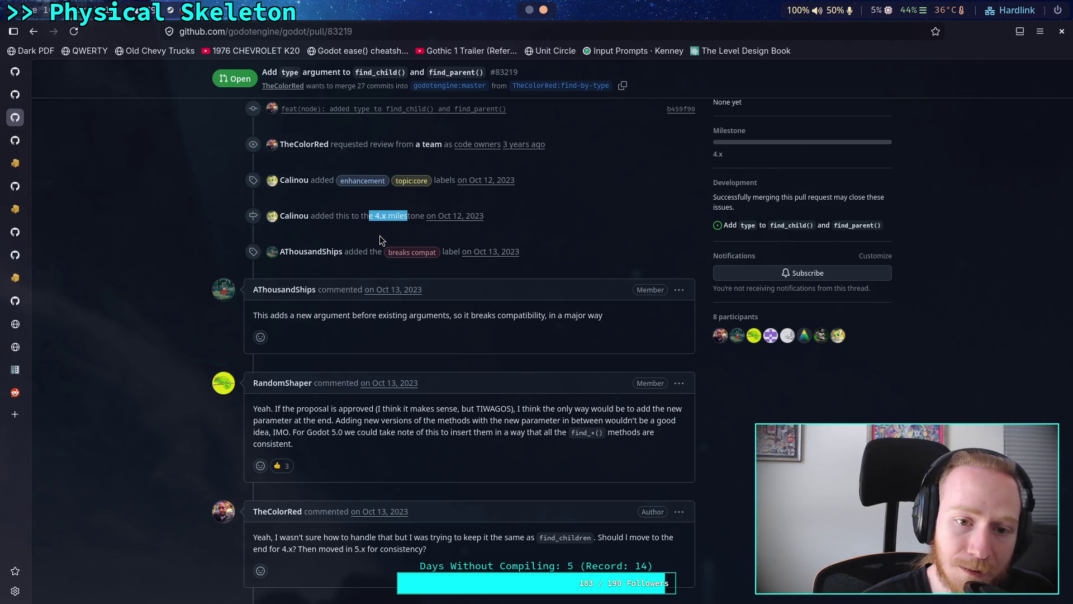
click(380, 236)
Read the author's comment, briefly check the Godot editor, then return to the pull request.
scroll(380, 236, up, 5)
scroll(445, 323, up, 2)
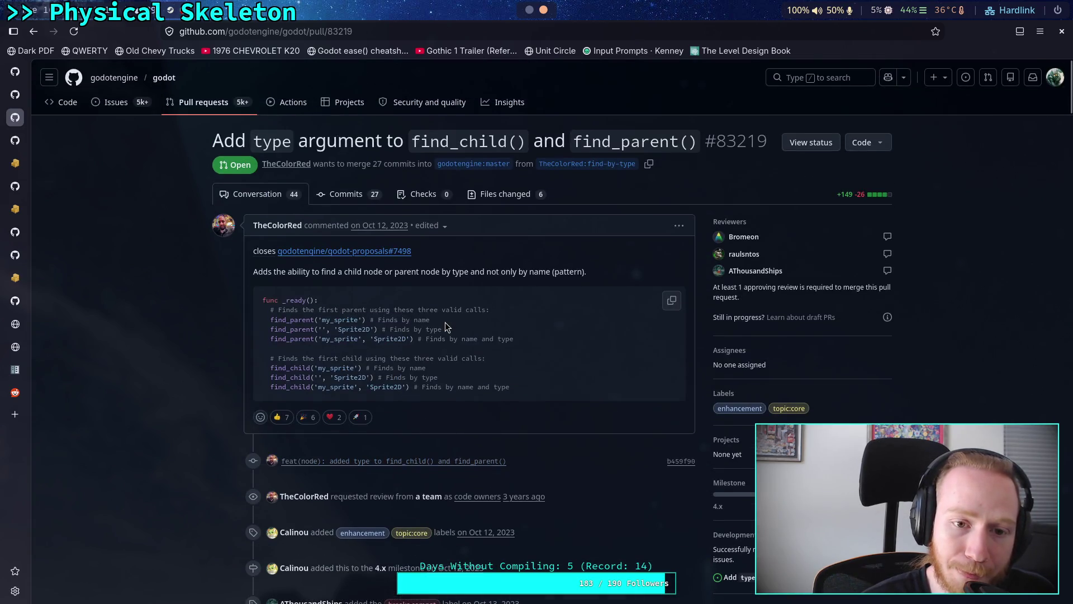
scroll(445, 322, down, 15)
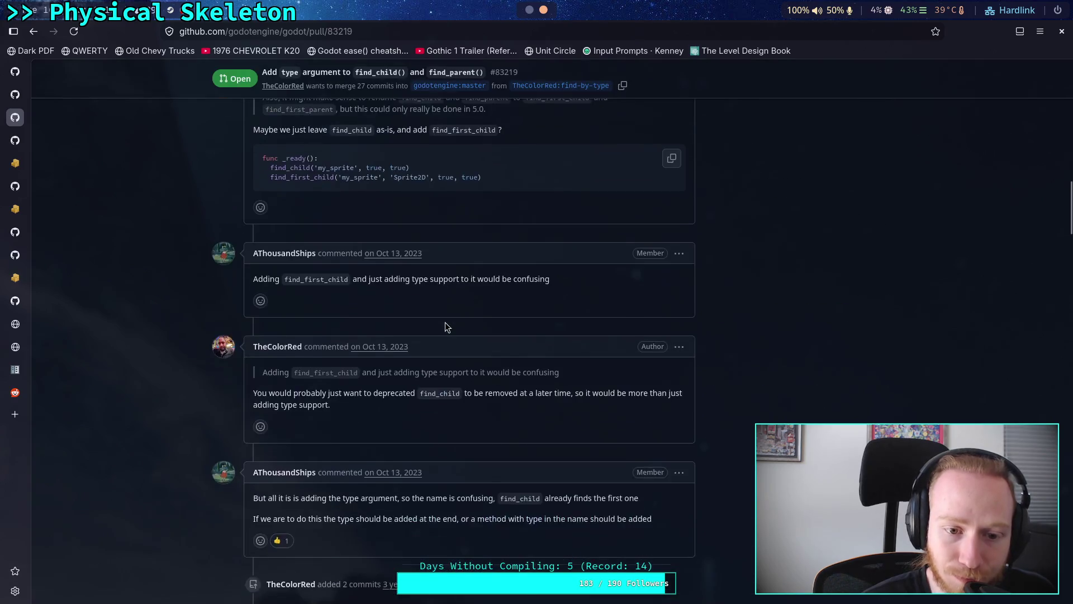
scroll(444, 322, up, 10)
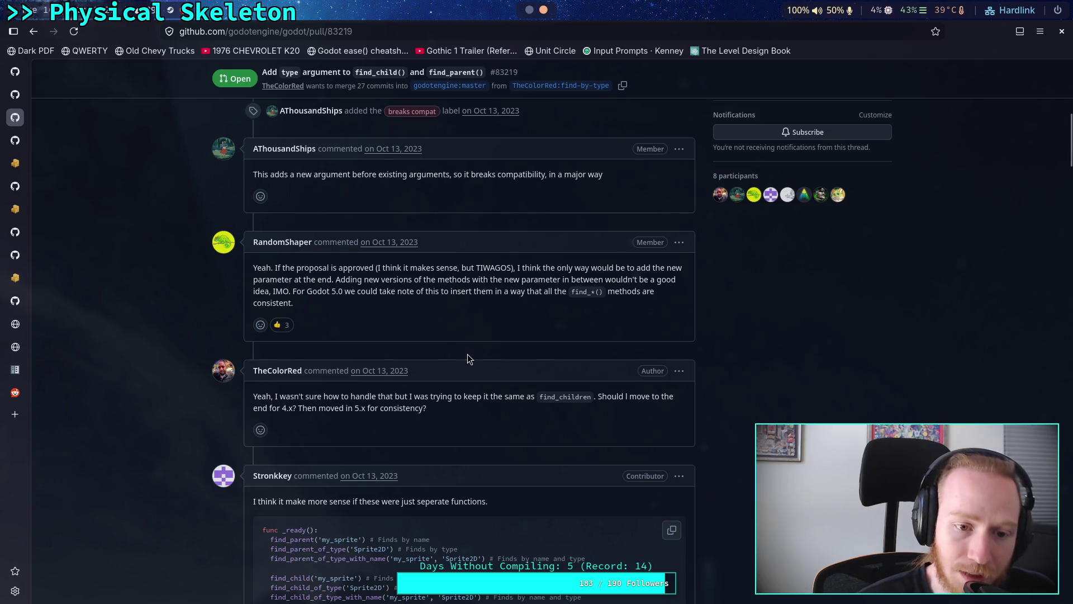
drag(545, 429, 258, 366)
click(459, 340)
scroll(341, 335, up, 8)
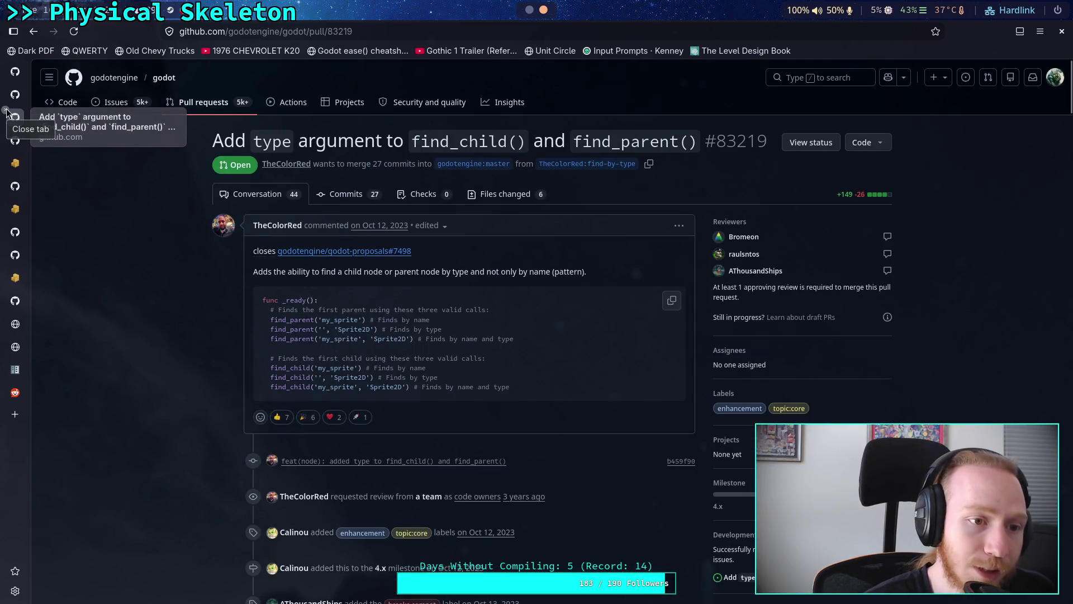
key(super+1)
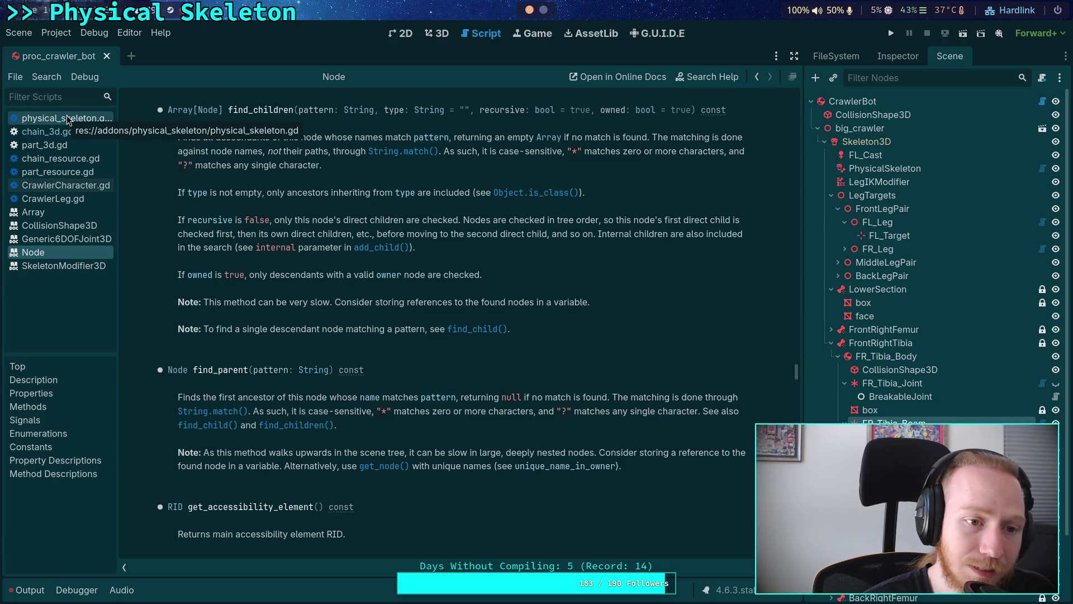
key(super+2)
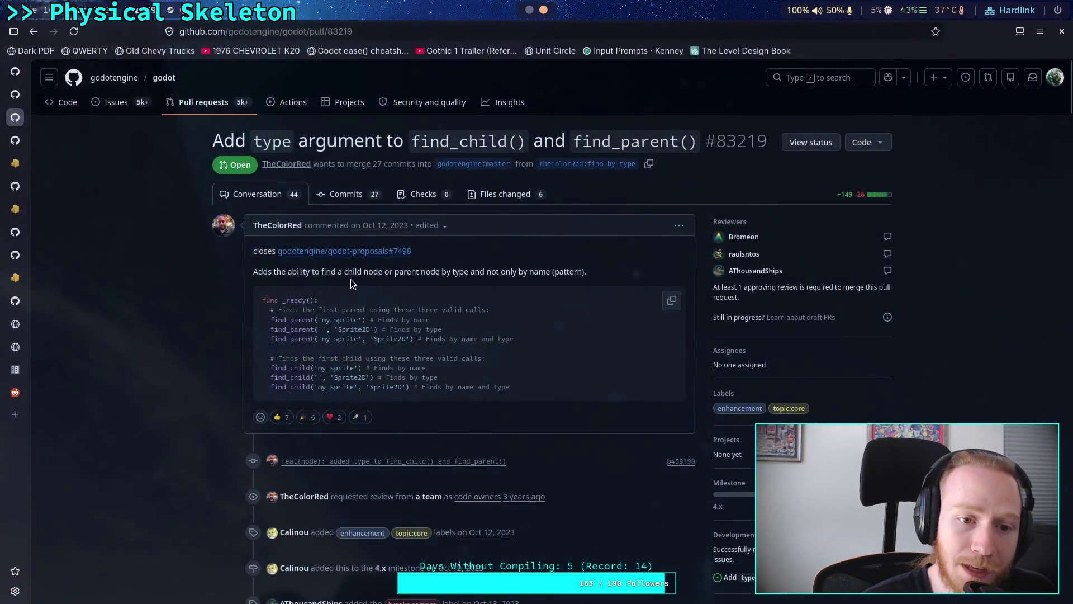
Read the PR comments, including the one about parameter order.
scroll(207, 289, down, 2)
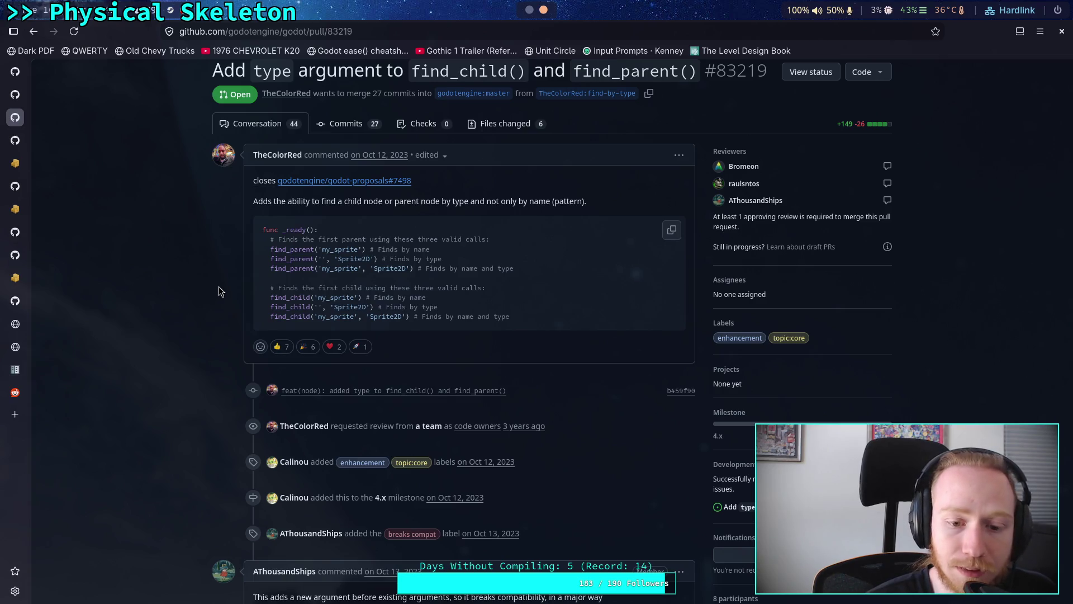
scroll(219, 286, down, 5)
mouse_move(257, 315)
mouse_down()
mouse_move(565, 316)
mouse_move(524, 346)
mouse_up()
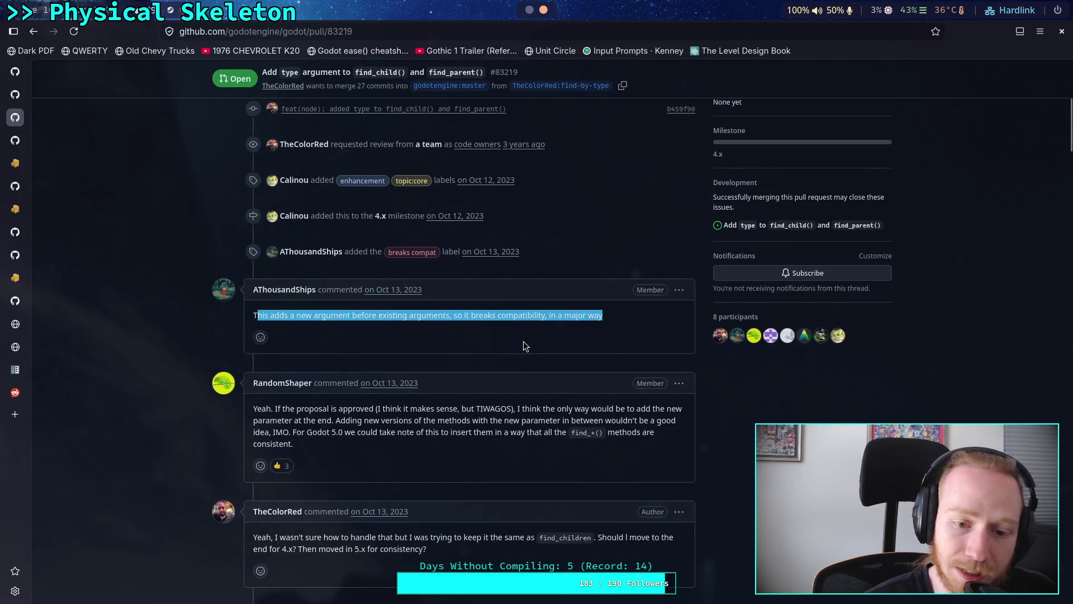
click(403, 318)
scroll(403, 317, down, 6)
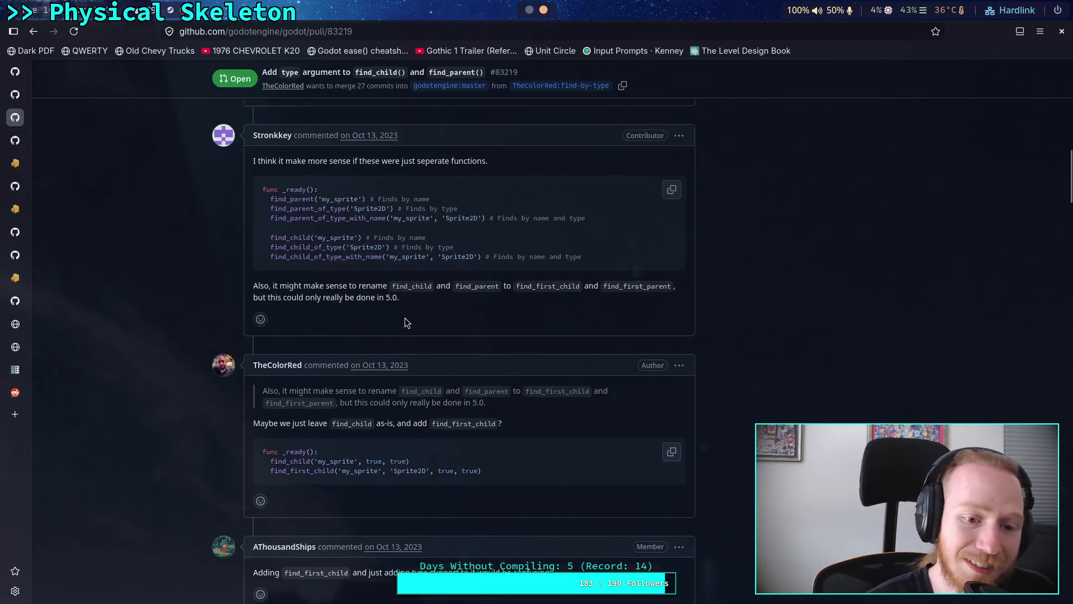
scroll(371, 320, up, 5)
drag(371, 323, 558, 402)
click(558, 402)
Glance at the Godot find_children docs, then continue to the compatibility-breaking warning comment.
scroll(558, 402, down, 15)
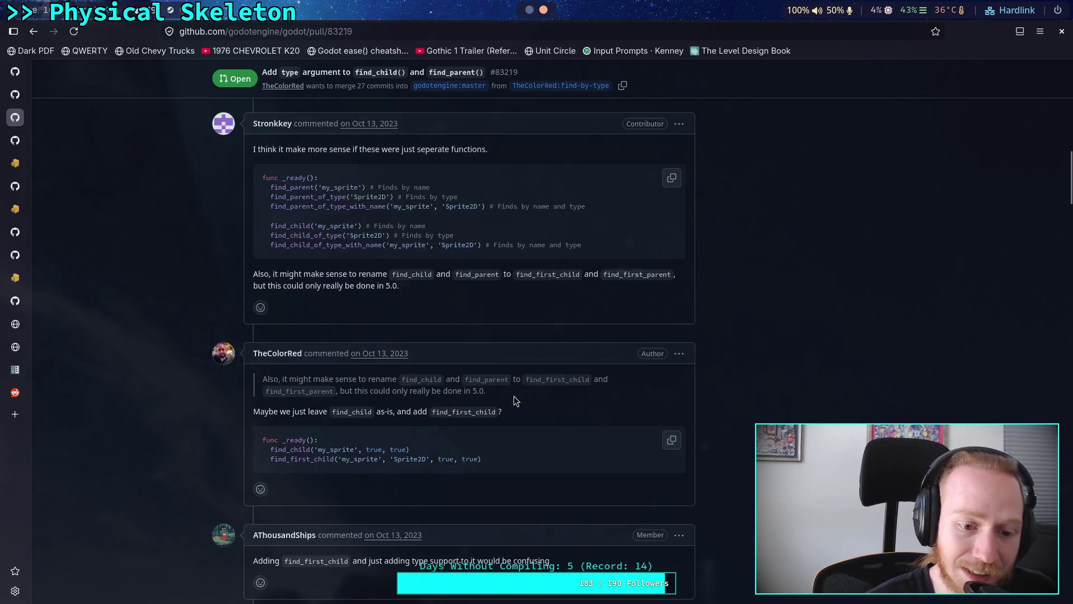
scroll(514, 400, down, 15)
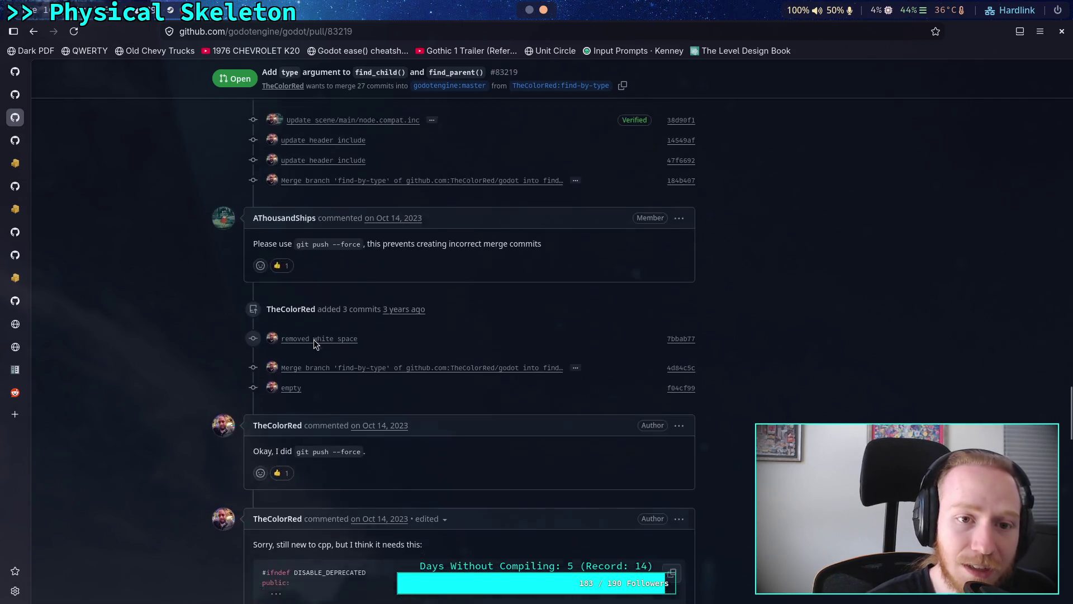
scroll(314, 340, up, 20)
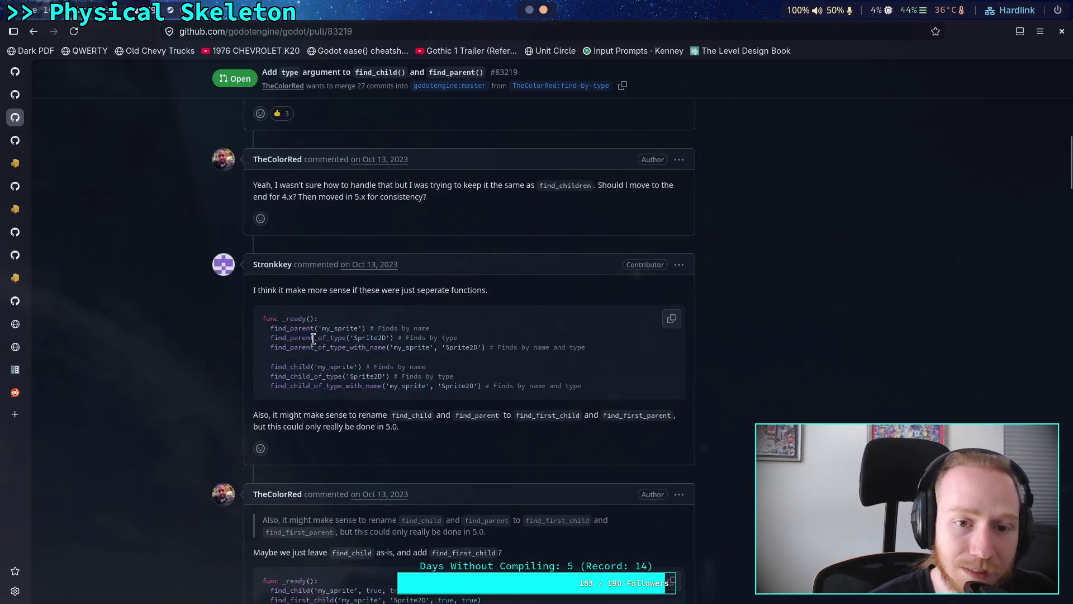
scroll(314, 340, up, 4)
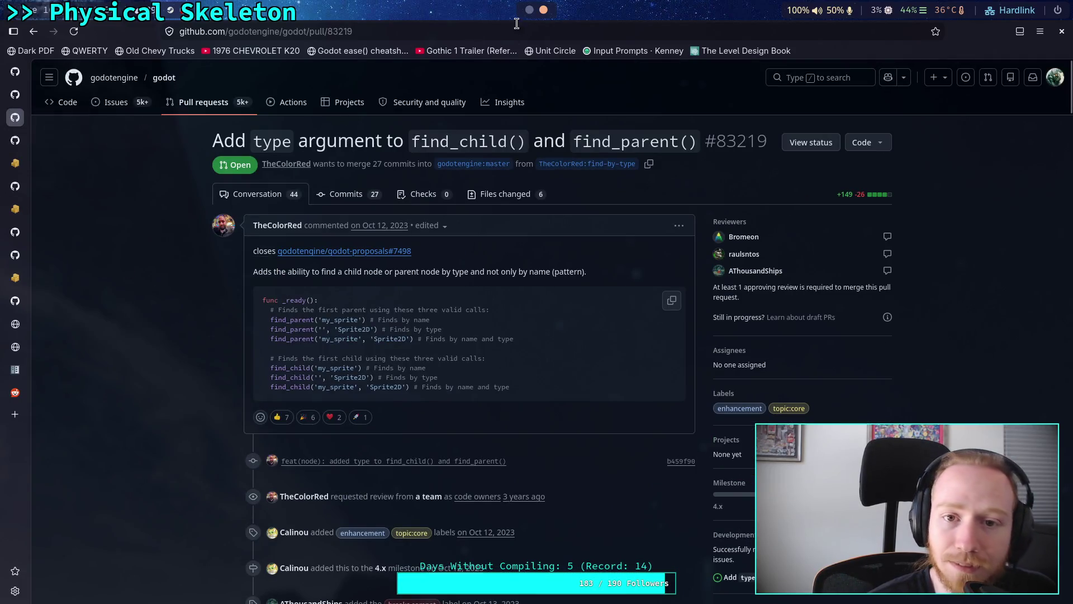
key(super+1)
click(259, 213)
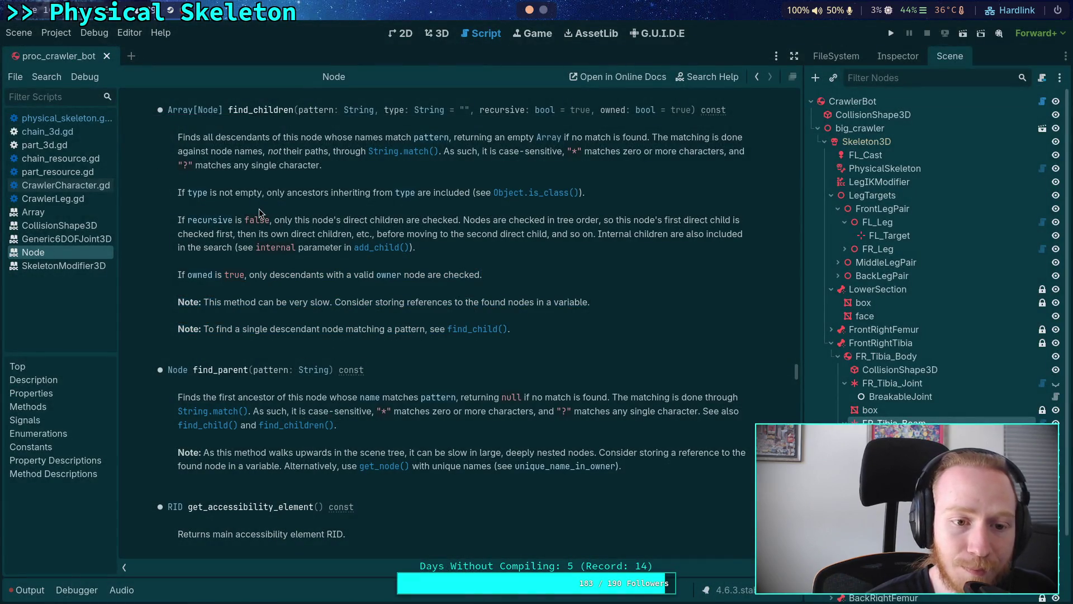
click(544, 9)
scroll(193, 345, down, 10)
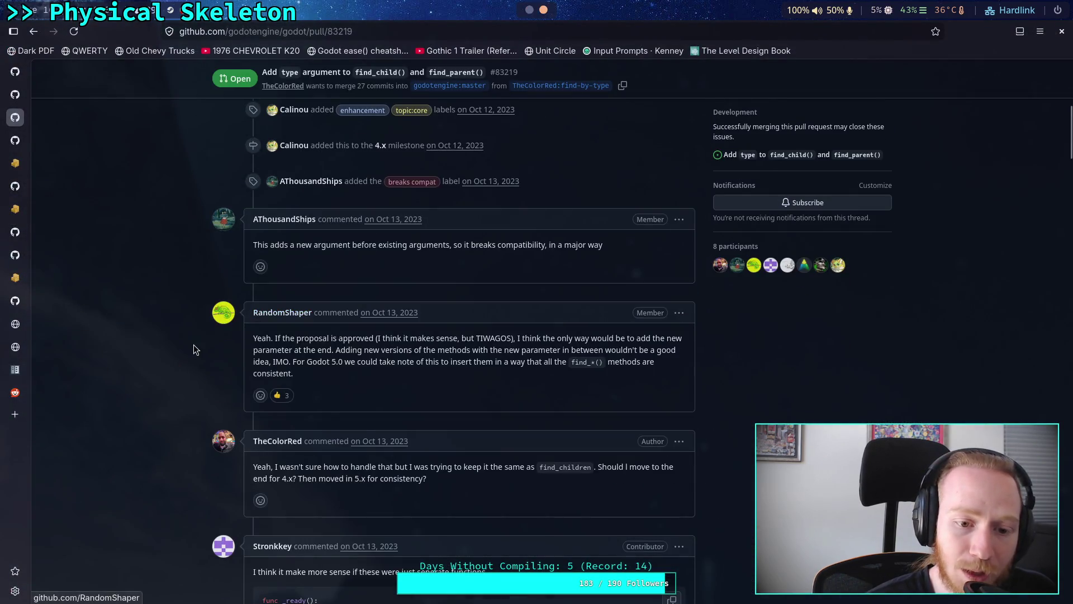
drag(455, 279, 587, 304)
click(406, 288)
drag(290, 279, 416, 306)
click(331, 281)
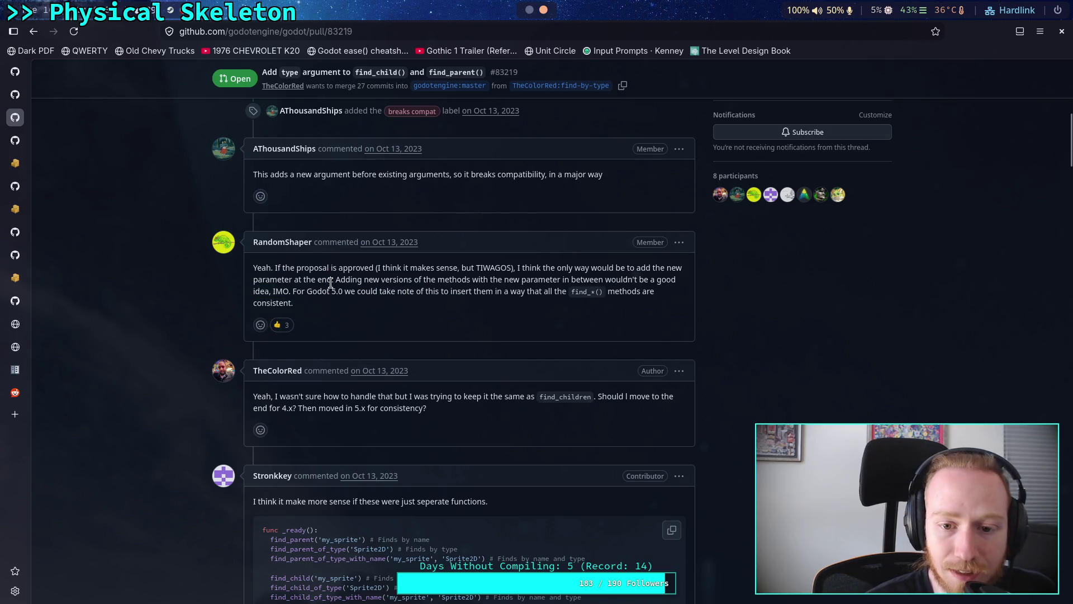
scroll(331, 281, down, 3)
click(368, 270)
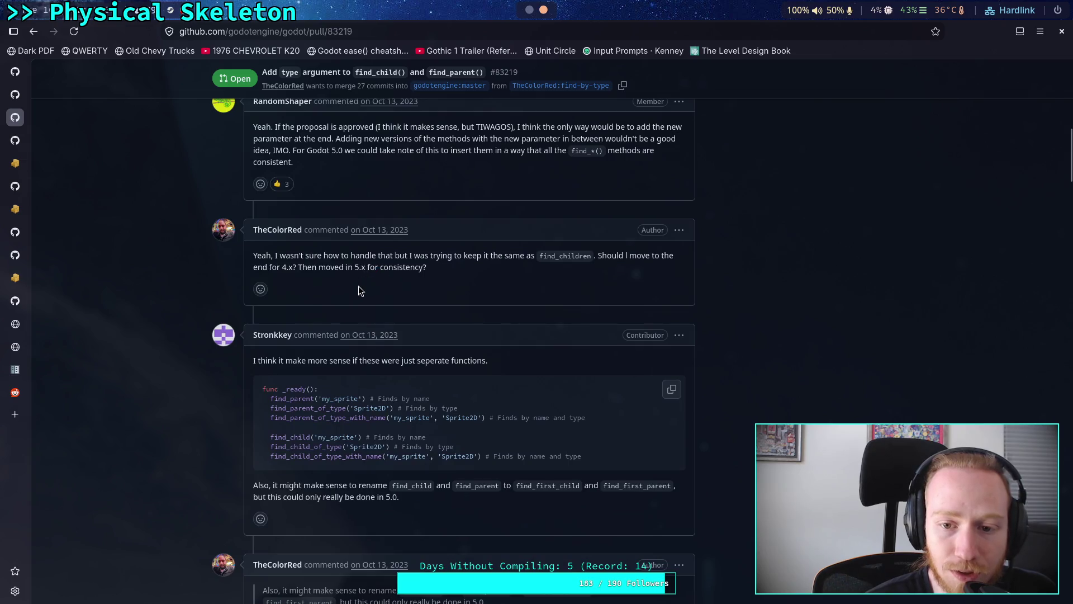
scroll(359, 286, down, 4)
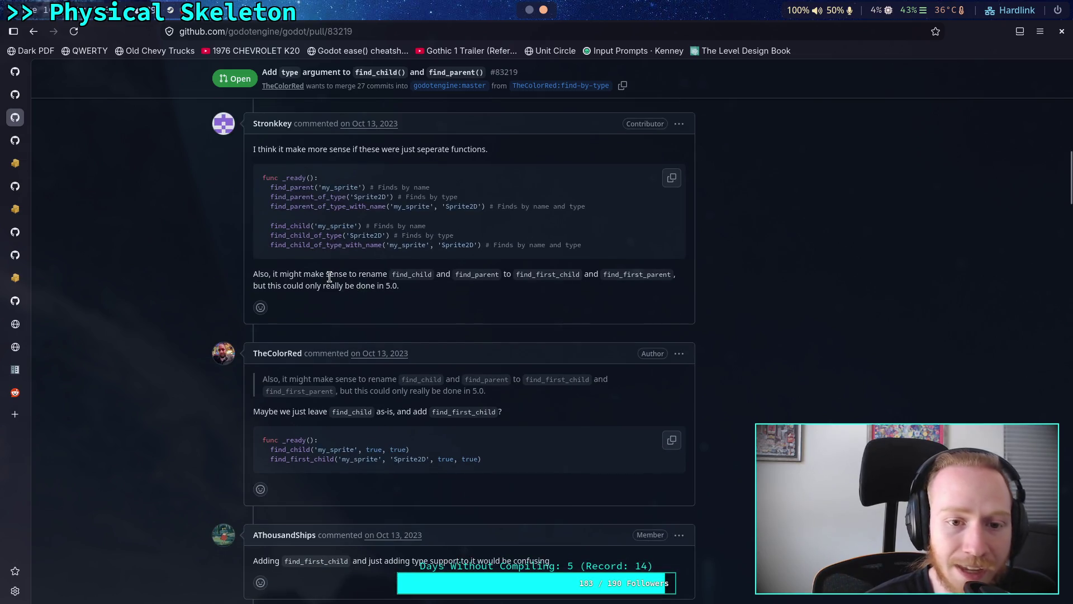
scroll(330, 277, down, 1)
scroll(319, 278, down, 1)
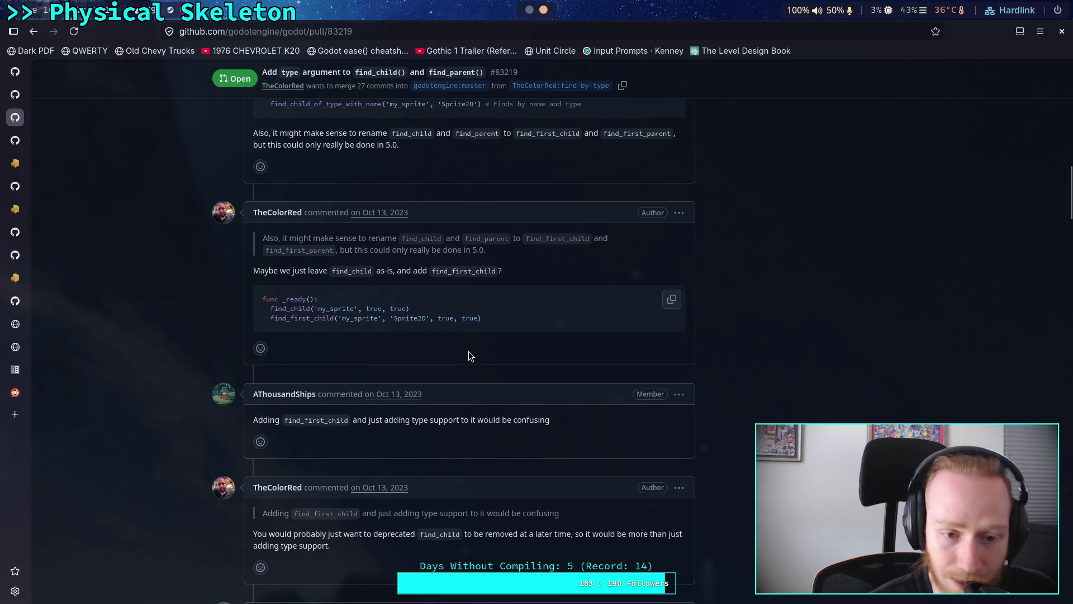
scroll(468, 352, down, 1)
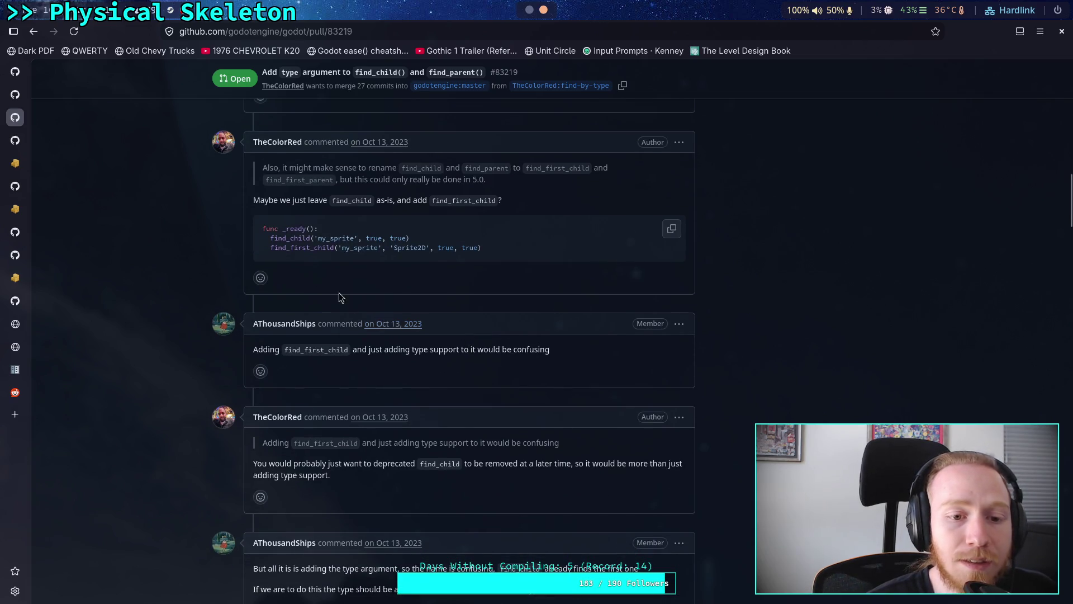
drag(273, 238, 485, 292)
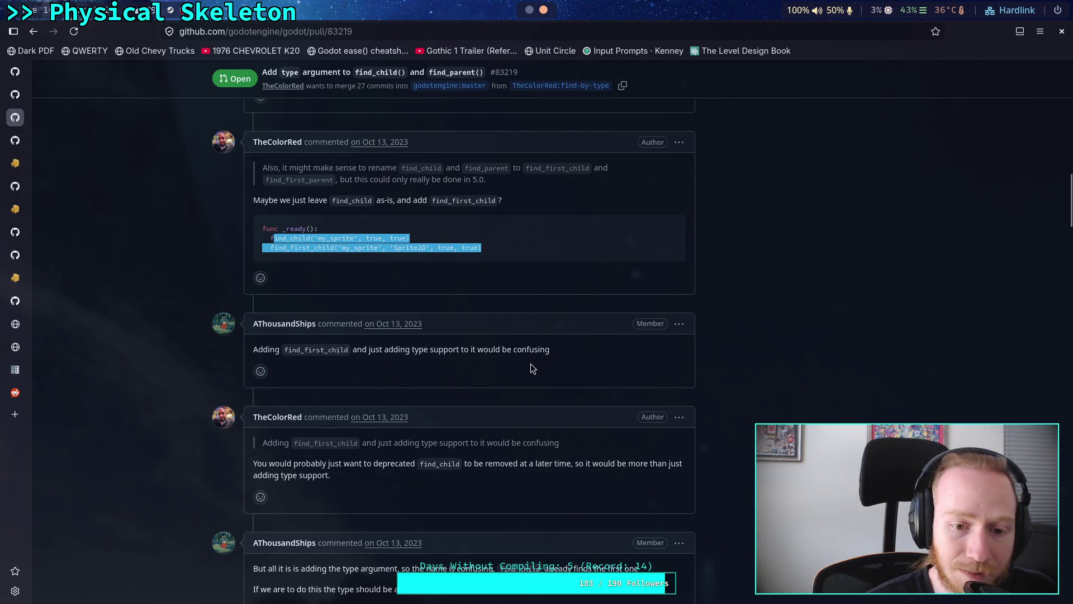
scroll(417, 357, down, 3)
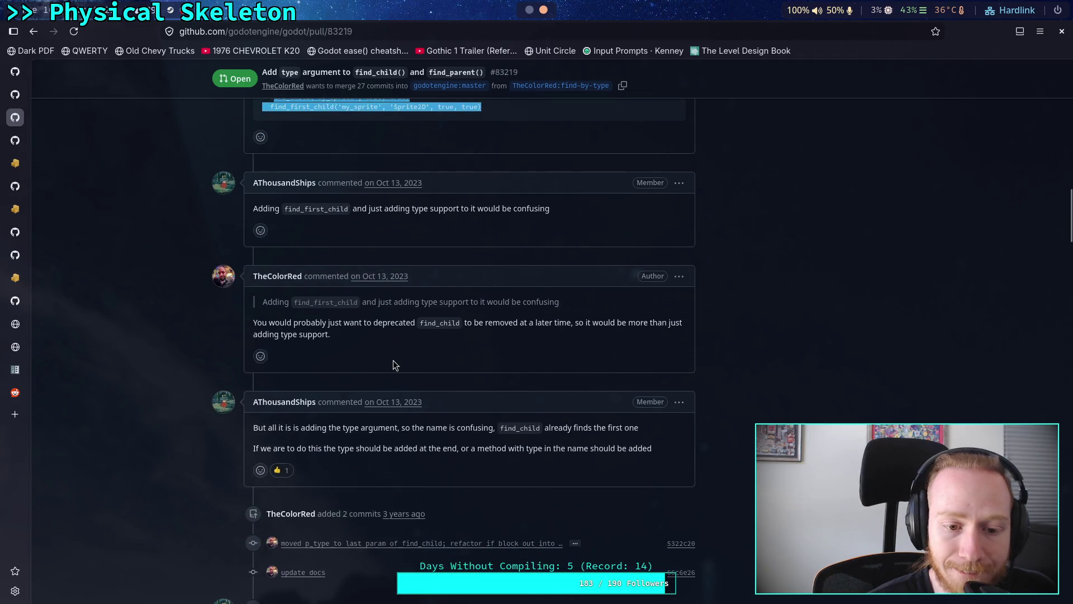
scroll(340, 353, up, 1)
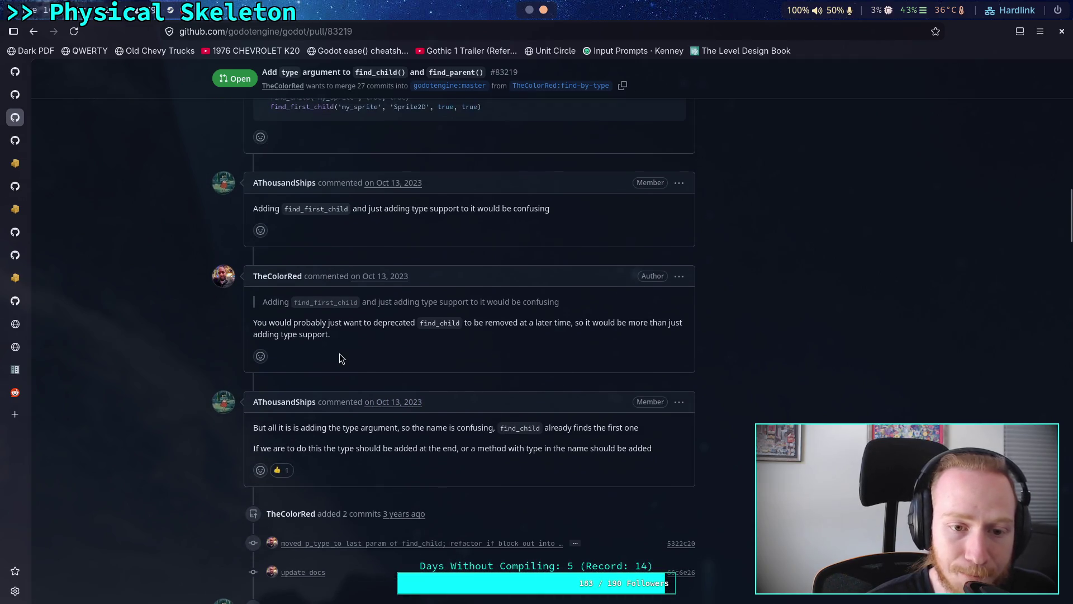
scroll(339, 355, down, 3)
scroll(338, 351, down, 3)
scroll(337, 351, up, 9)
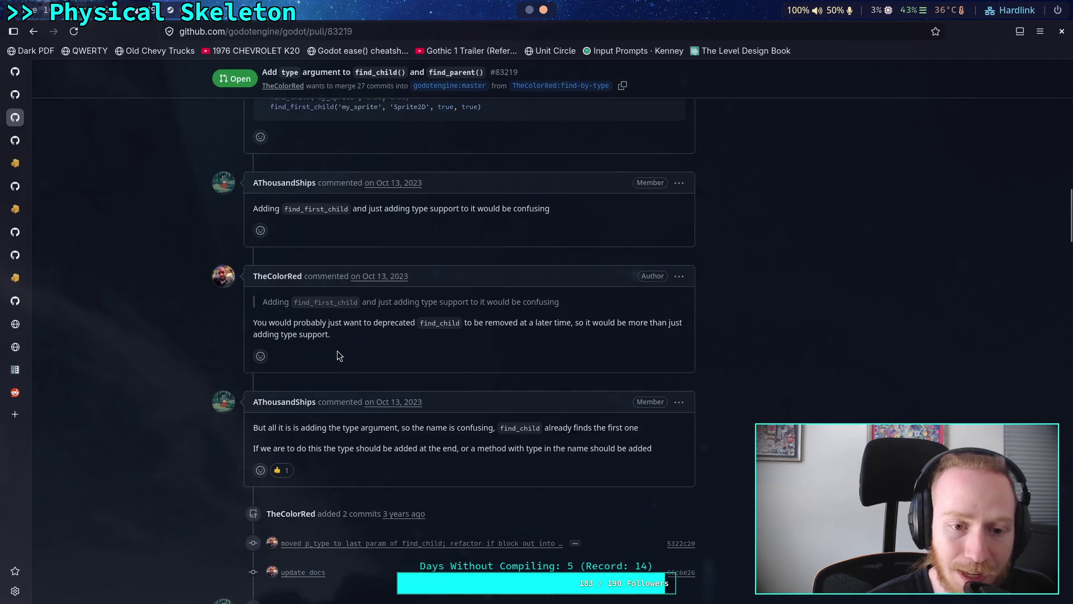
scroll(337, 351, up, 2)
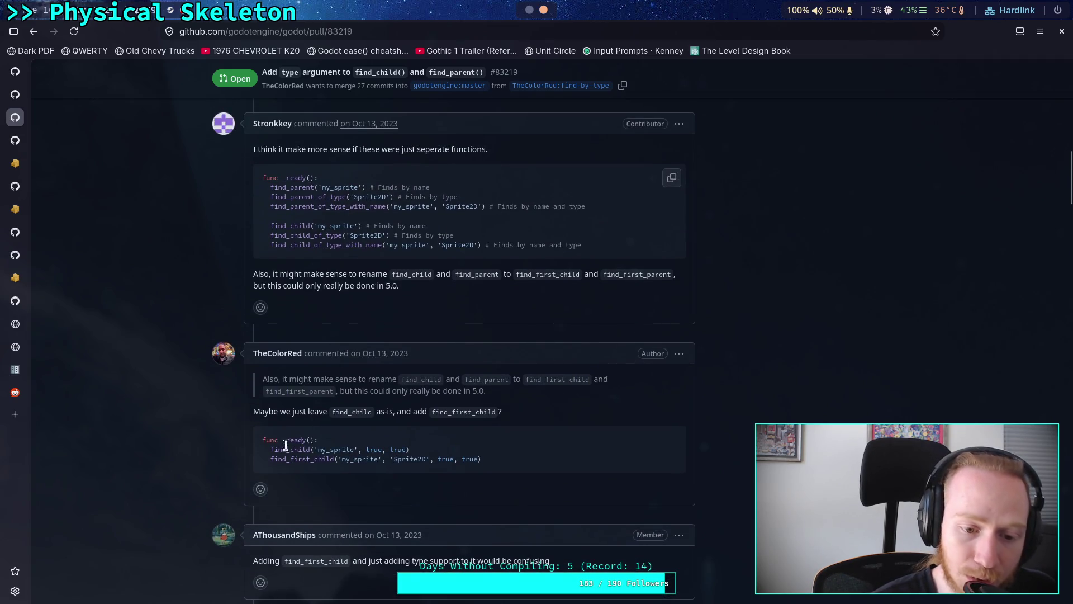
drag(270, 449, 309, 449)
mouse_move(267, 242)
mouse_down()
mouse_move(276, 239)
mouse_move(268, 224)
mouse_move(481, 249)
mouse_up()
click(333, 261)
click(337, 273)
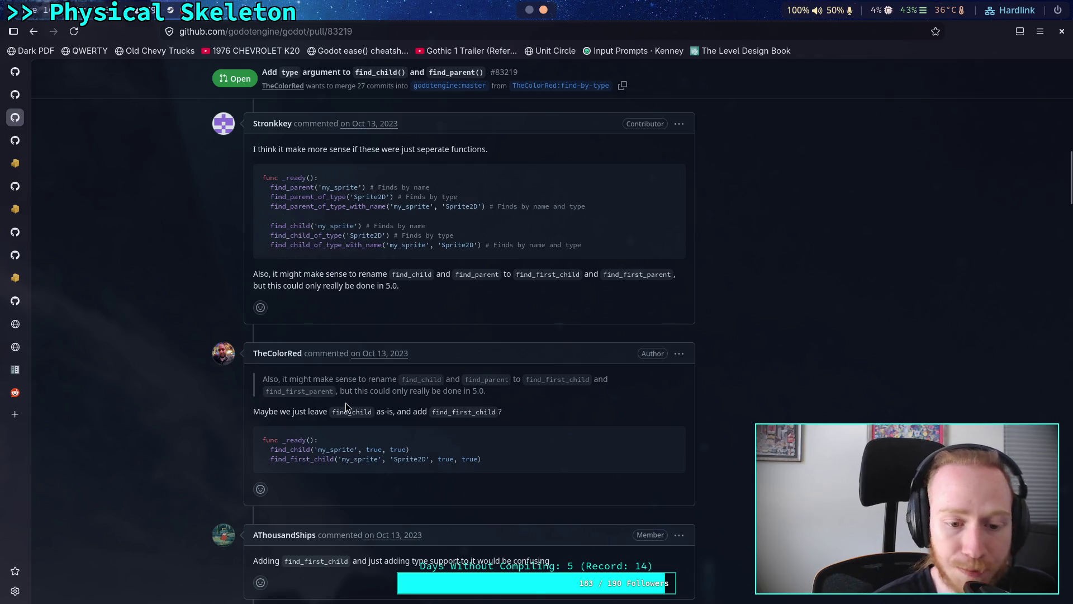
scroll(346, 391, down, 10)
scroll(347, 372, down, 15)
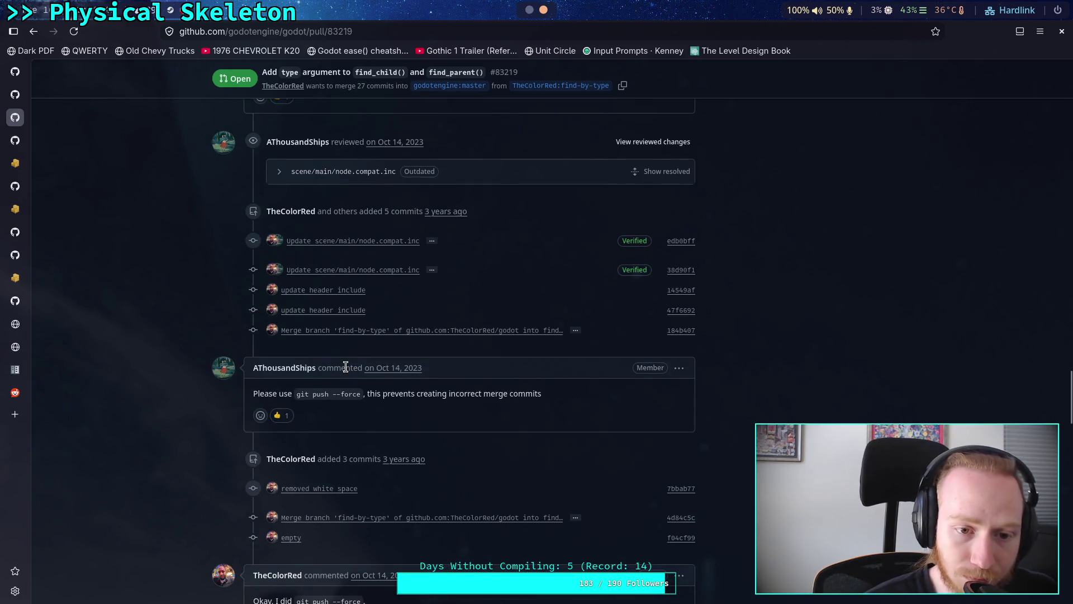
scroll(346, 363, down, 20)
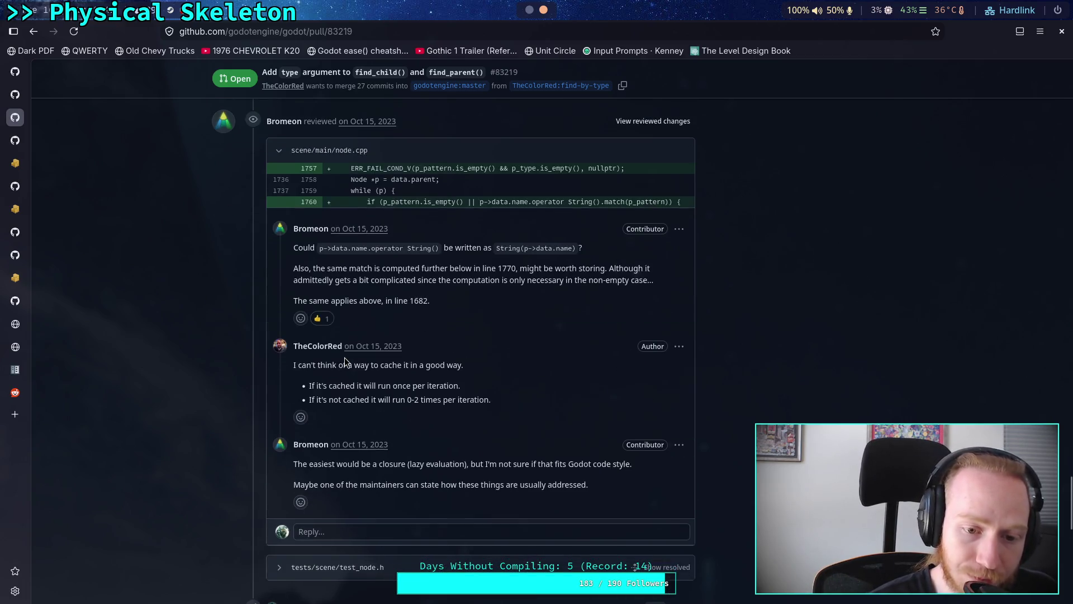
scroll(344, 357, up, 3)
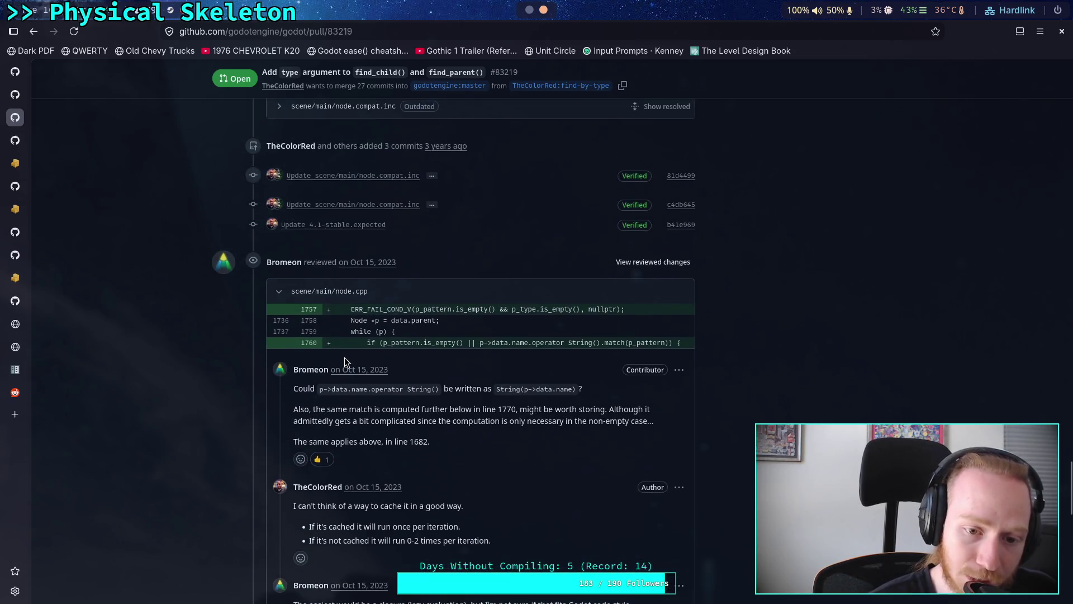
scroll(344, 357, down, 3)
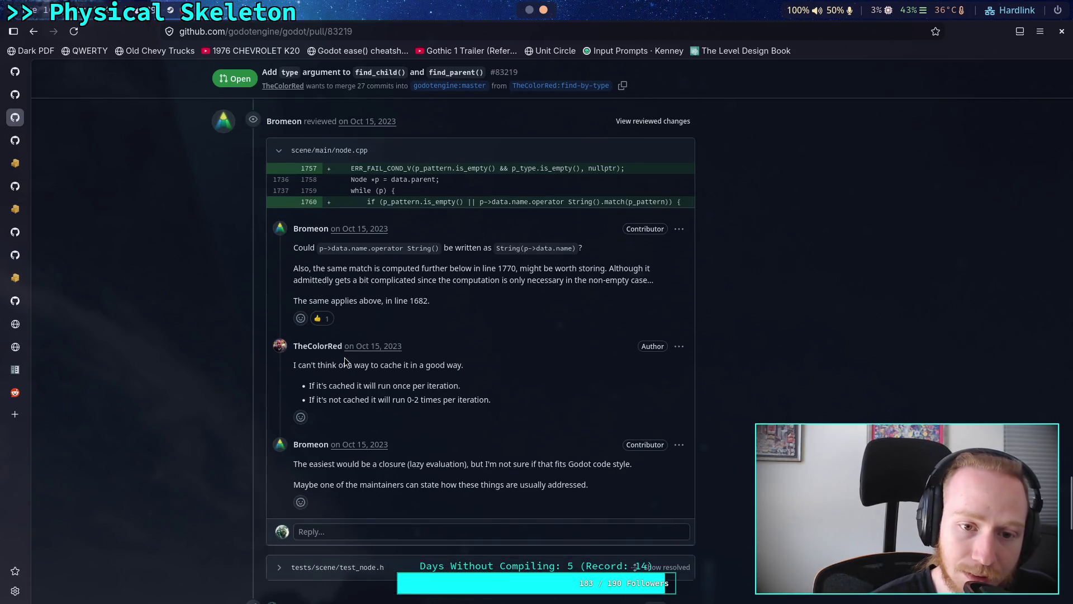
scroll(344, 357, down, 15)
scroll(344, 357, down, 4)
scroll(344, 357, up, 3)
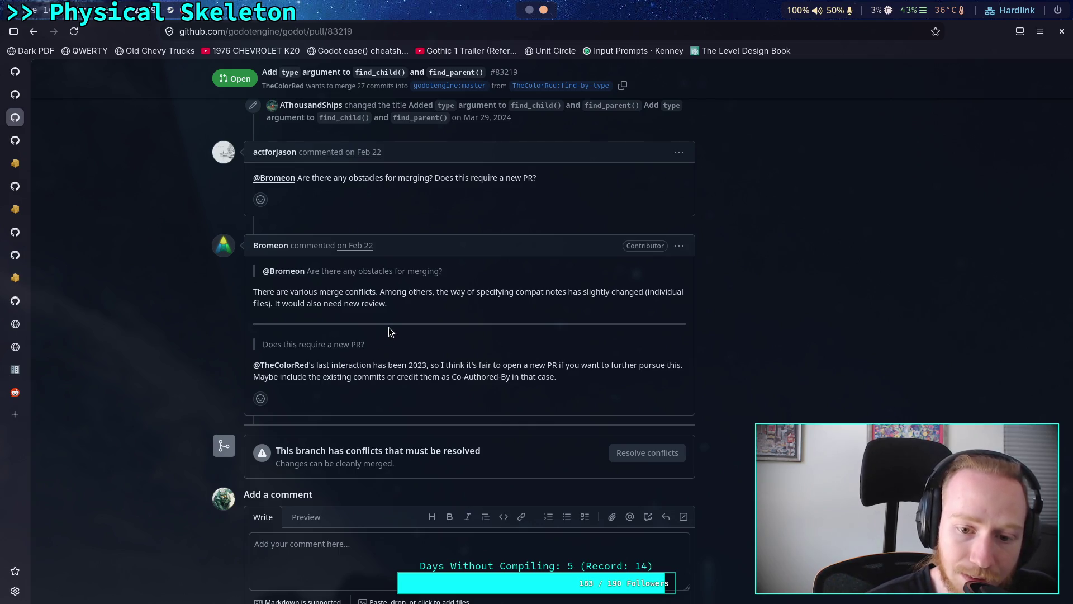
scroll(257, 331, up, 3)
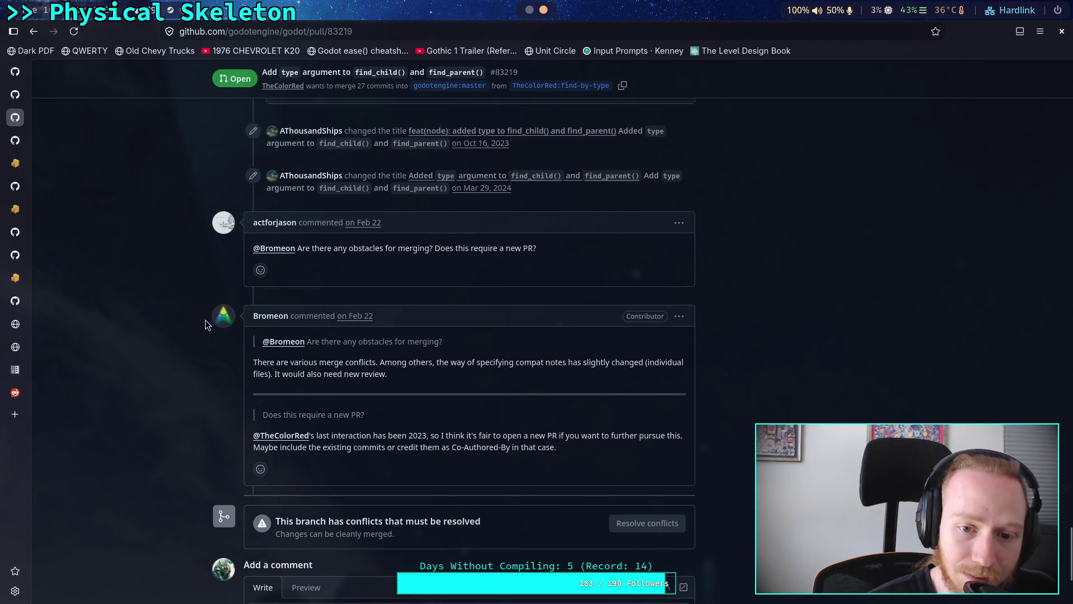
scroll(196, 352, up, 10)
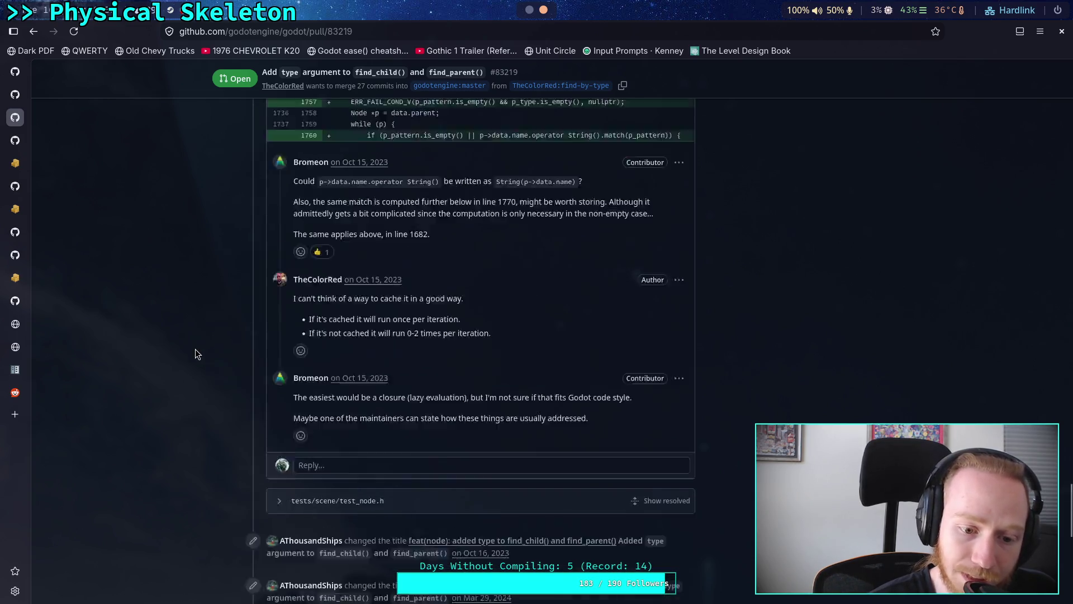
scroll(196, 348, down, 15)
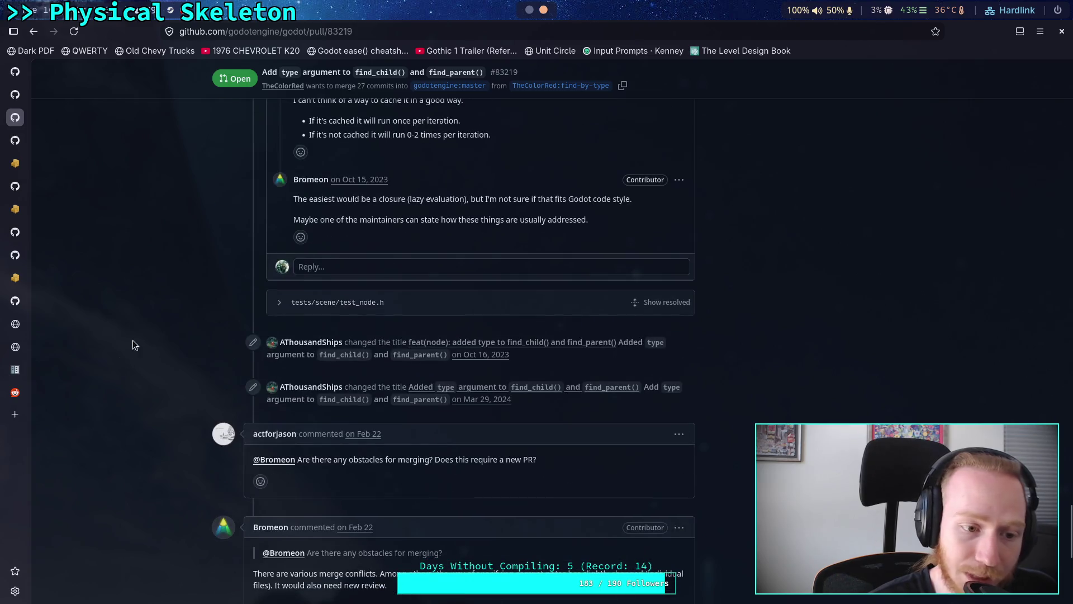
key(super+1)
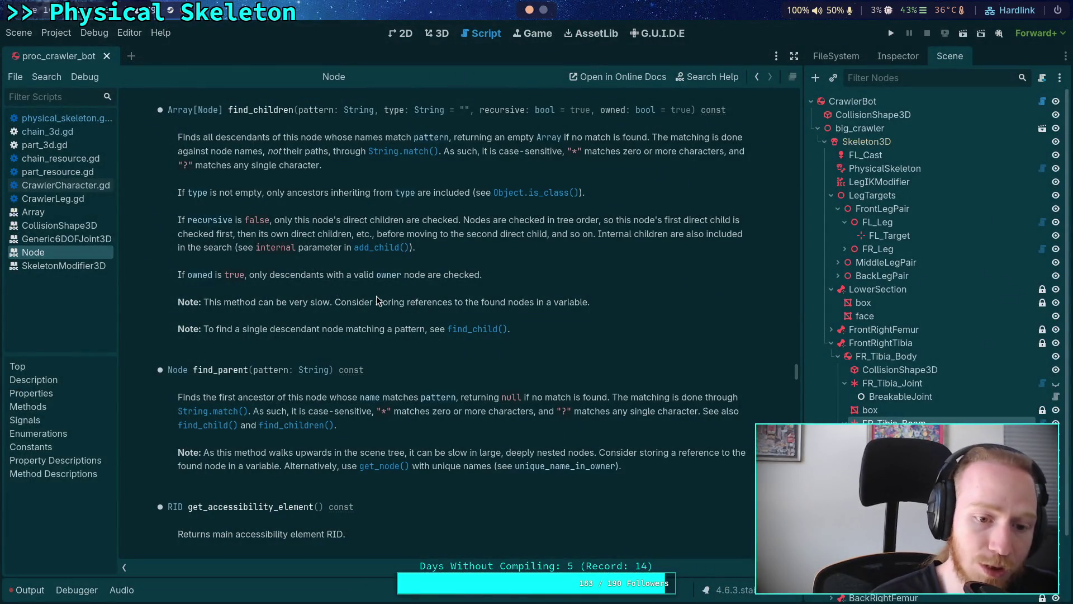
Delete the bare find_parent() call on line 443 of _find_skeleton and save the script.
click(62, 118)
drag(298, 361, 209, 360)
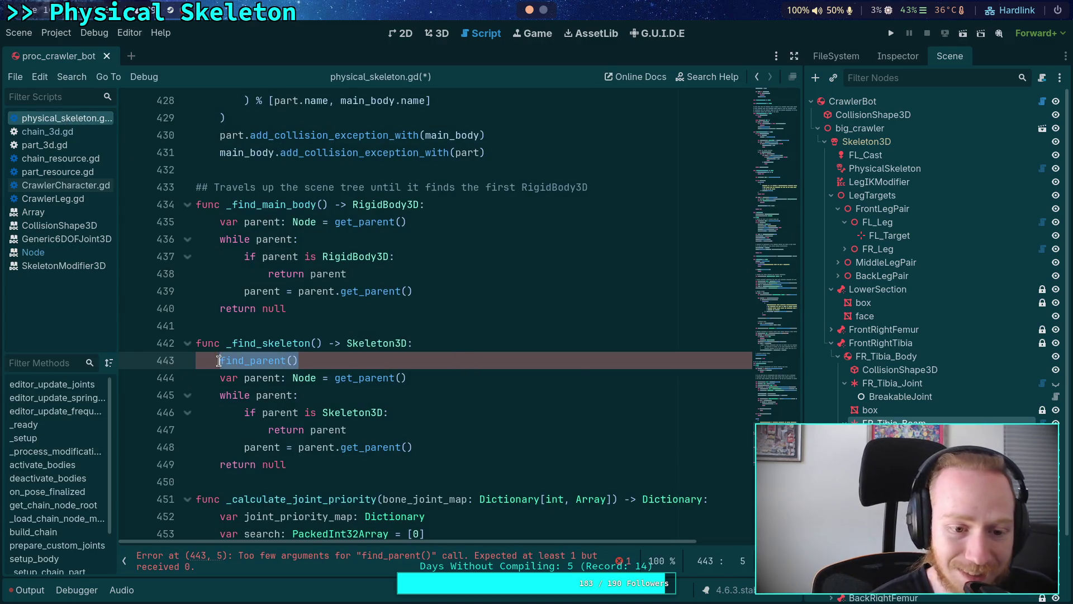
key(BackSpace)
key(BackSpace)
key(ctrl+s)
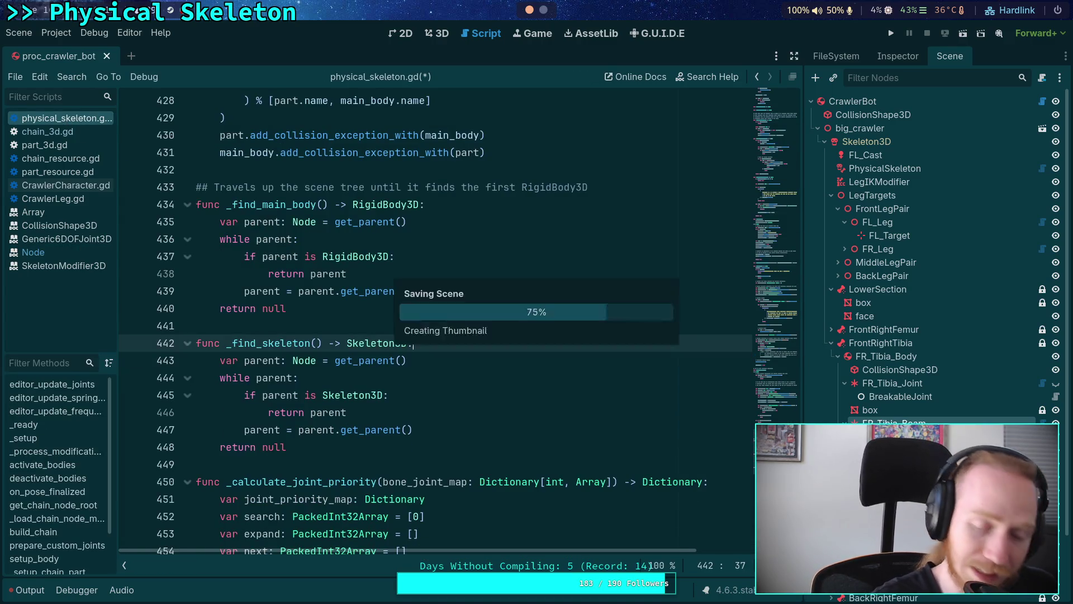
drag(339, 453, 195, 342)
click(345, 377)
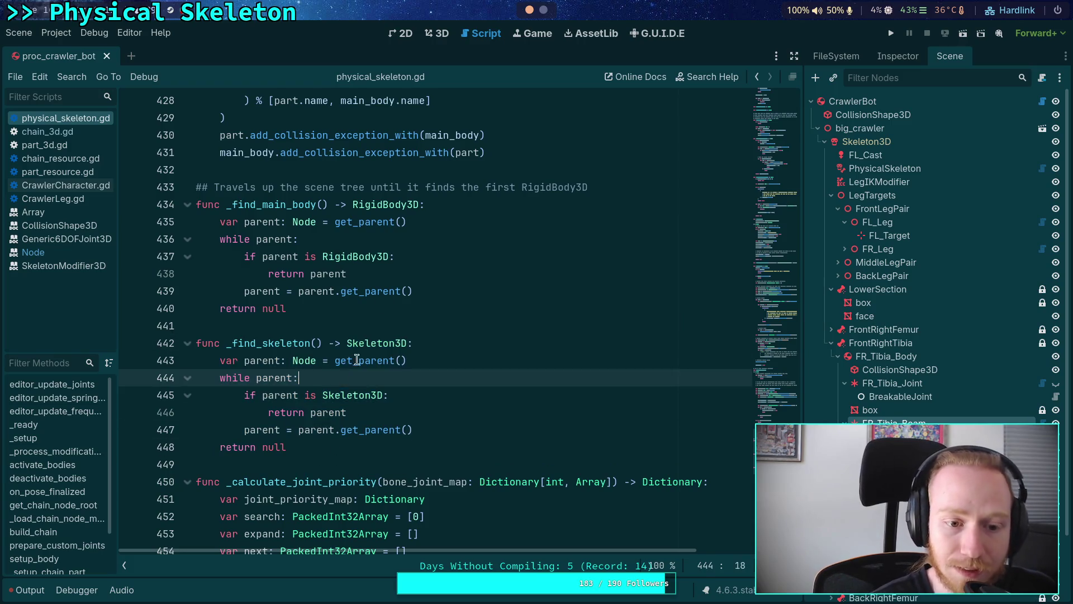
click(545, 15)
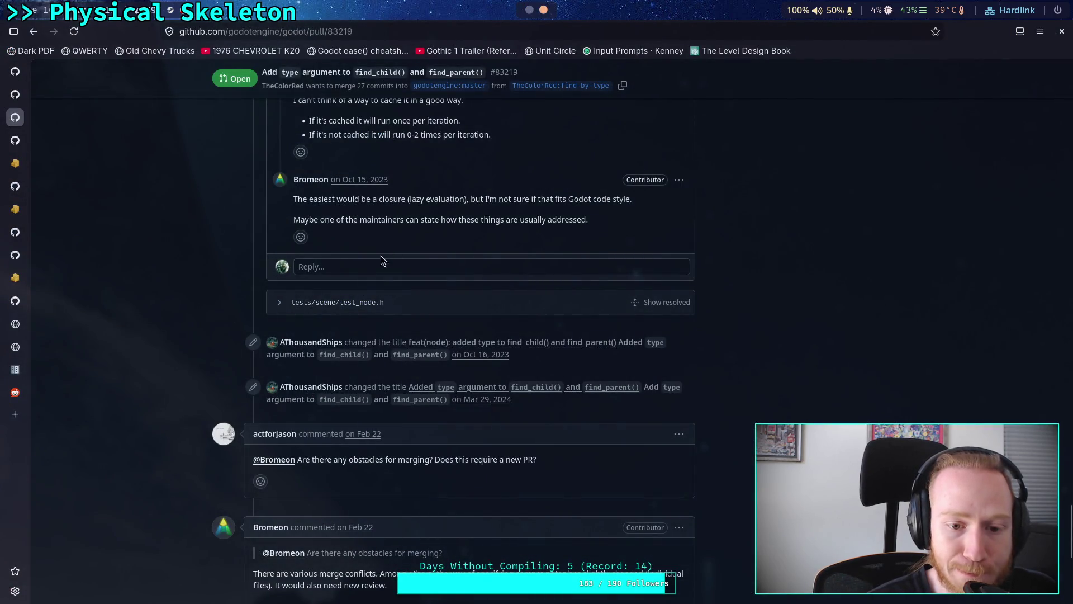
Skim PR #83219's comments, jump back to its top, then return to the Godot script.
scroll(565, 369, down, 5)
scroll(578, 355, up, 4)
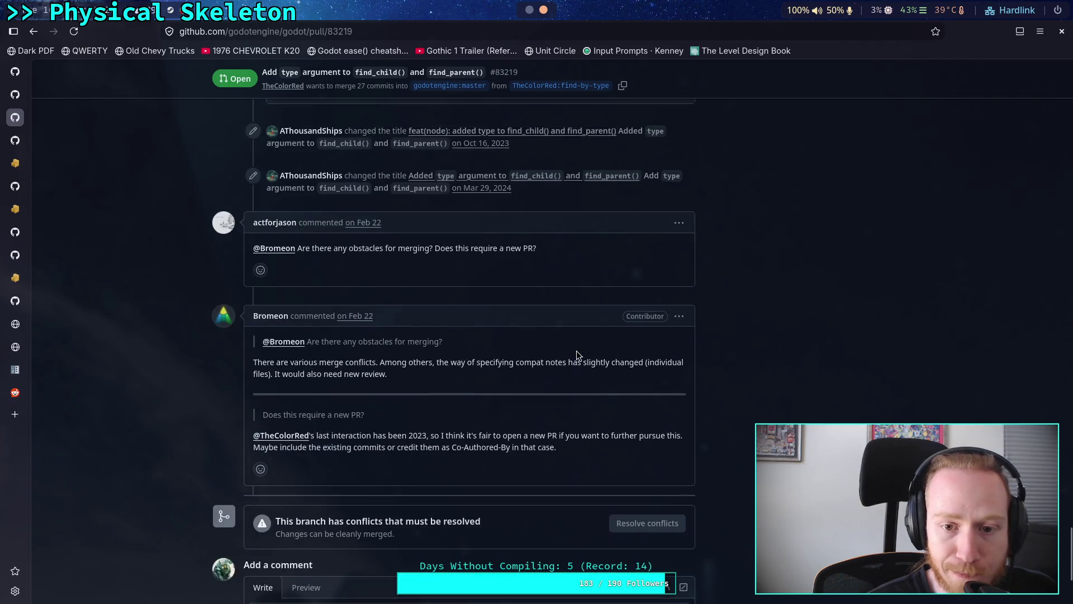
scroll(578, 355, up, 1)
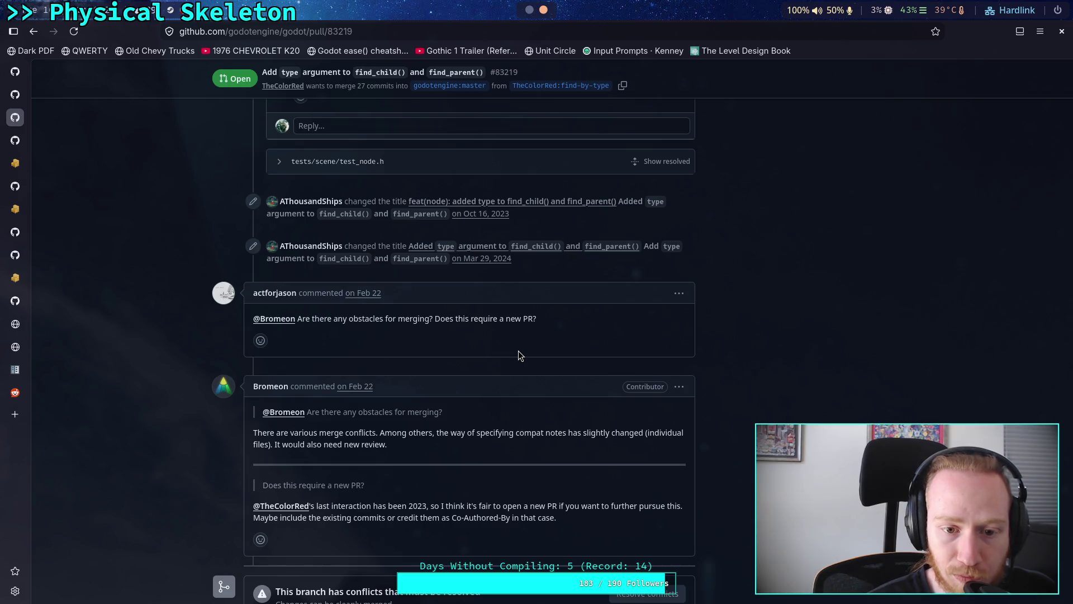
scroll(518, 357, down, 4)
key(Home)
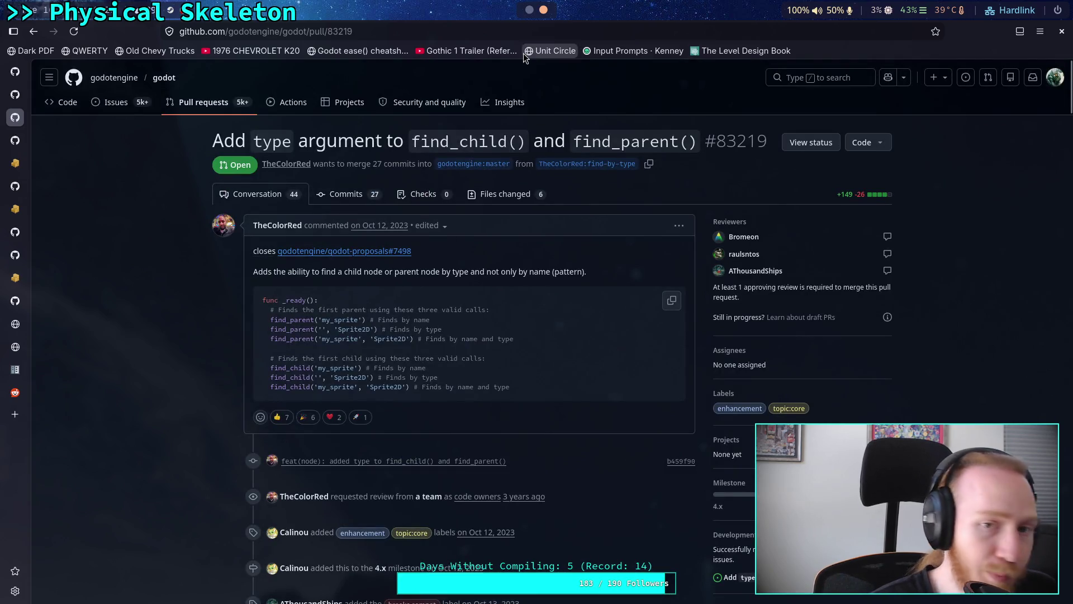
click(529, 9)
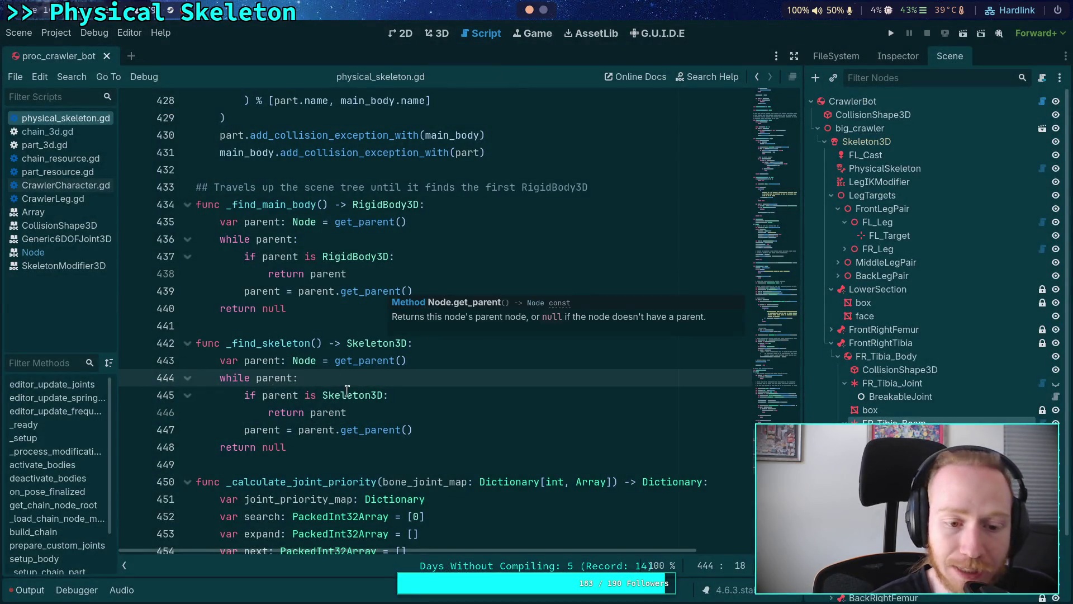
Review the two parent-search functions on lines 435 to 448 of physical_skeleton.gd.
key(Down)
key(Down)
key(Down)
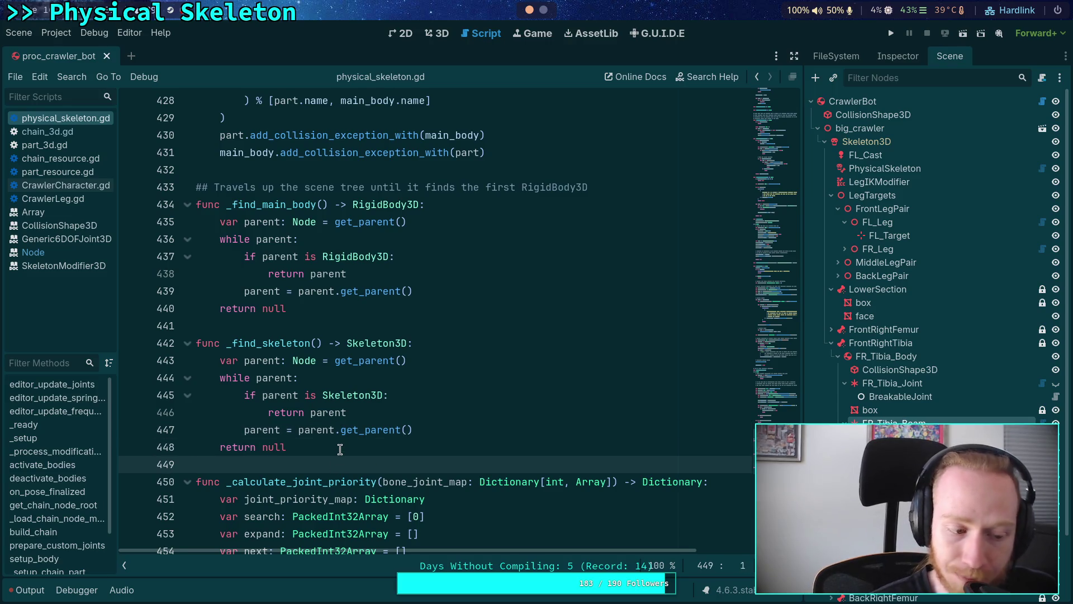
mouse_move(340, 449)
mouse_down()
mouse_move(314, 443)
mouse_move(201, 204)
mouse_up()
mouse_move(288, 447)
mouse_down()
mouse_move(335, 431)
mouse_move(196, 256)
mouse_up()
click(356, 310)
drag(356, 311, 305, 246)
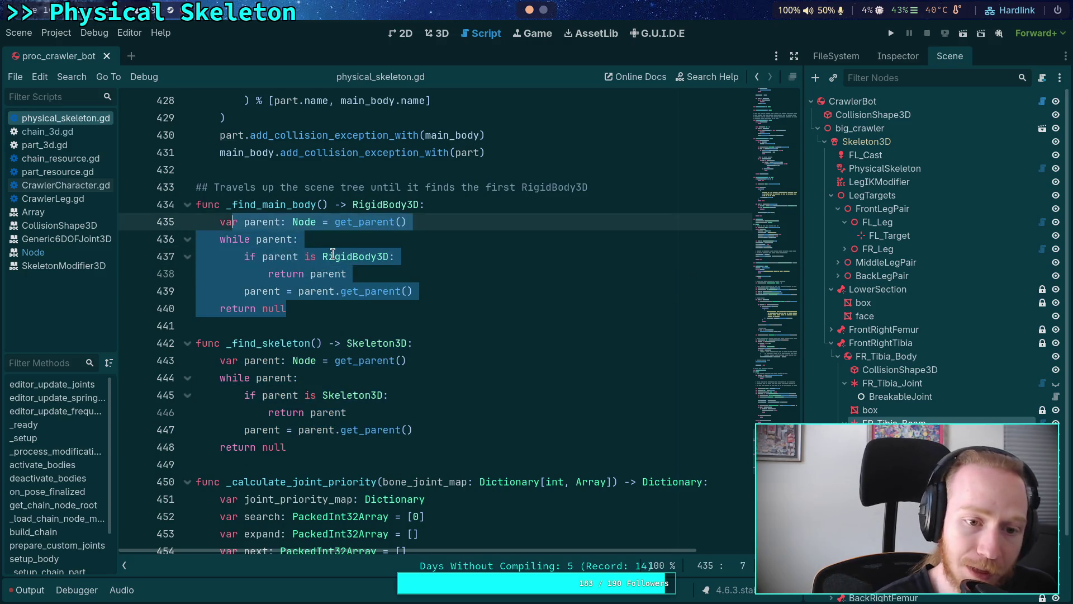
click(407, 291)
mouse_move(337, 445)
mouse_down()
mouse_move(313, 274)
mouse_move(268, 222)
mouse_up()
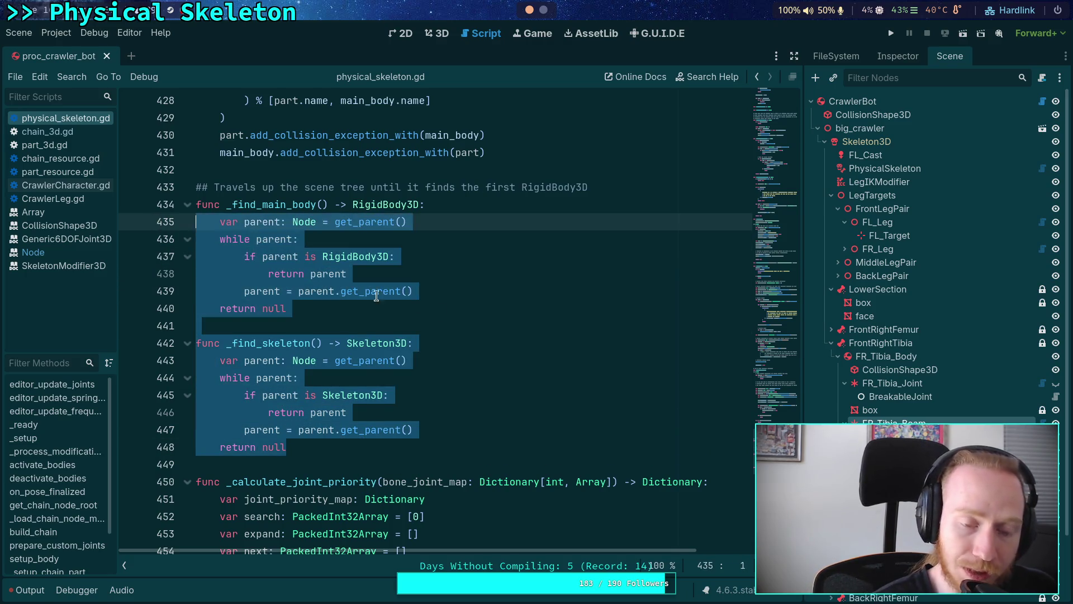
click(465, 314)
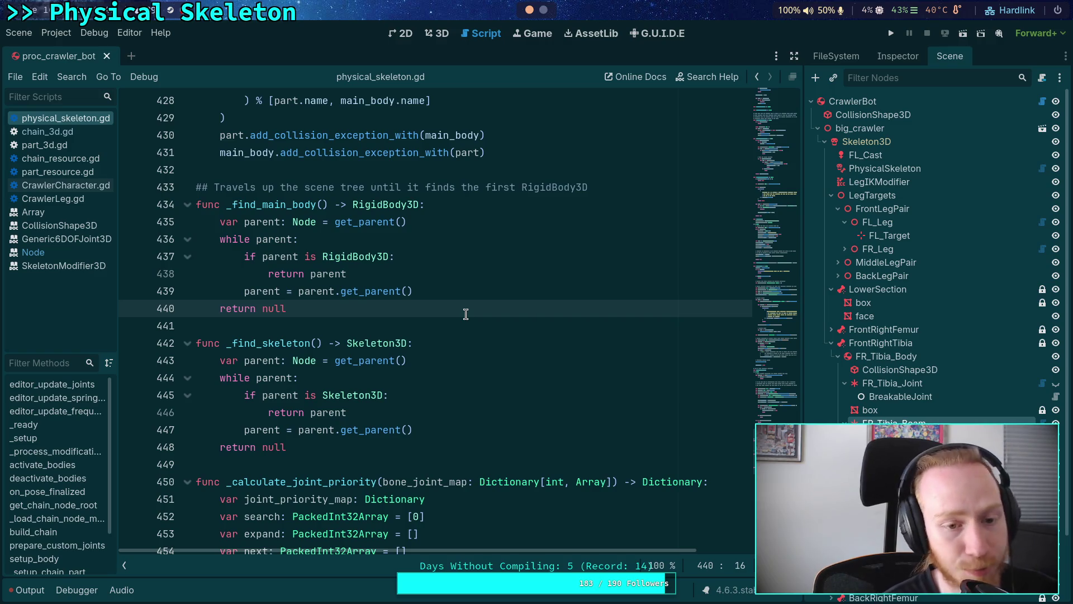
Browse CrawlerLeg.gd, CrawlerCharacter.gd and chain_resource.gd, then return to physical_skeleton.gd.
click(56, 199)
click(64, 185)
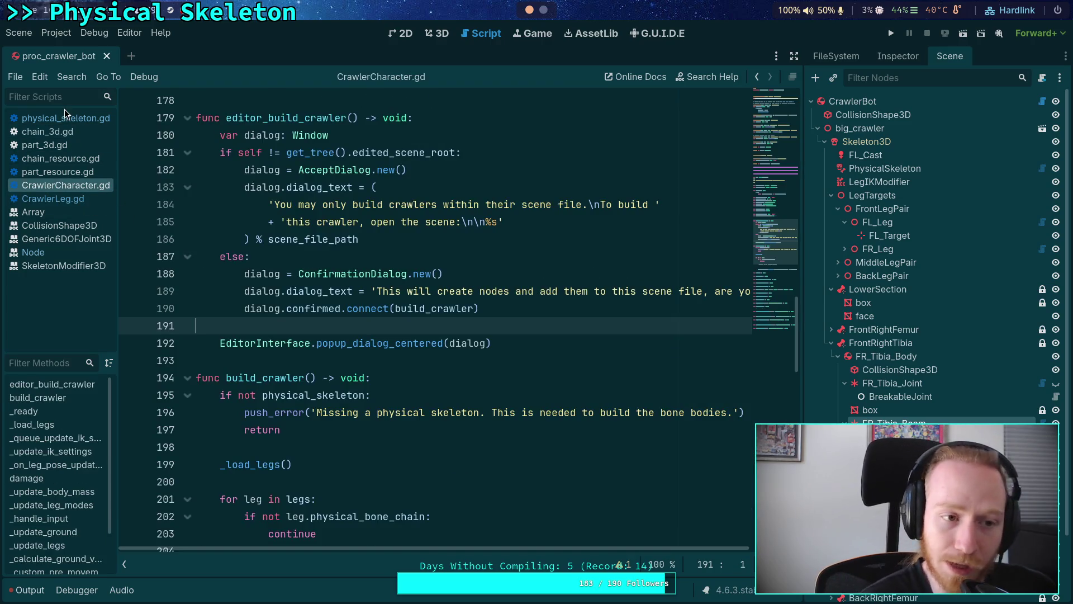
click(67, 158)
click(66, 118)
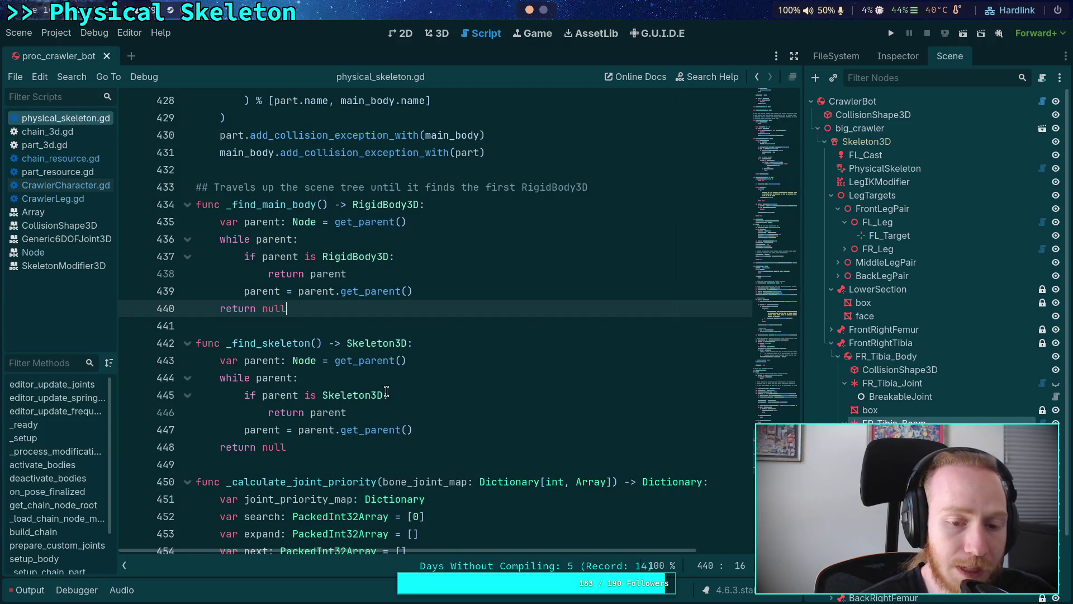
scroll(386, 391, up, 6)
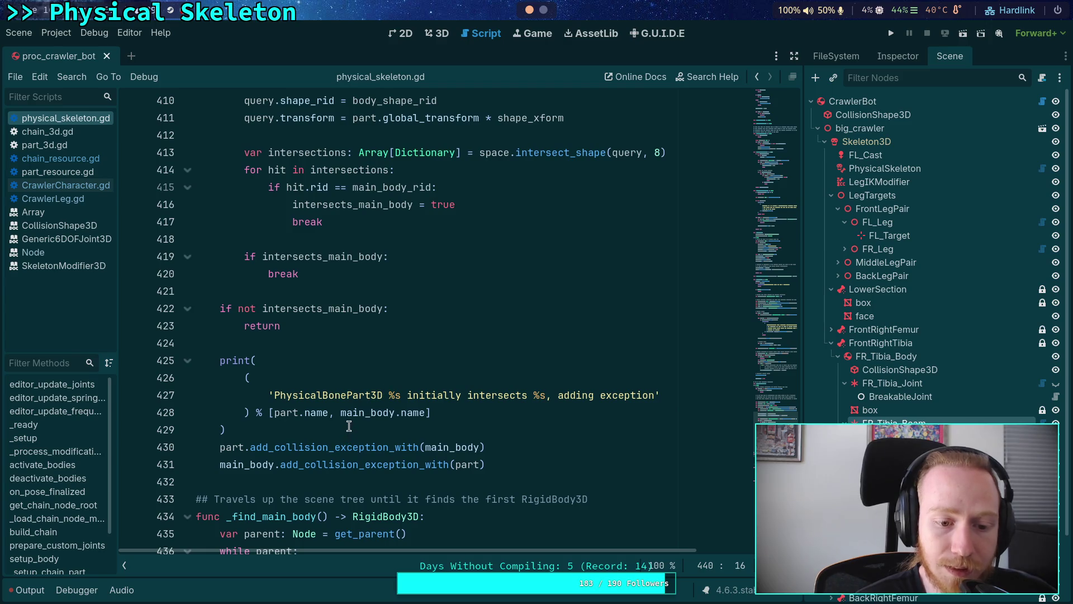
scroll(347, 425, up, 12)
scroll(345, 397, down, 5)
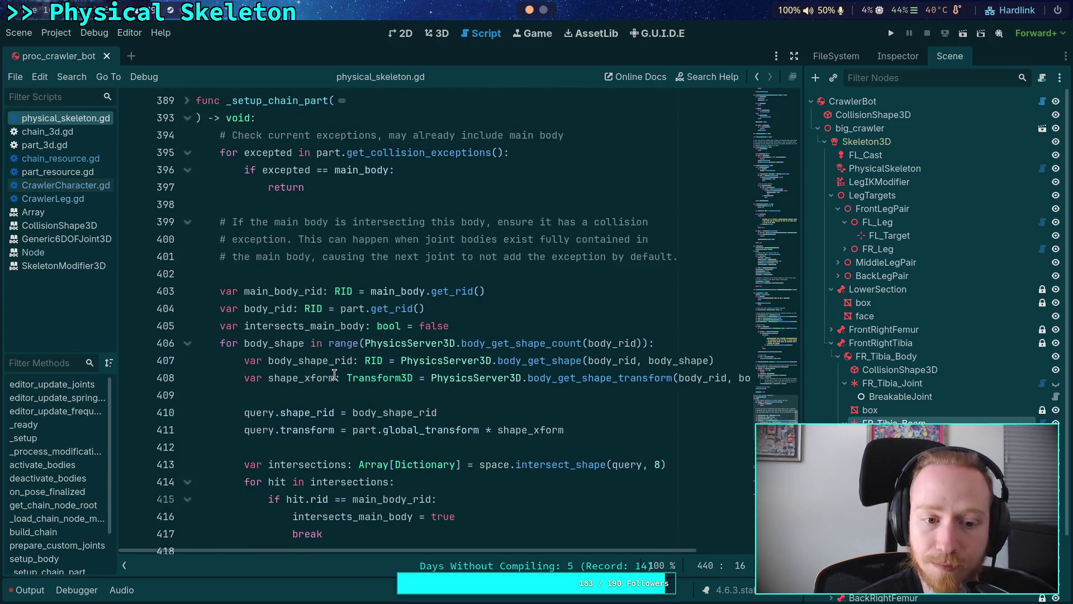
scroll(334, 375, down, 3)
scroll(330, 384, up, 4)
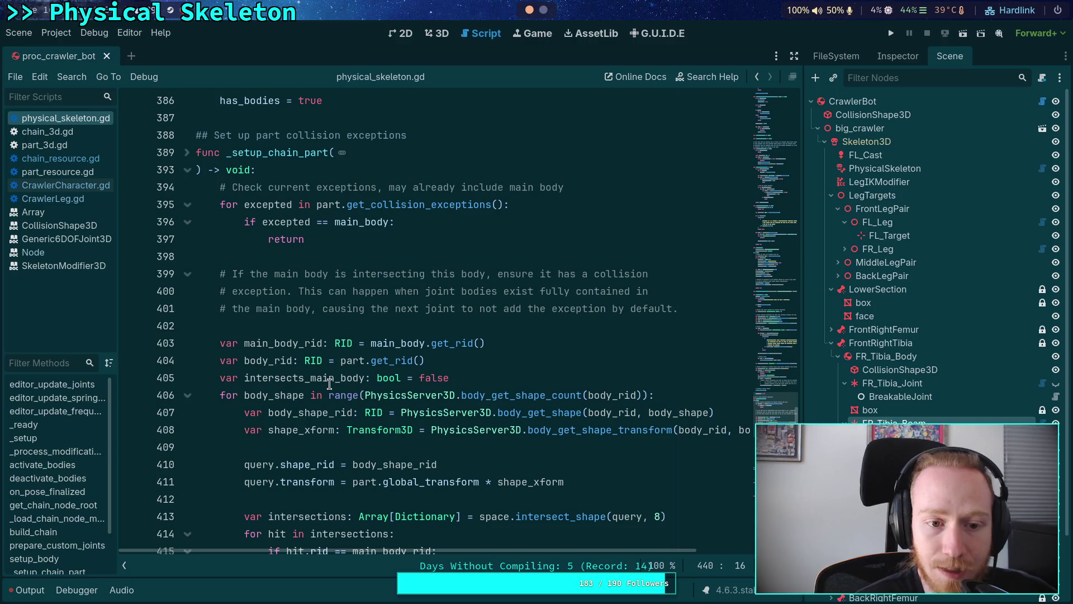
scroll(330, 384, down, 13)
Find the _find_skeleton call on line 218, then show the Output error log.
click(297, 417)
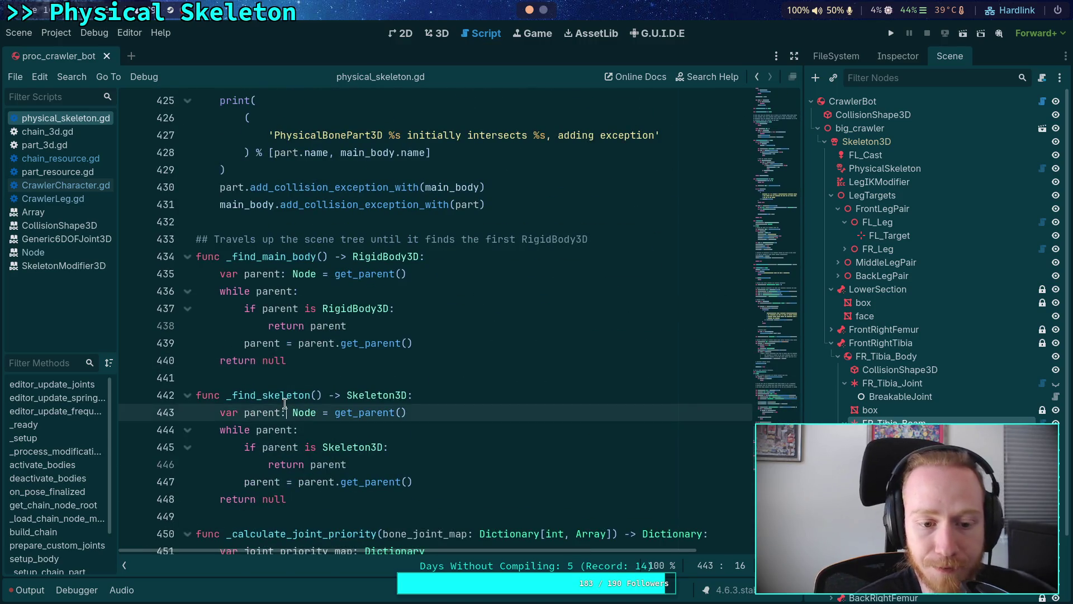
double_click(268, 394)
key(ctrl+f)
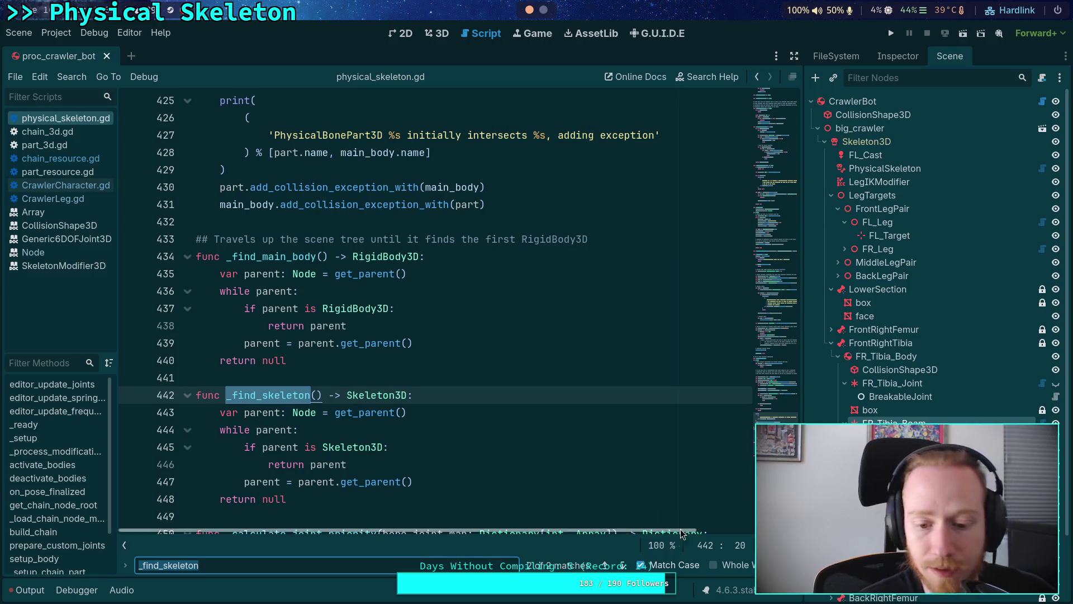
key(Return)
key(Escape)
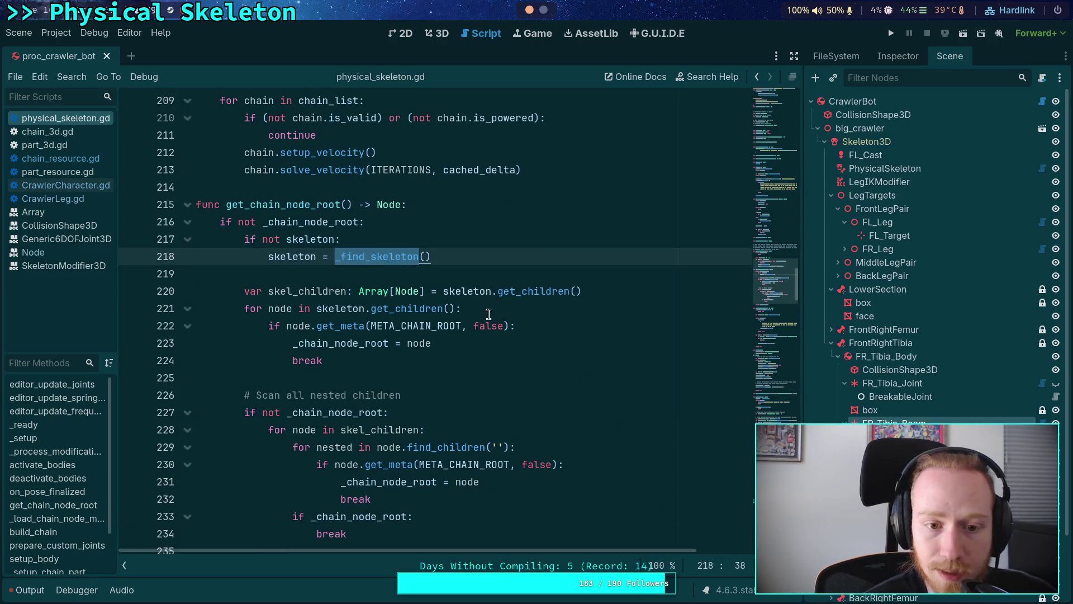
click(436, 274)
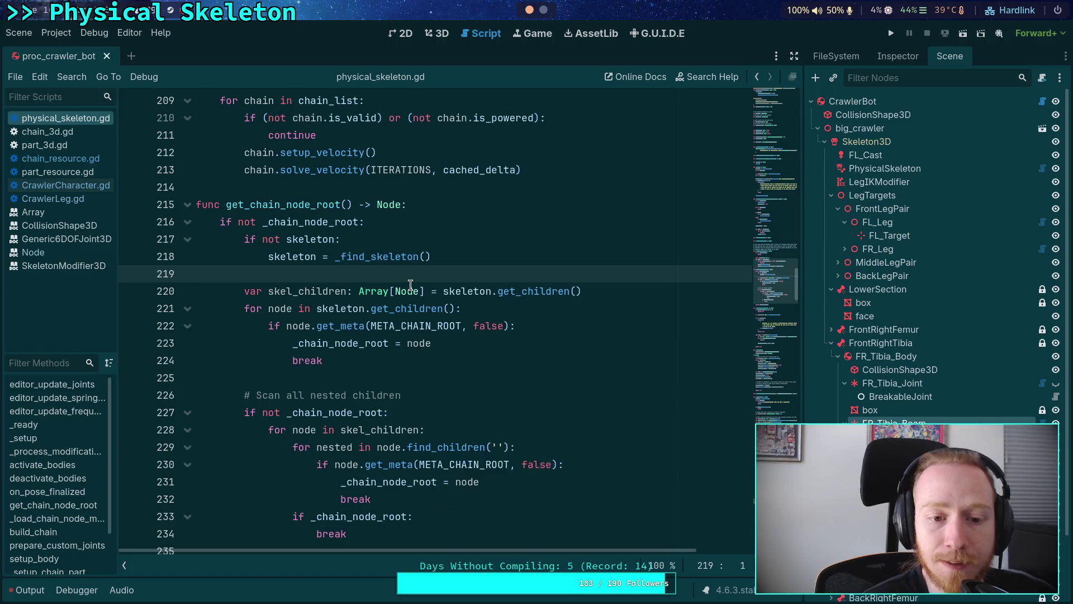
click(350, 363)
scroll(363, 371, down, 2)
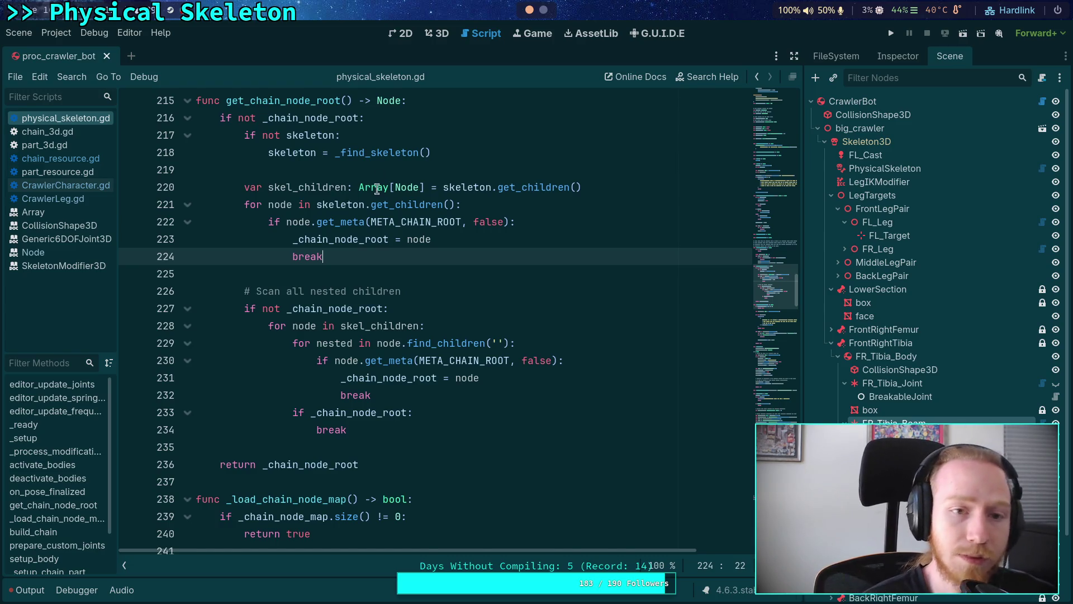
click(22, 592)
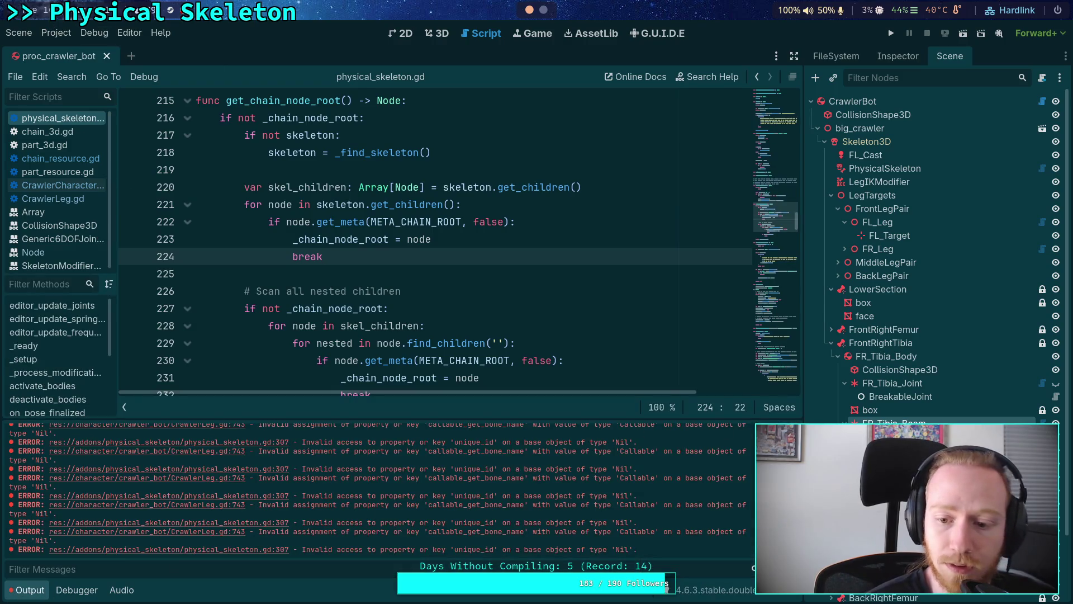
Reload the saved scene and enlarge the Output log to scan the errors.
click(19, 32)
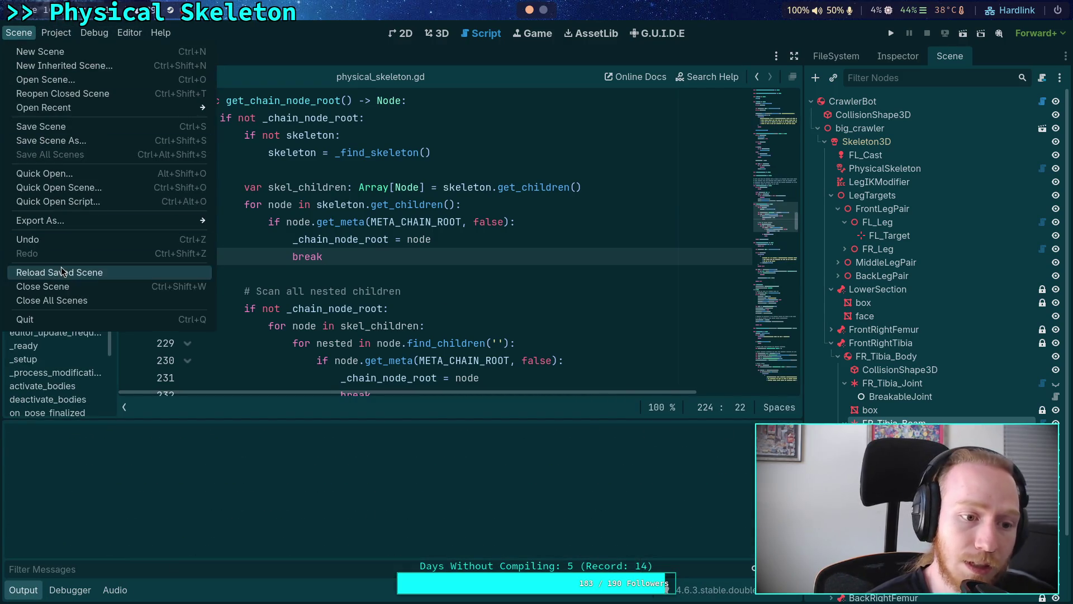
click(61, 273)
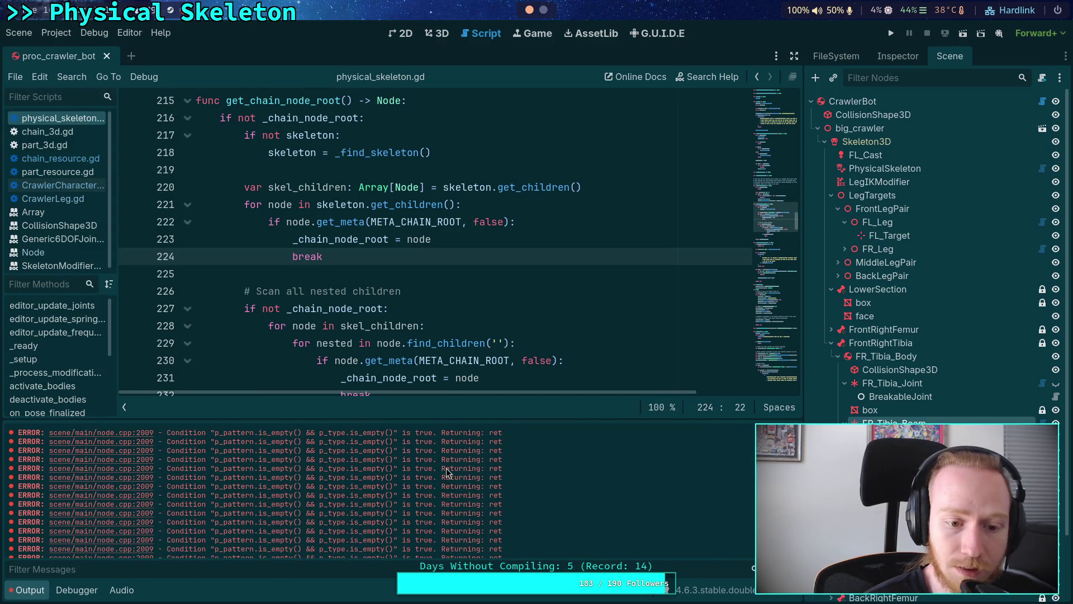
drag(456, 418, 456, 363)
scroll(376, 287, down, 5)
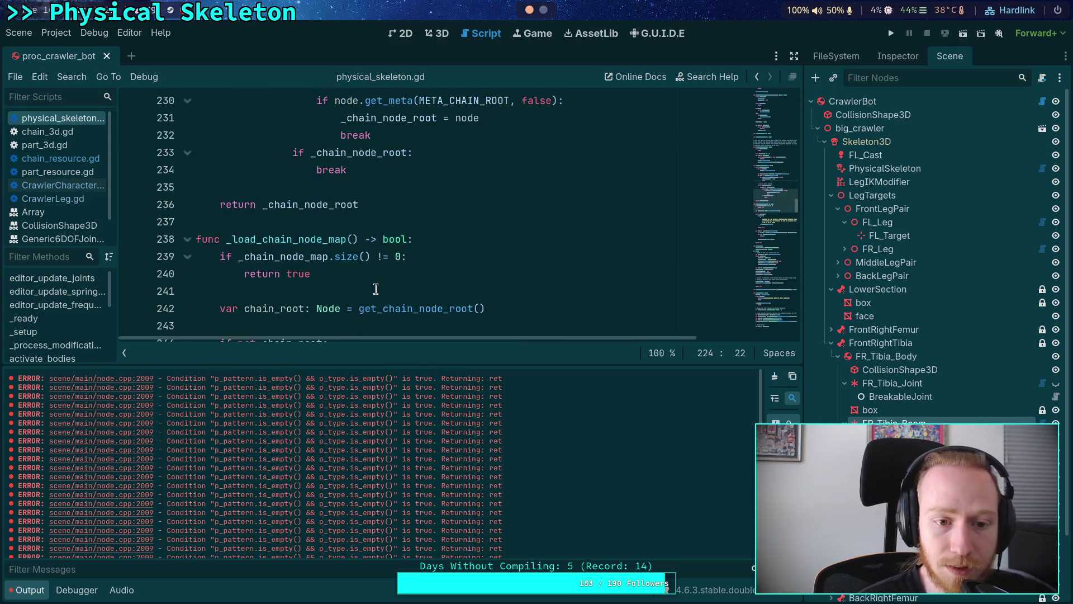
scroll(369, 285, down, 3)
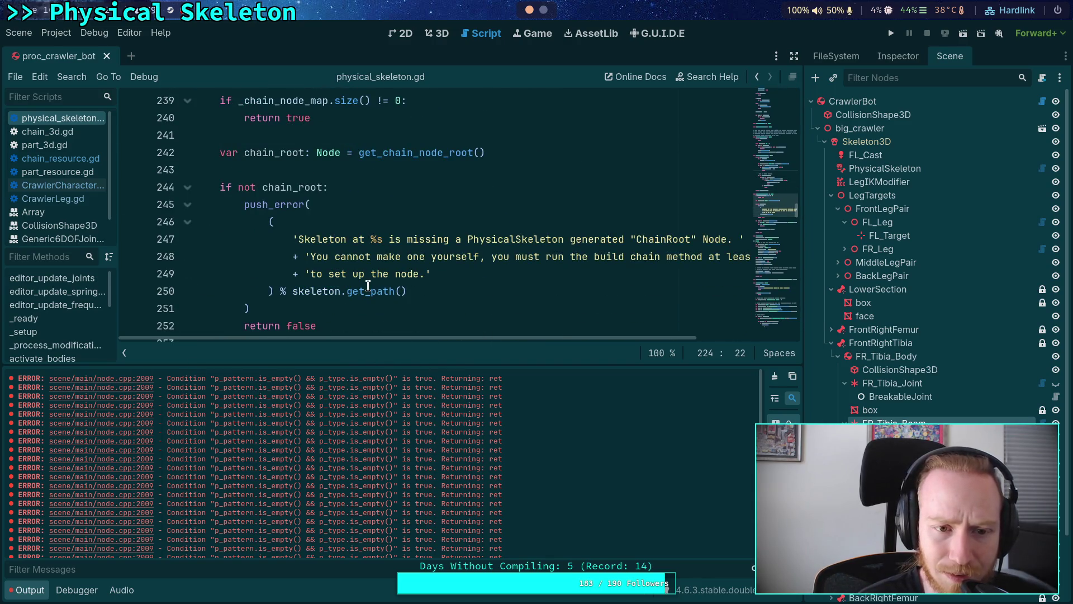
scroll(369, 286, up, 4)
scroll(391, 262, down, 11)
Search the script for find_par without a match, then select the failing condition in the first node.cpp:2009 error.
click(423, 239)
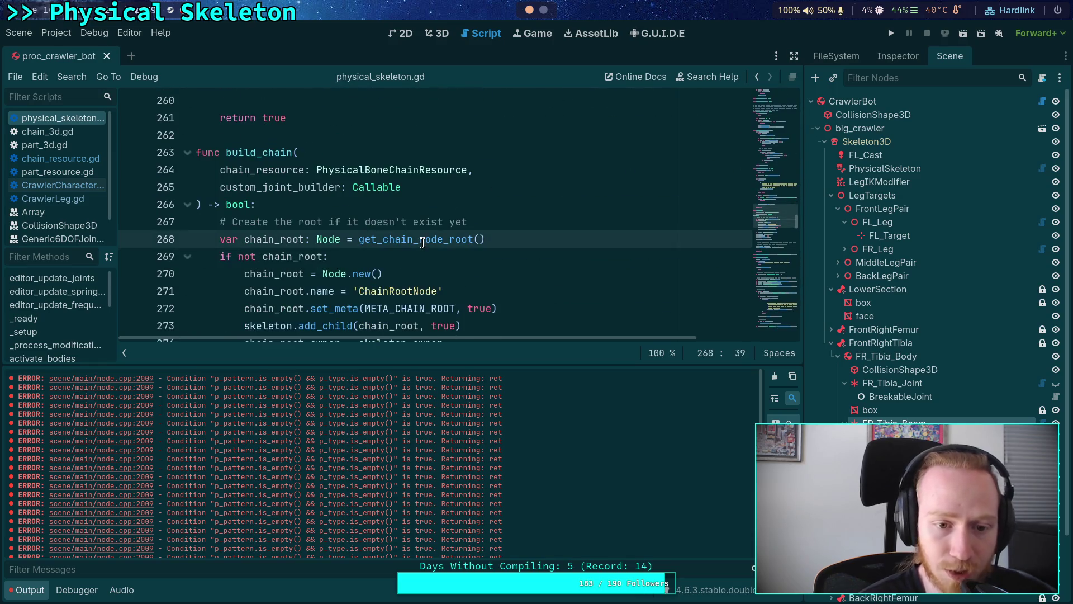
key(ctrl+f)
text(find)
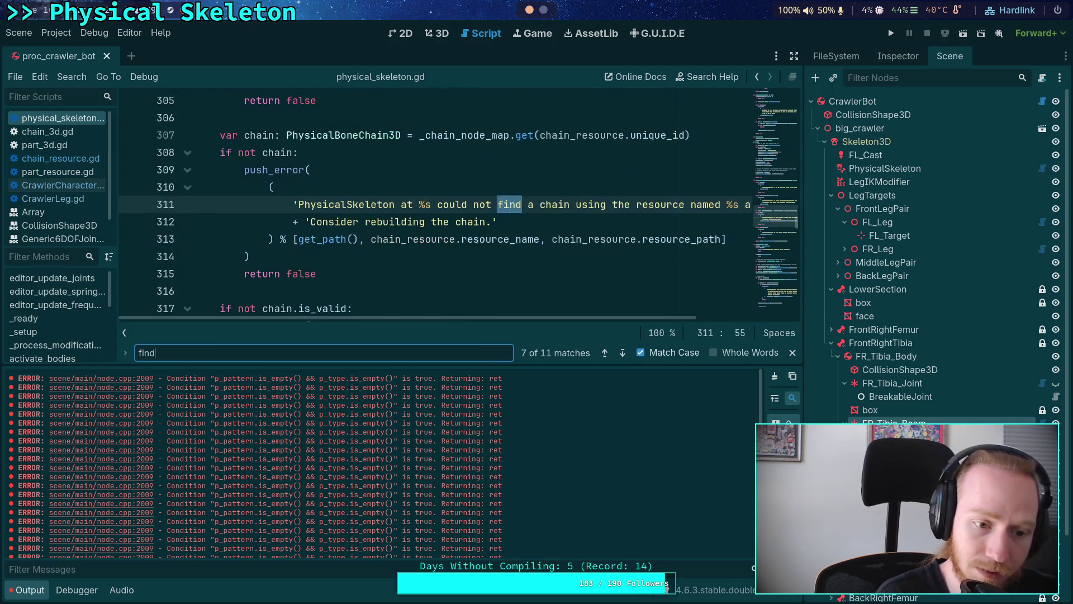
text(_parent)
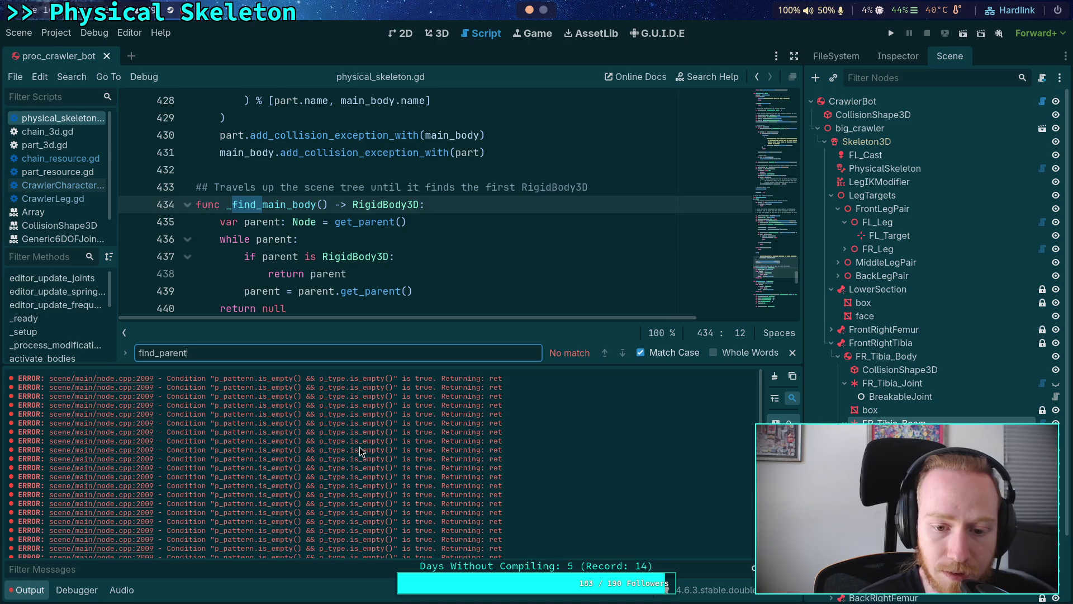
click(284, 429)
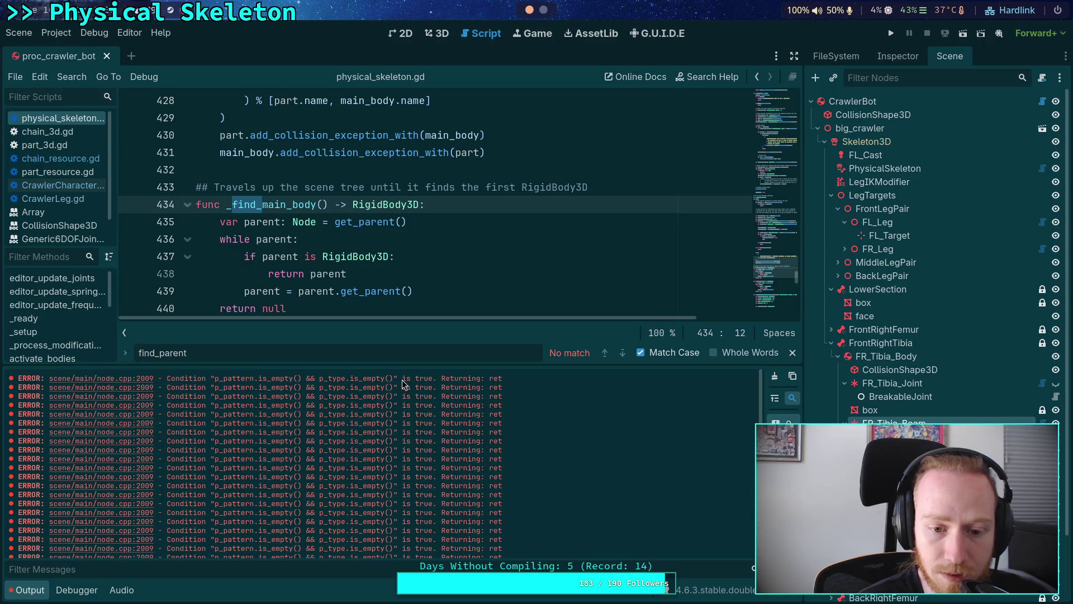
mouse_move(215, 381)
mouse_down()
mouse_move(391, 380)
mouse_move(140, 383)
mouse_move(158, 385)
mouse_up()
right_click(376, 384)
click(158, 384)
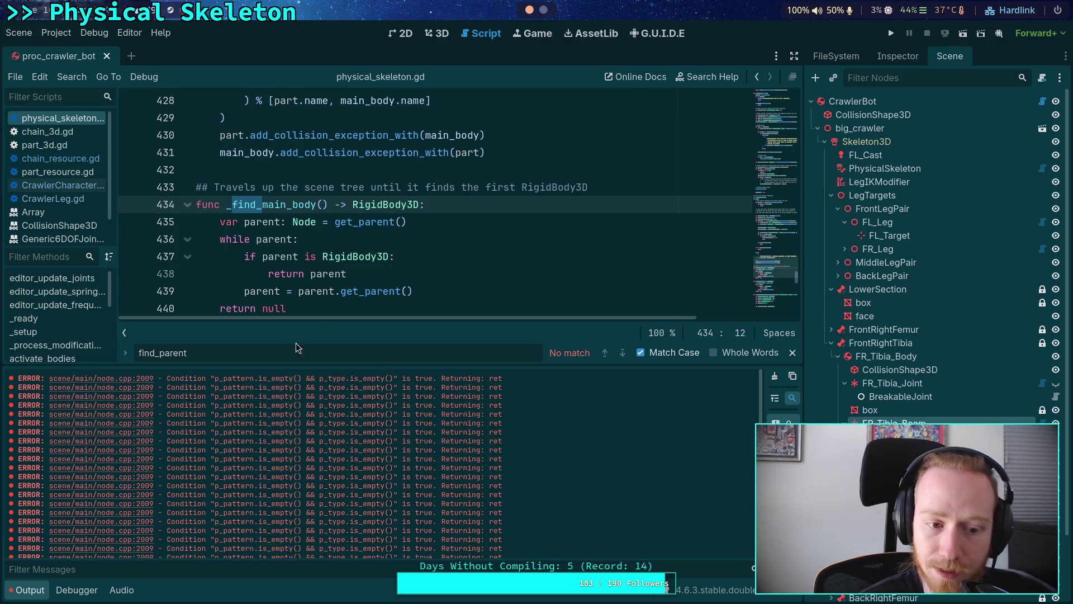
click(543, 10)
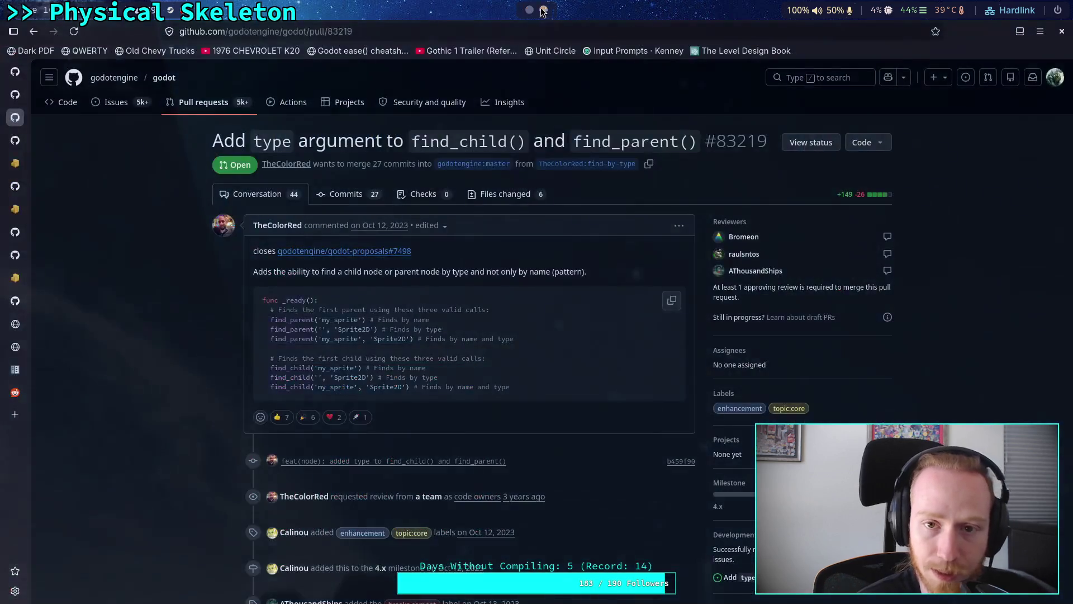
Launch the planet-game session with 'code planet-game' in a terminal on an empty workspace.
click(529, 10)
key(super+2)
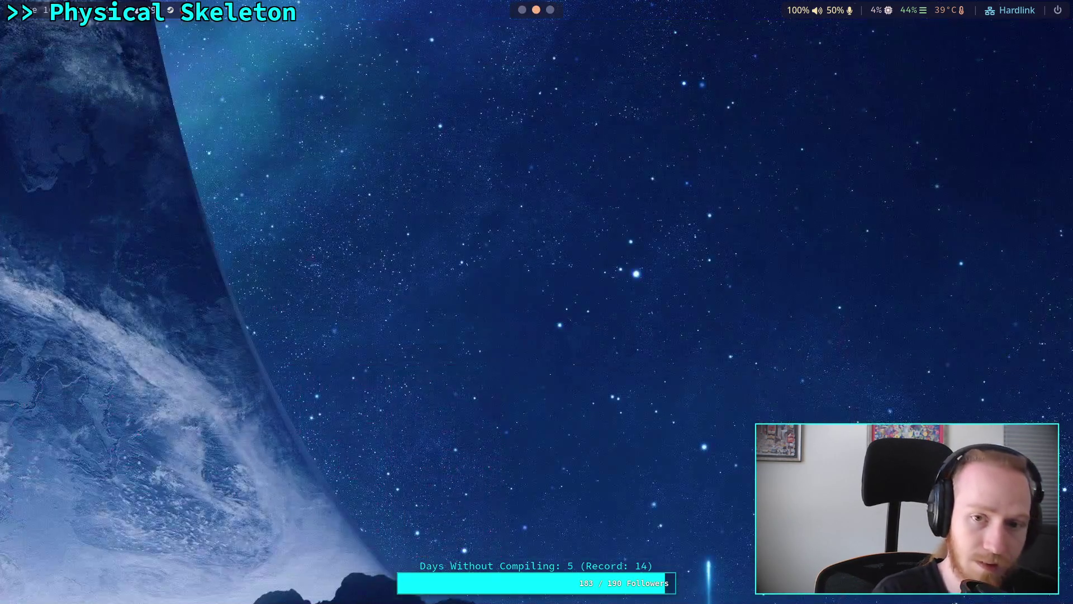
key(super+Return)
text(code)
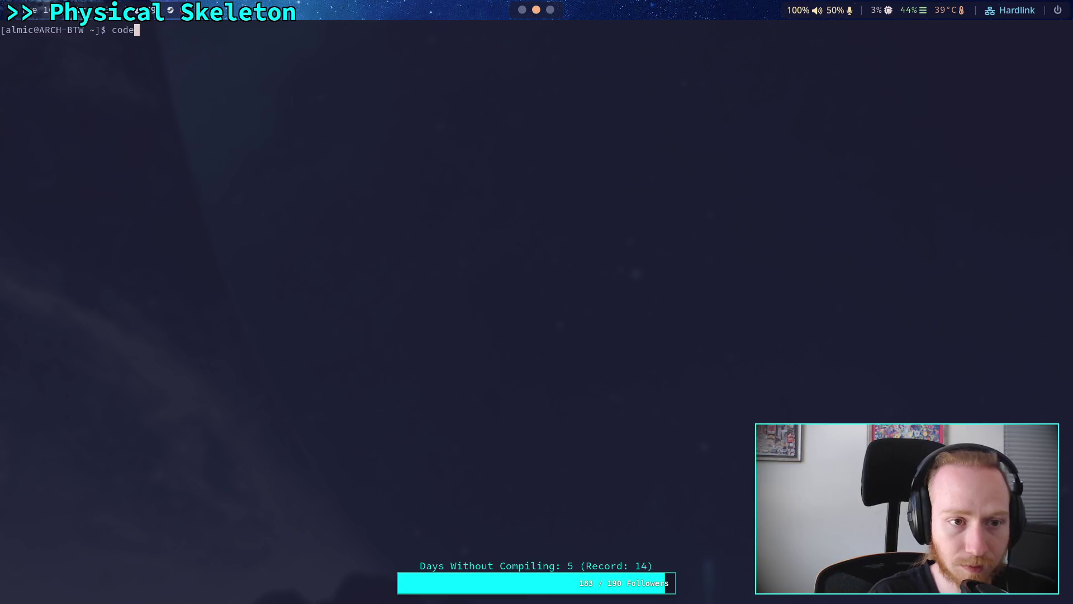
text( planet-game)
key(Return)
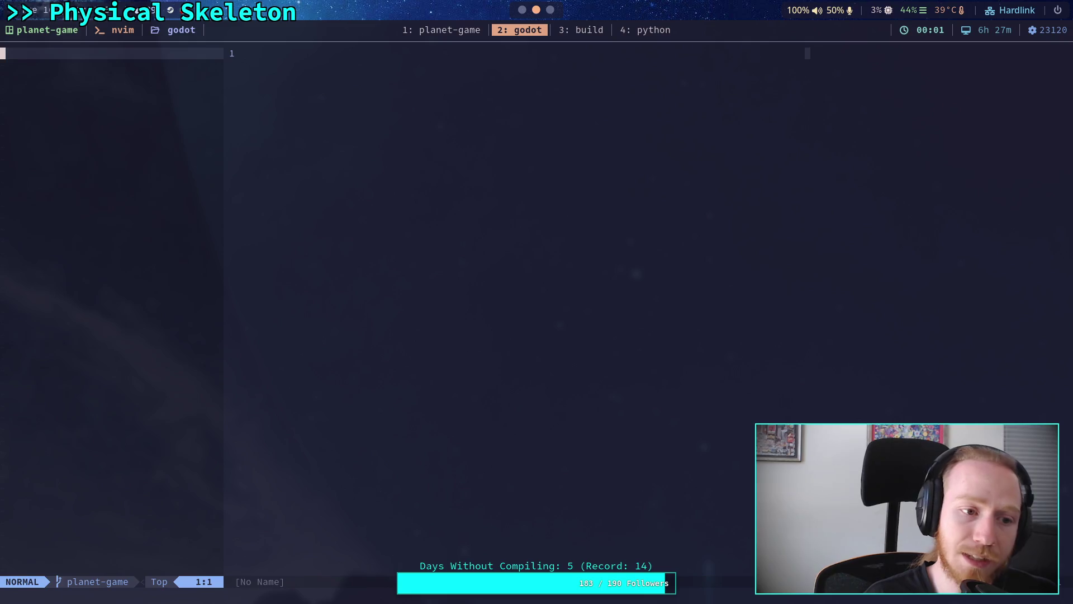
Narrow the nvim-tree pane and expand the scene folder and its subfolders.
key(j)
key(j)
key(j)
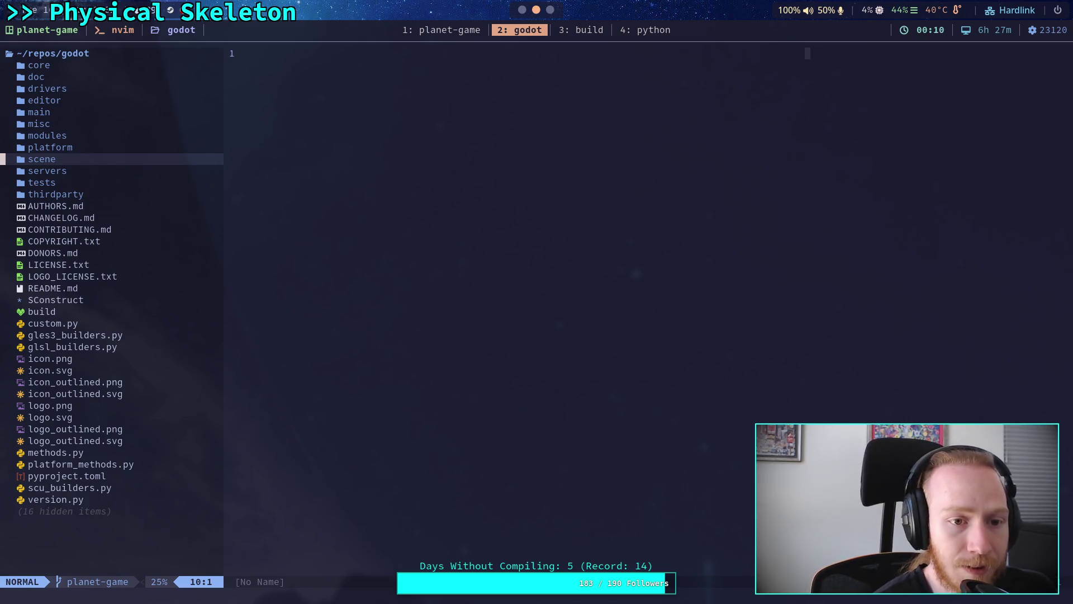
drag(227, 213, 174, 218)
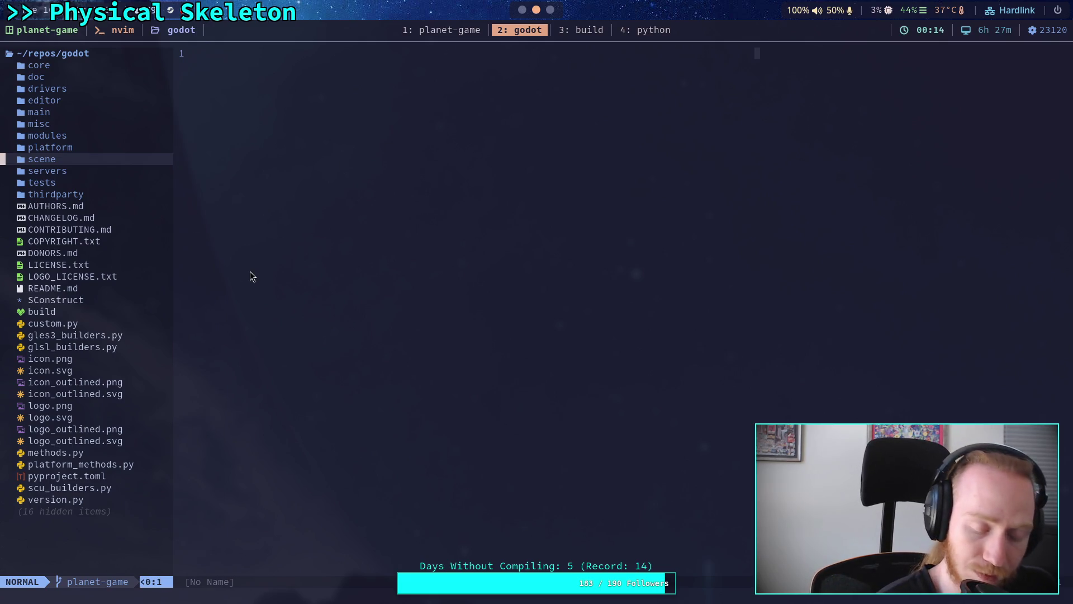
key(k)
key(j)
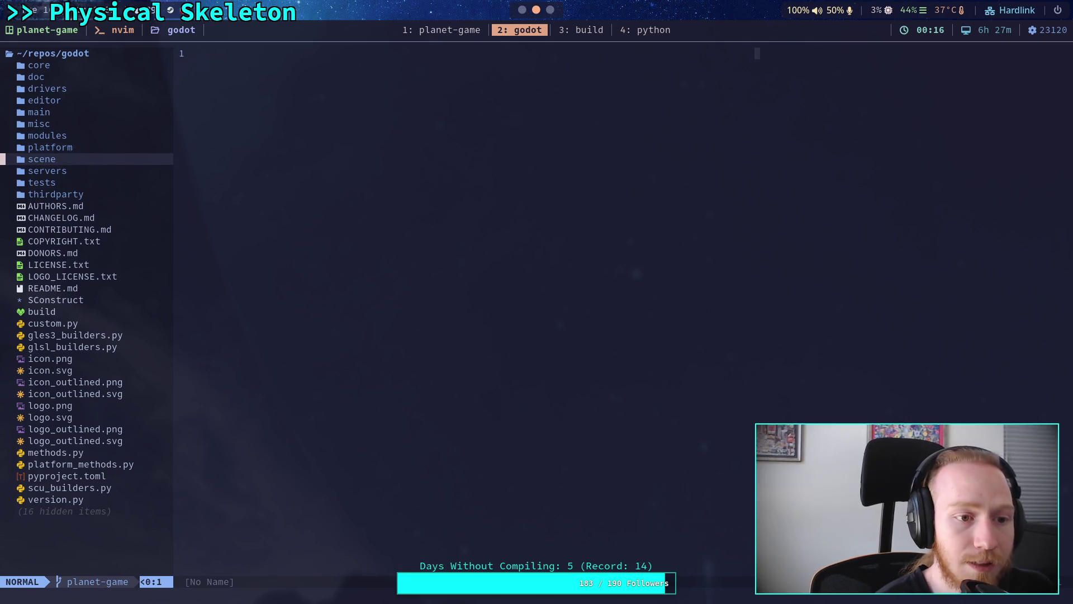
key(Return)
key(j)
key(j)
key(j)
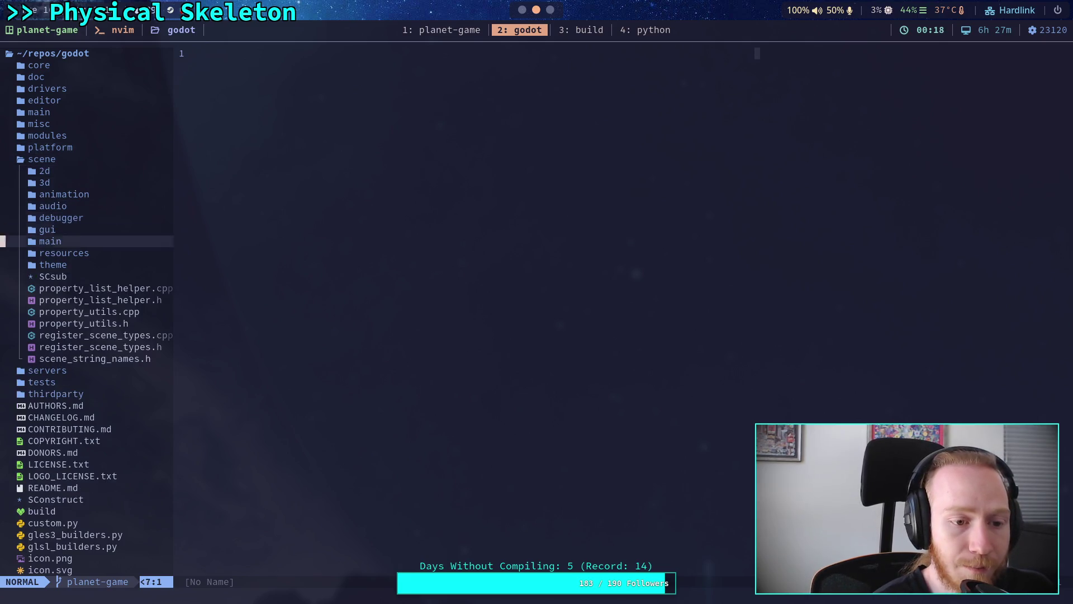
key(j)
key(j)
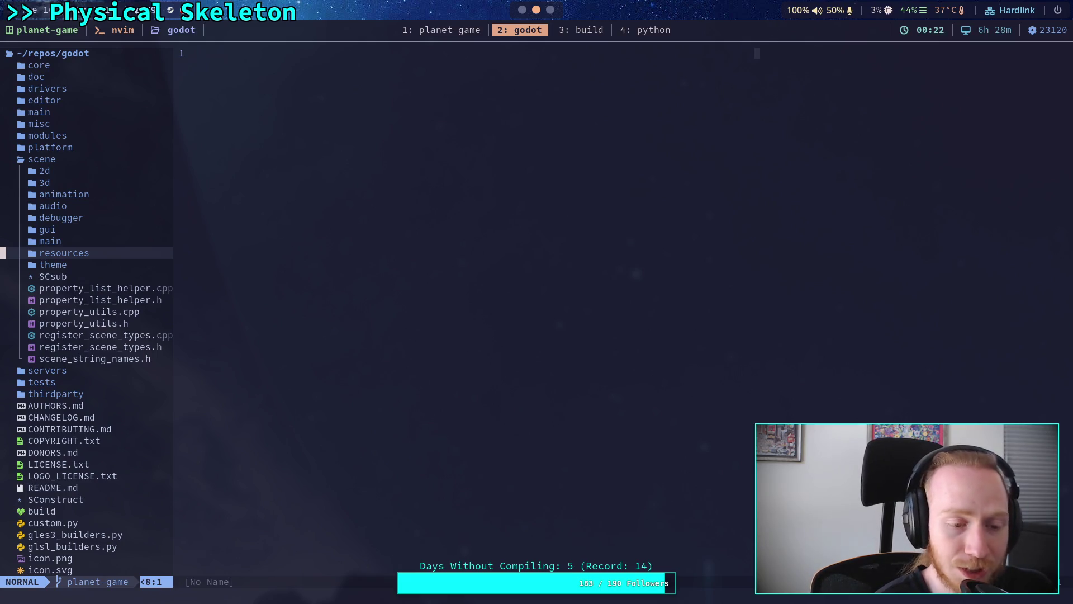
key(k)
key(k)
key(k)
key(k)
key(k)
key(j)
key(j)
key(j)
key(Return)
key(Return)
key(Return)
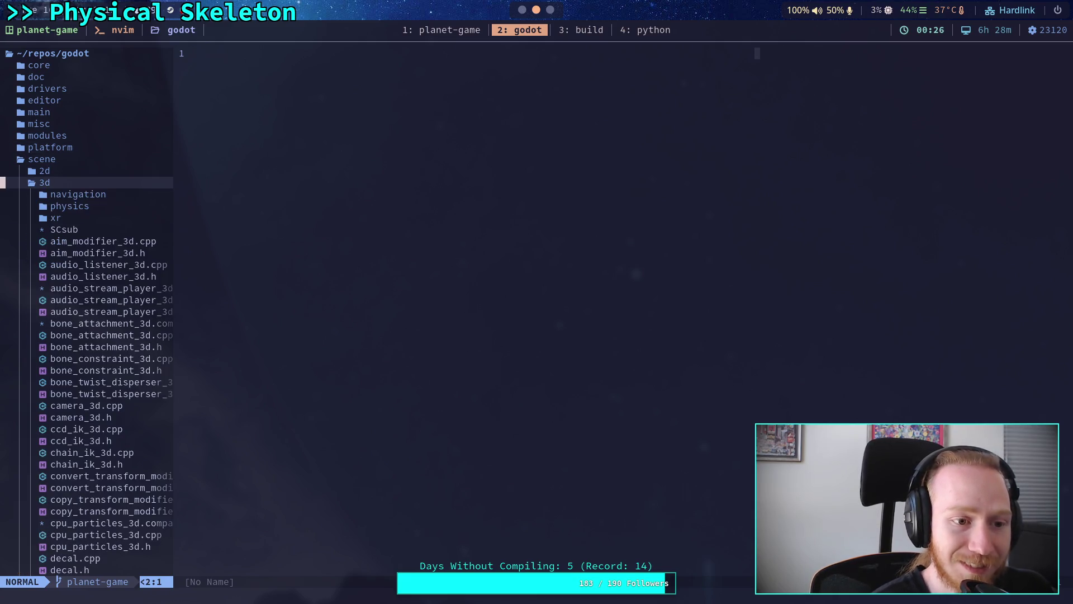
key(j)
key(j)
key(Return)
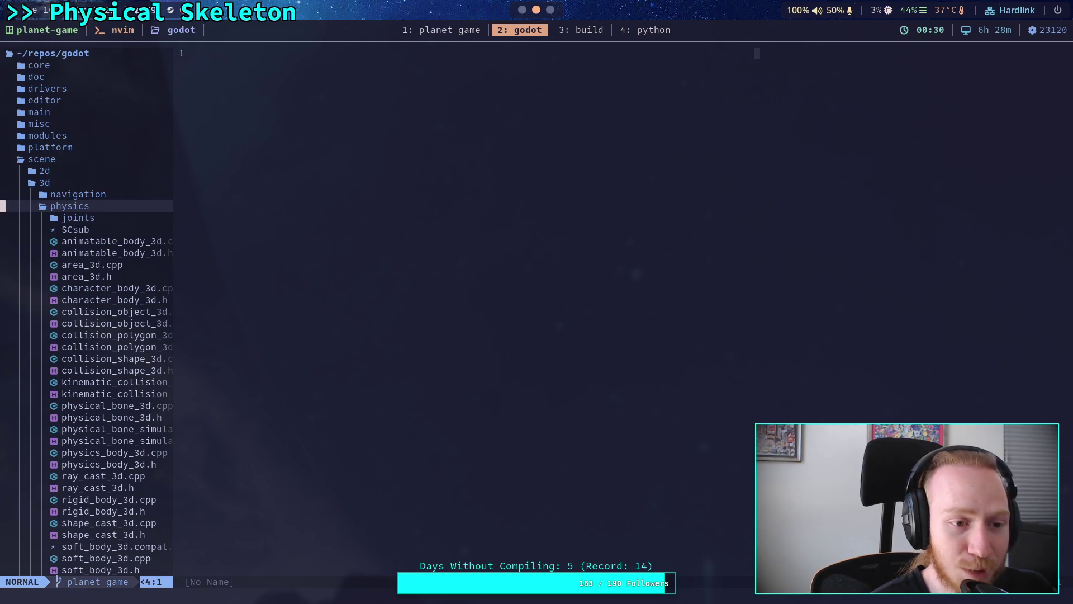
key(Return)
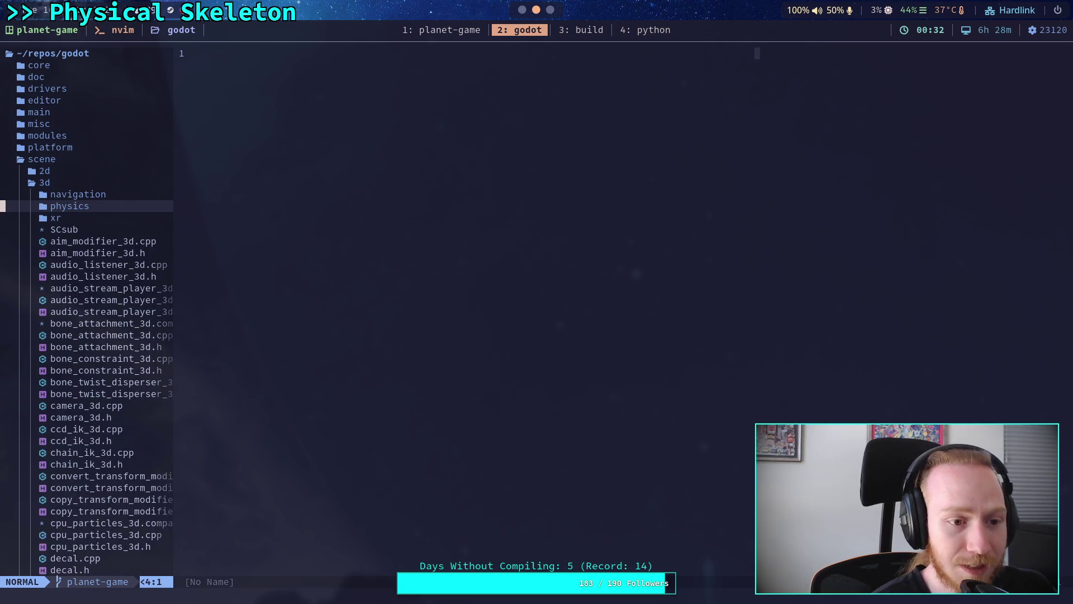
Open scene/main/node.cpp and jump to the find_children condition at line 2009 with 2010G.
key(k)
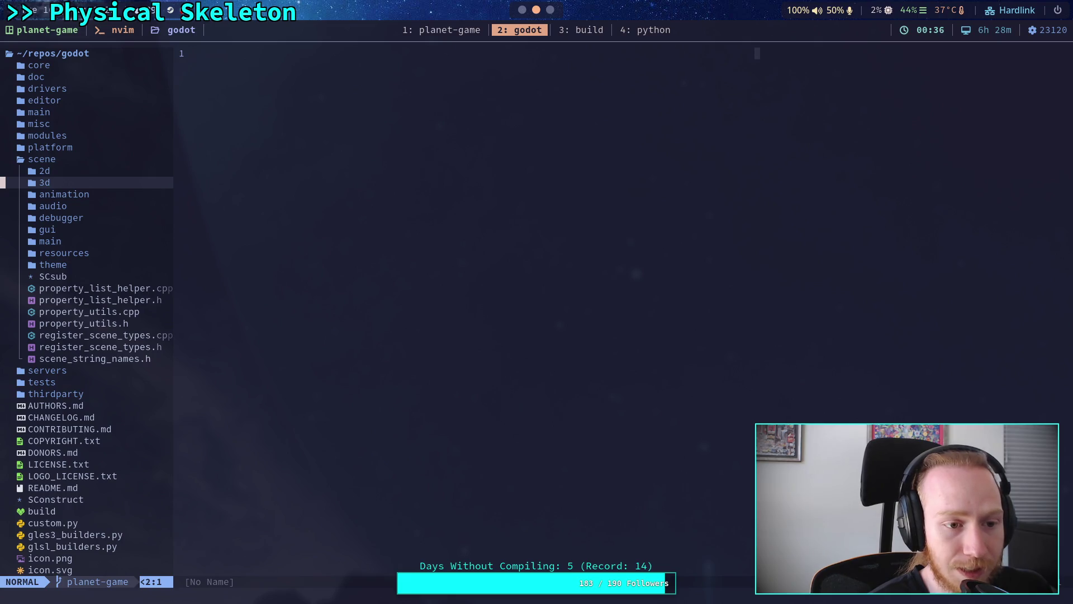
key(j)
key(j)
key(j)
key(Return)
key(j)
key(j)
key(j)
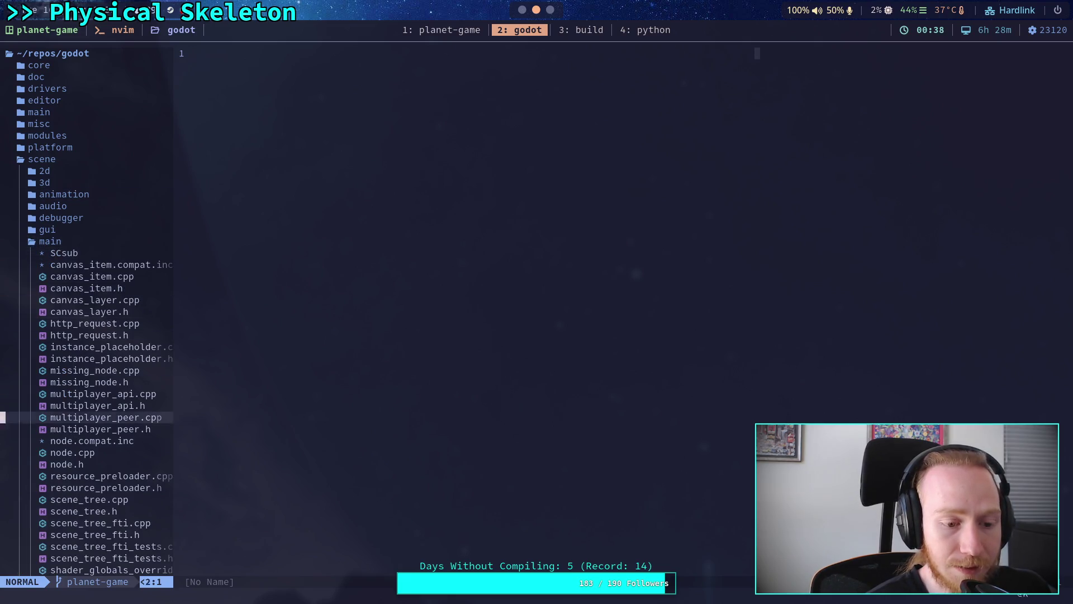
key(j)
key(j)
key(j)
key(Return)
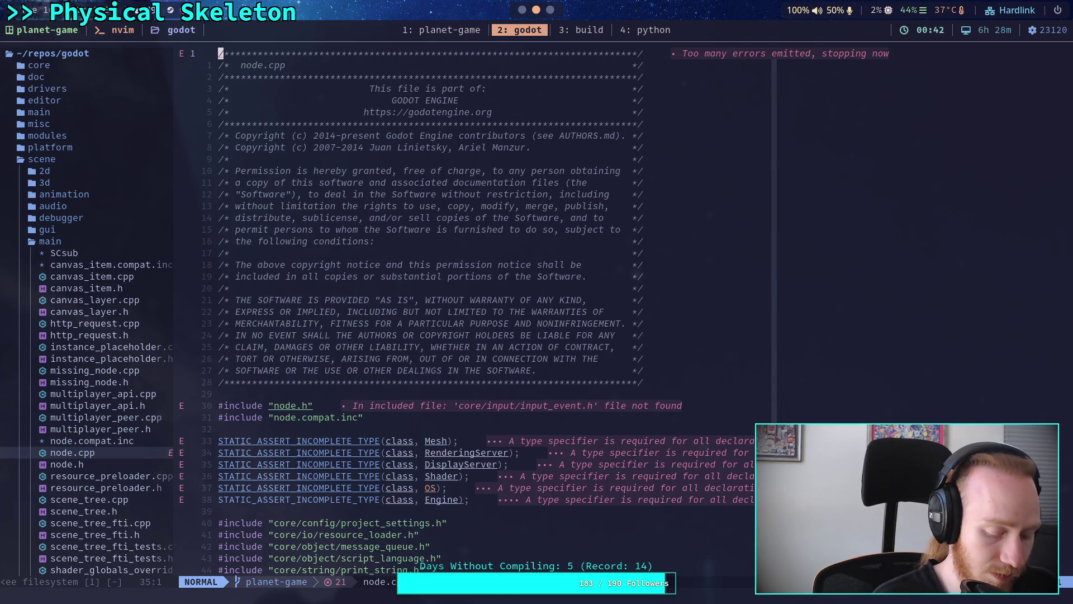
text(2010G)
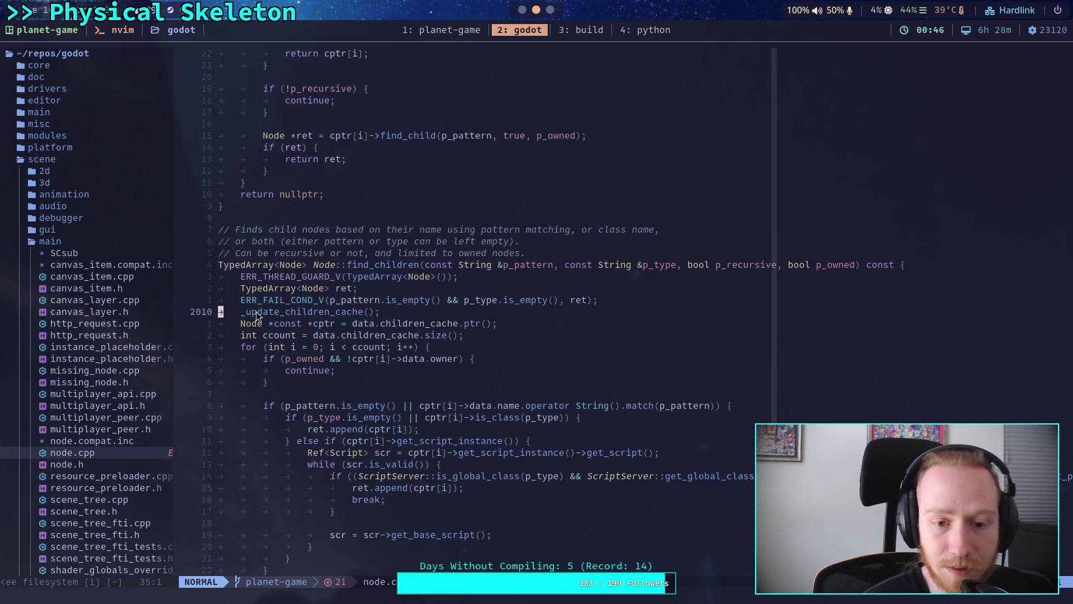
text(k)
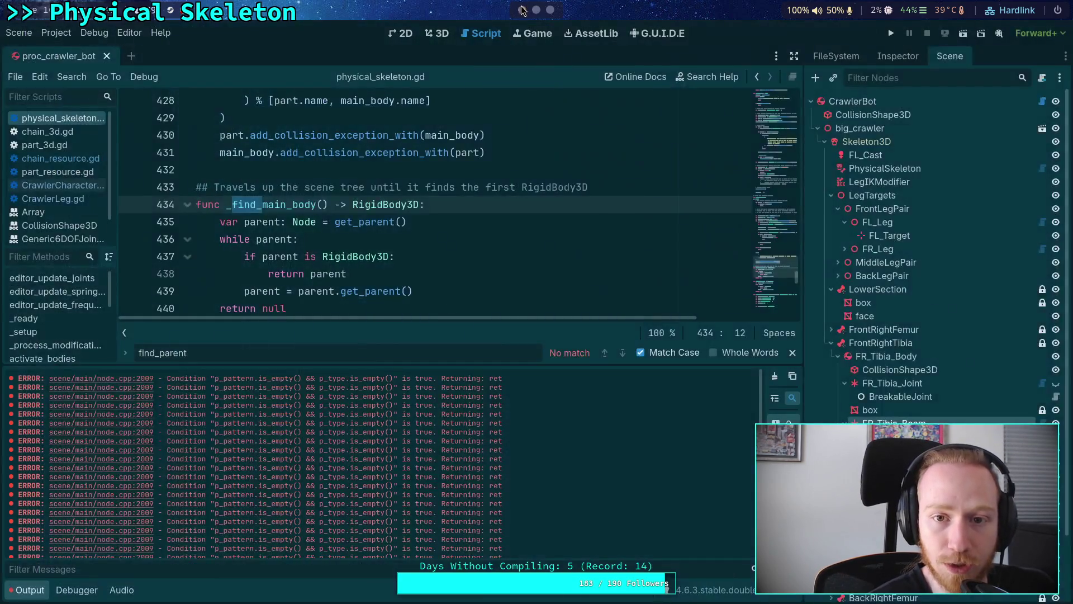
Back in Godot, change the Find bar search term to find_children.
key(alt+Tab)
click(297, 343)
text(find_childre)
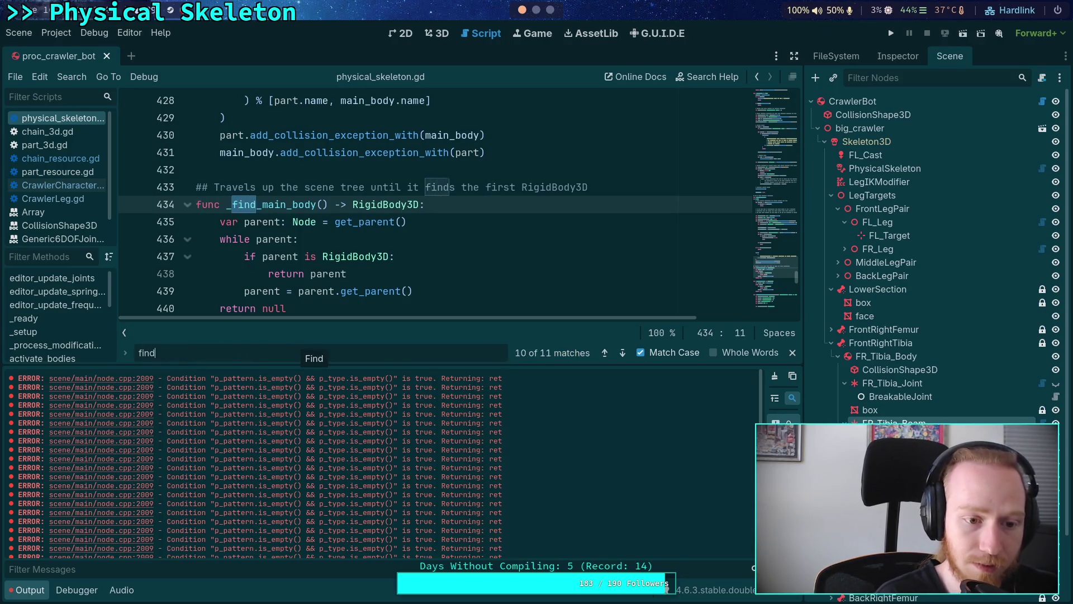
text(n)
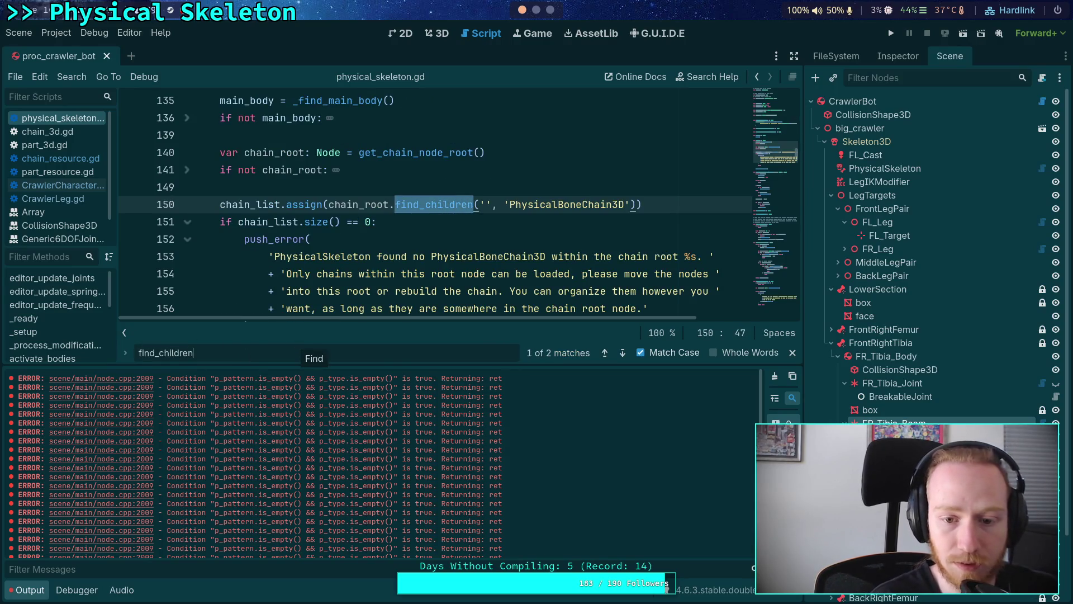
Go to the second find_children('') call on line 229, then return to node.cpp in Neovim.
click(621, 355)
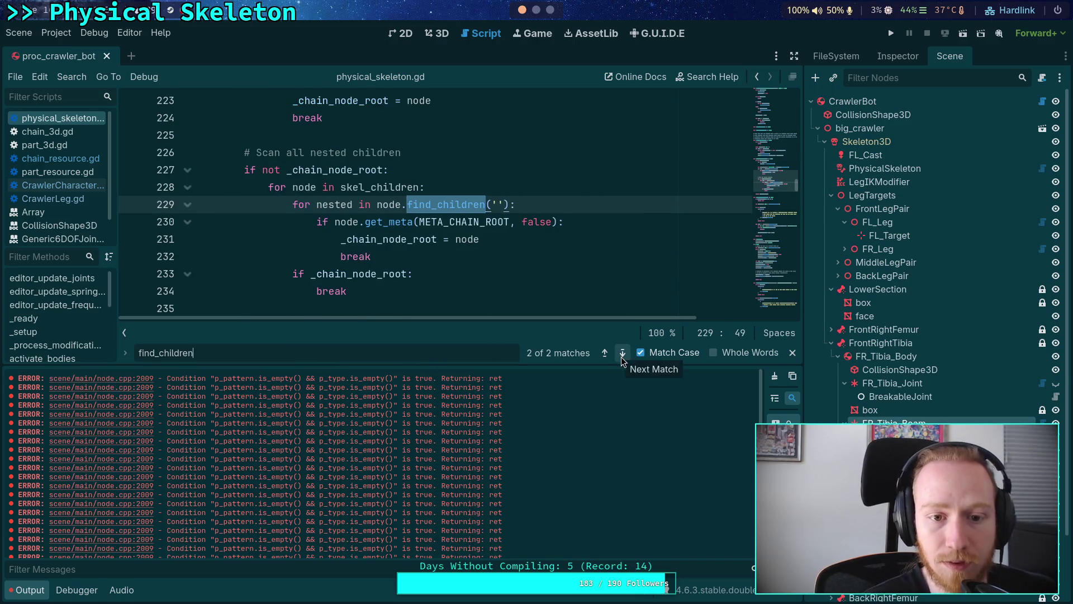
click(466, 256)
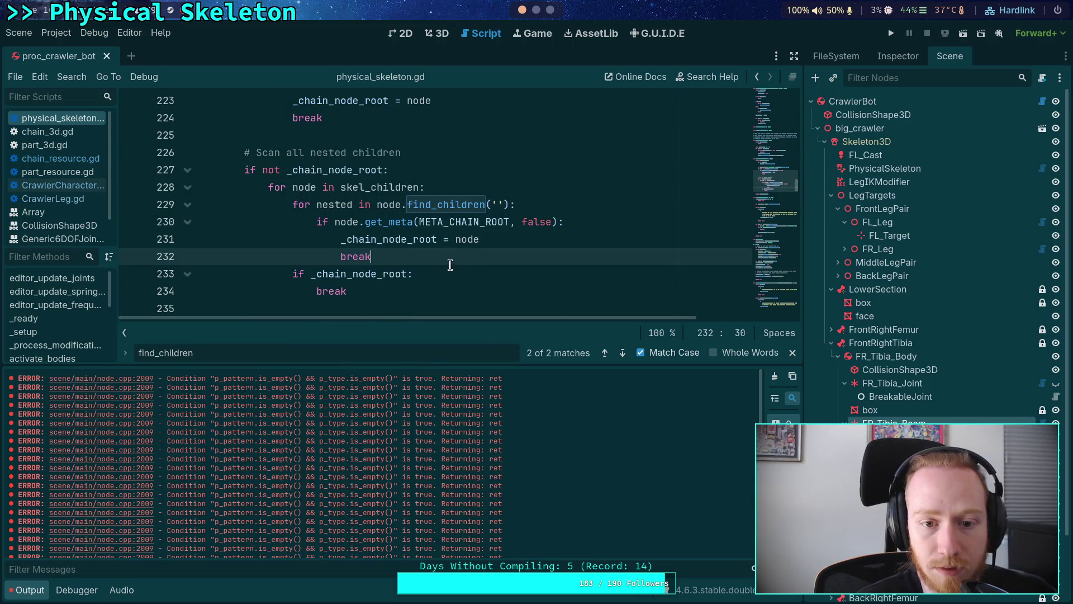
click(451, 205)
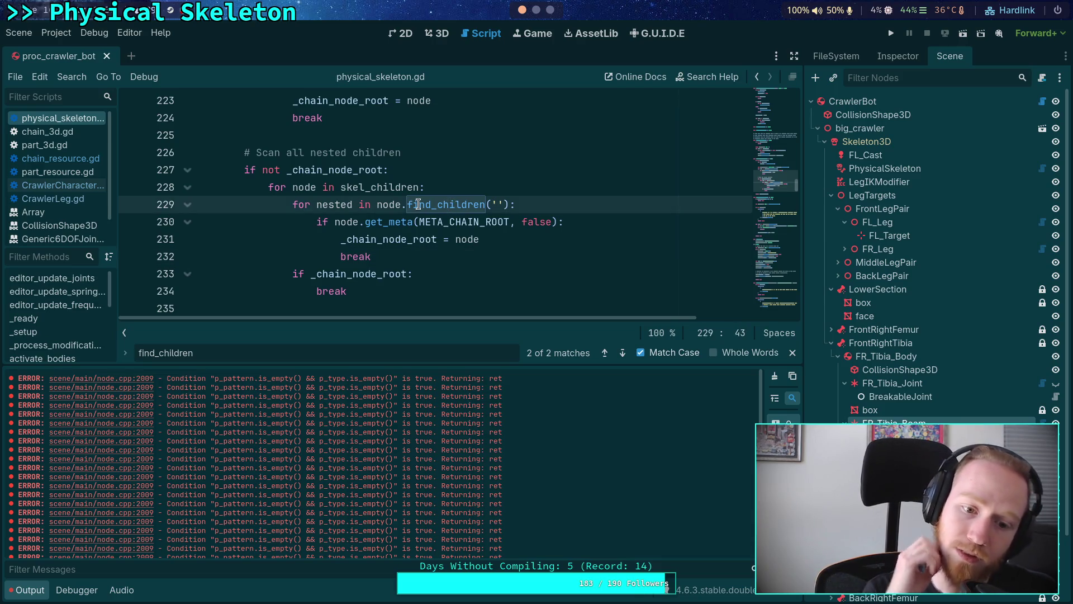
click(536, 9)
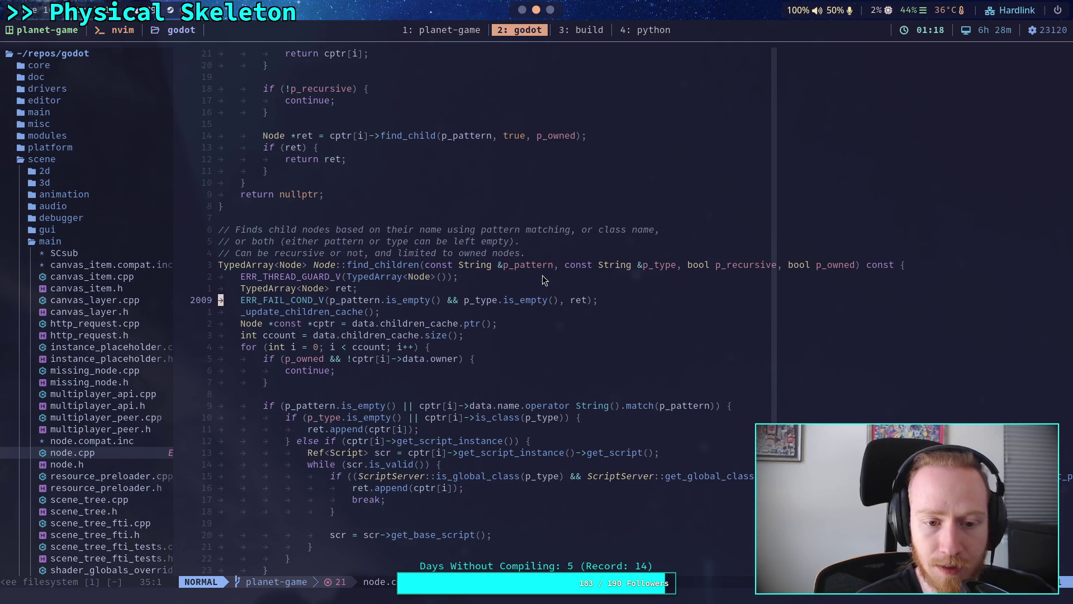
scroll(545, 276, down, 2)
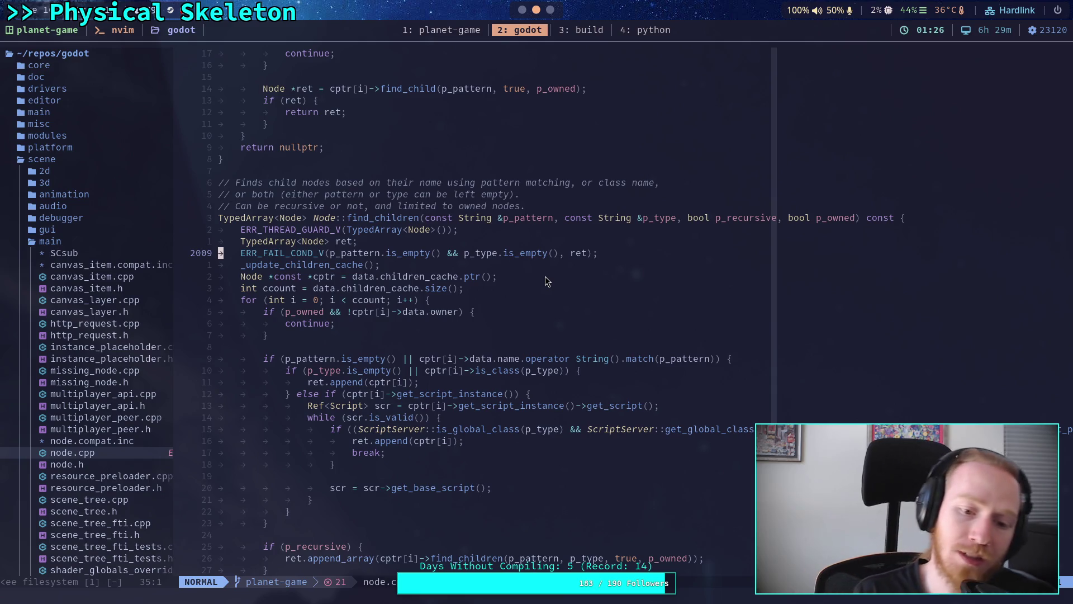
scroll(545, 276, down, 3)
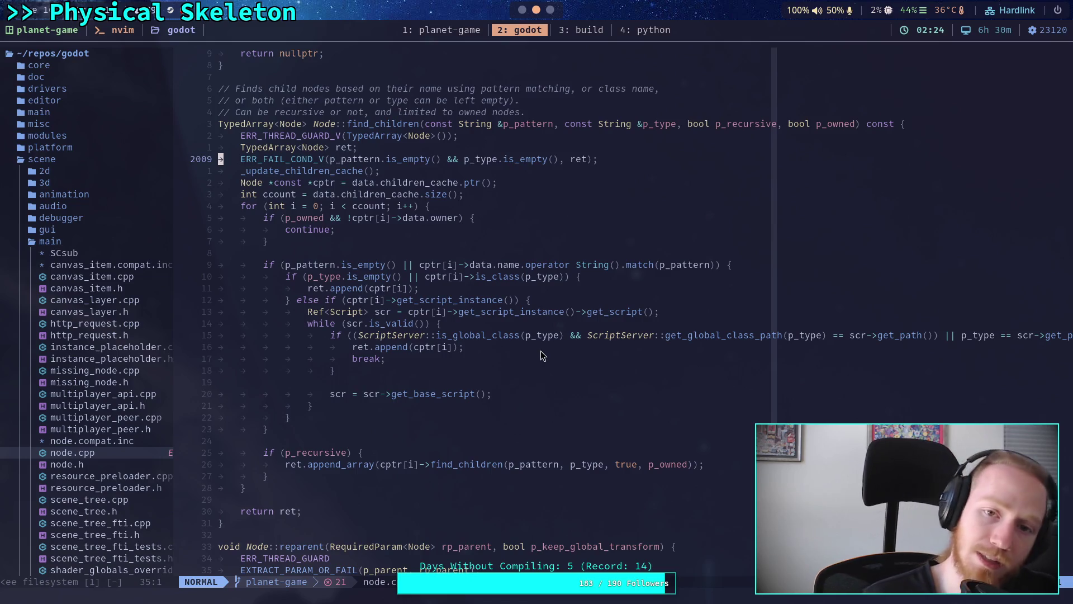
key(super+1)
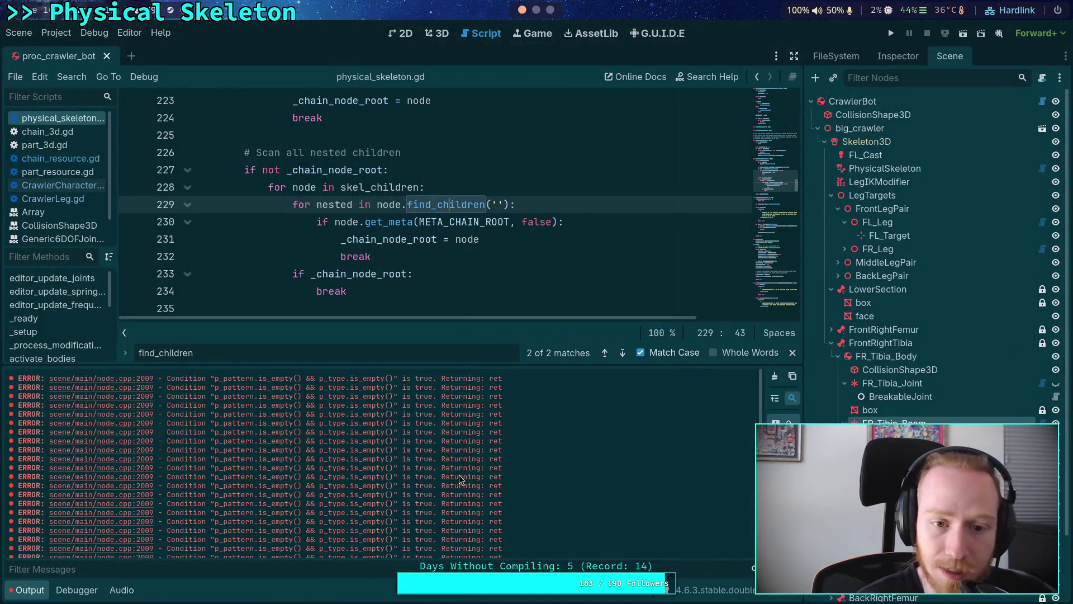
Change line 229 to find_children('*') and save the script.
scroll(335, 246, up, 1)
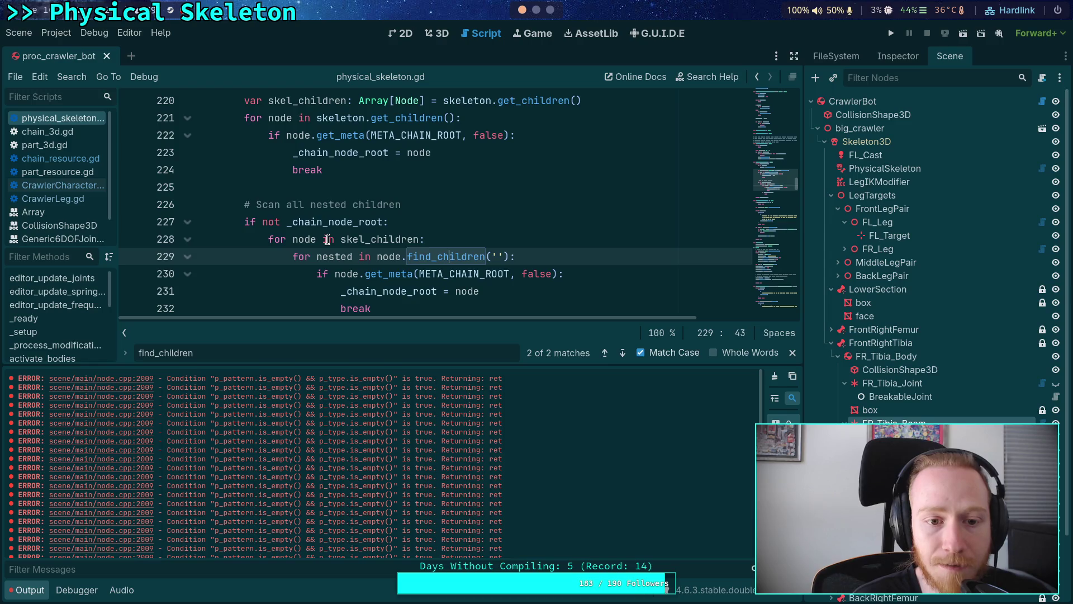
scroll(308, 238, down, 1)
scroll(448, 470, down, 2)
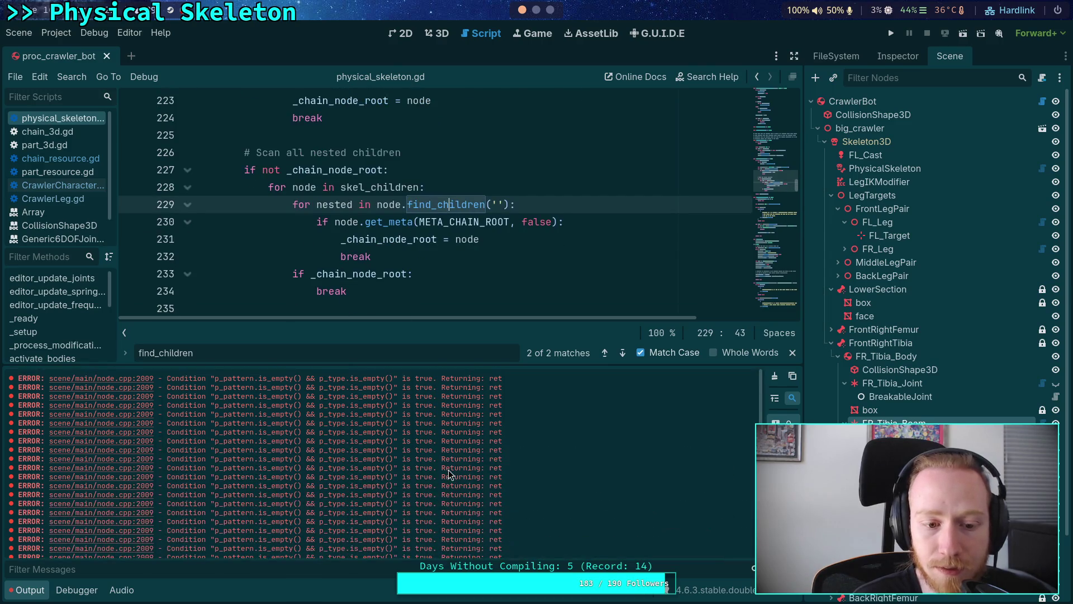
click(427, 239)
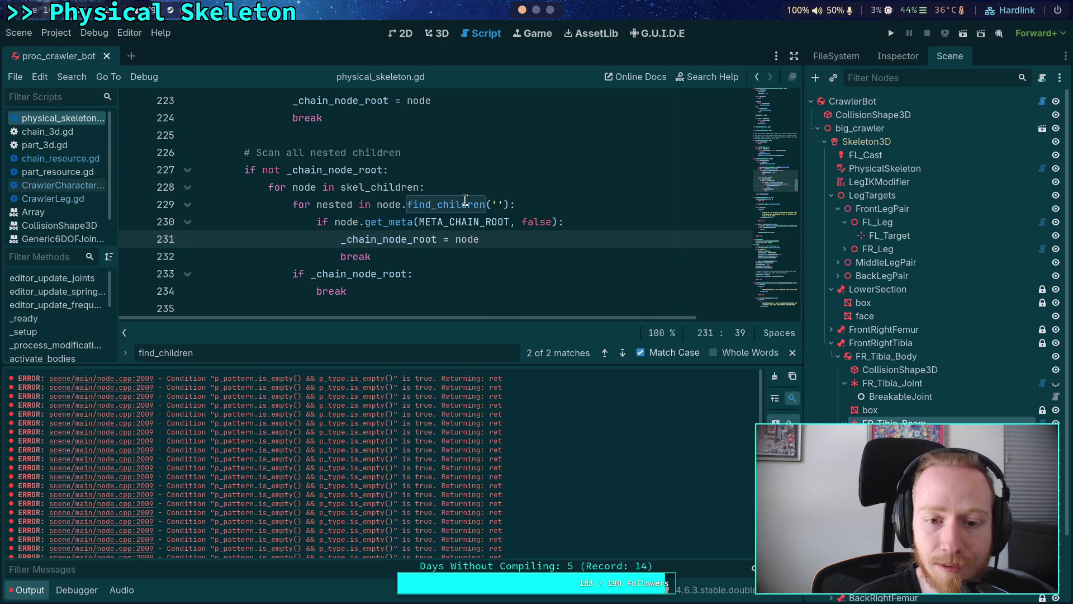
mouse_move(465, 200)
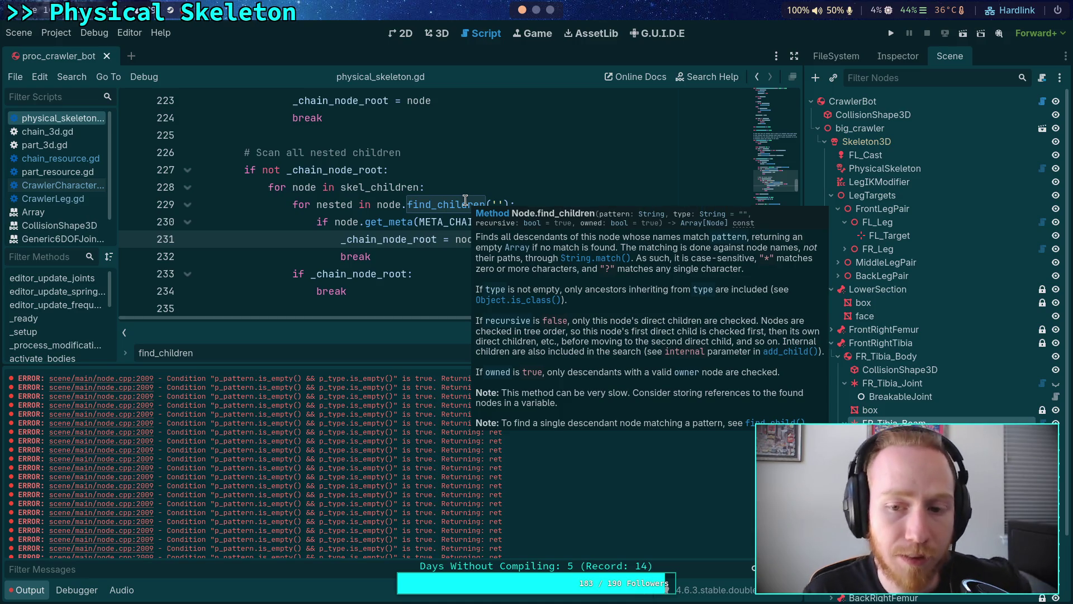
click(503, 204)
text(*)
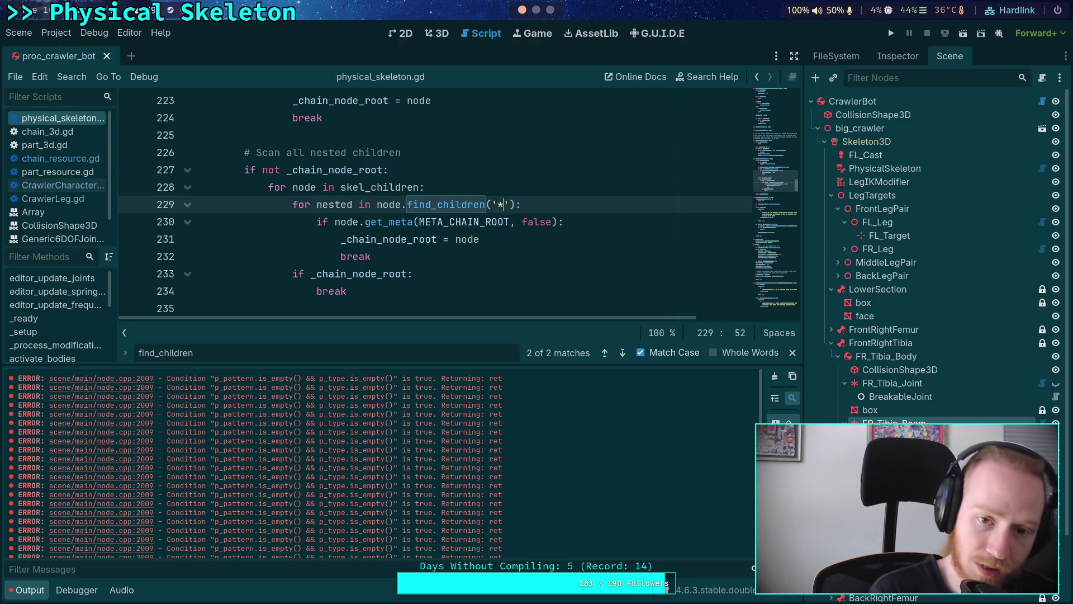
key(ctrl+s)
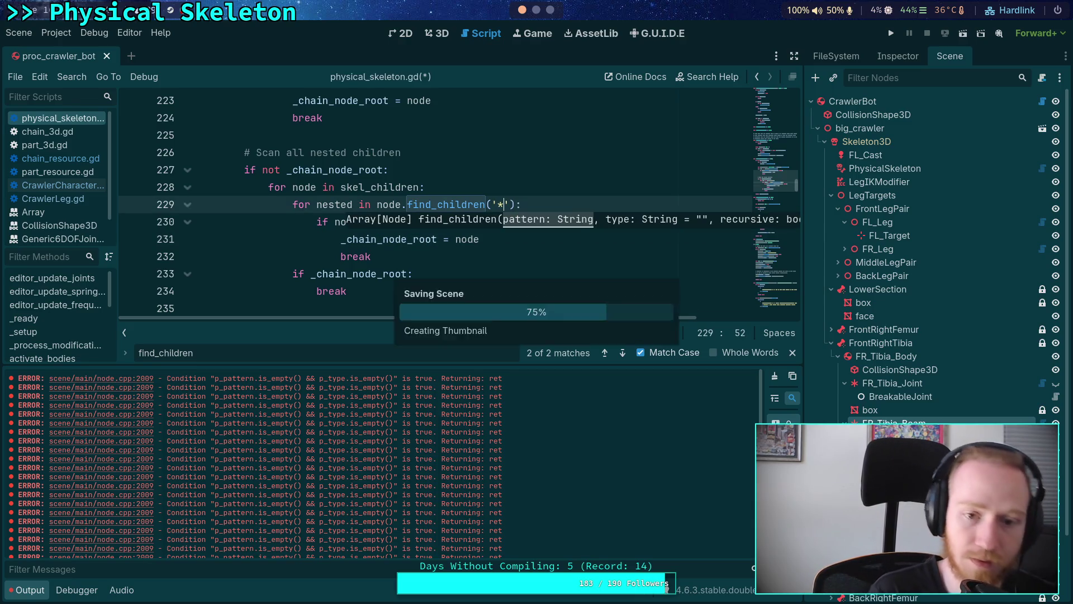
Clear the Output log and reload the saved scene to regenerate the errors.
click(776, 376)
drag(544, 363, 520, 391)
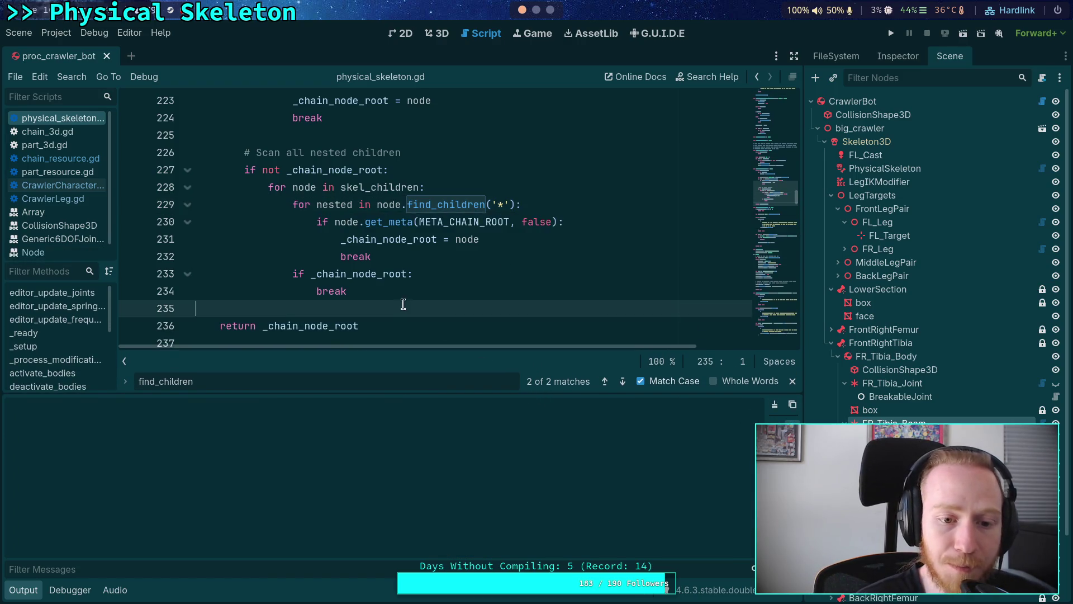
click(439, 33)
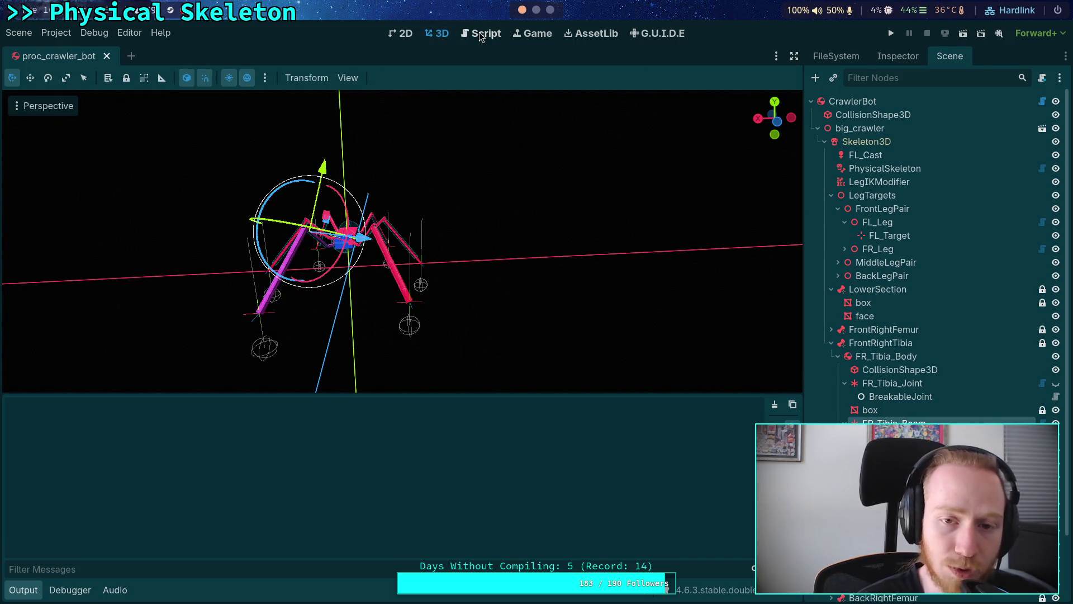
click(482, 33)
click(44, 33)
mouse_move(18, 33)
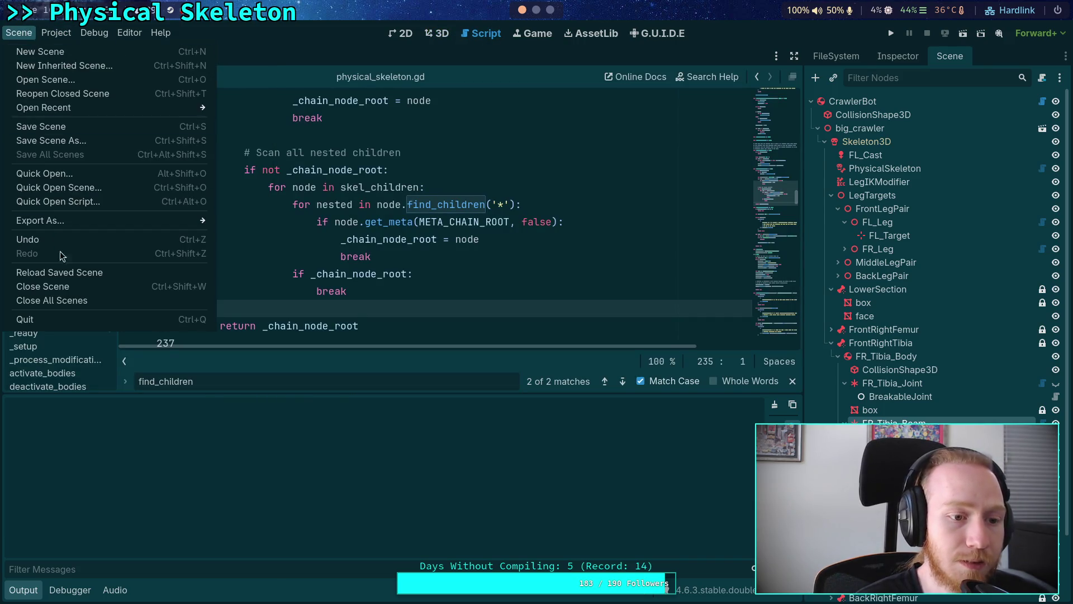
click(73, 274)
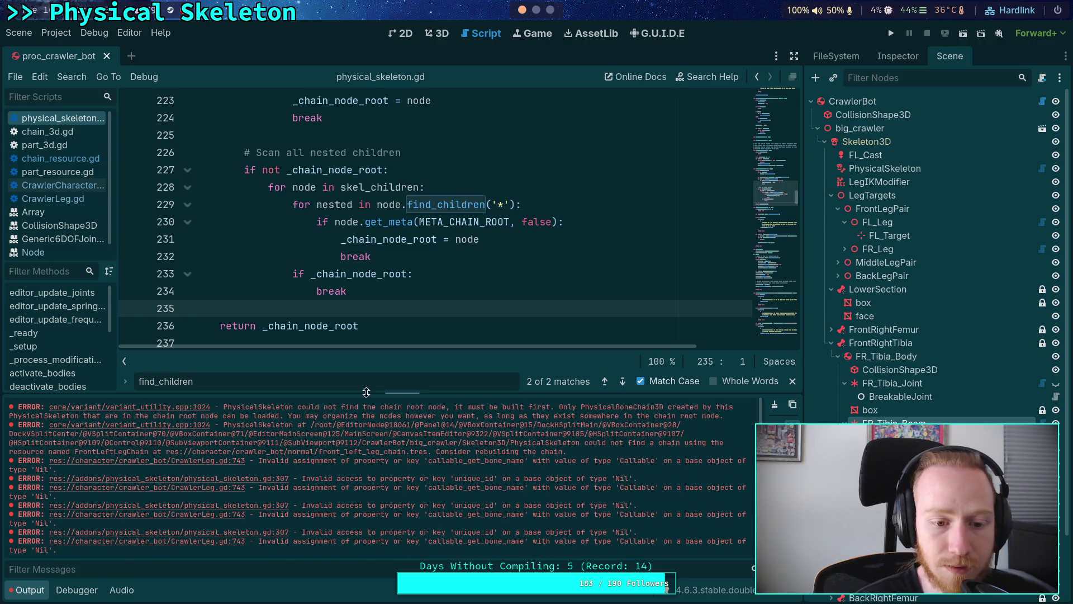
Copy the long editor node path from the chain-root error message in Output.
drag(372, 395, 371, 367)
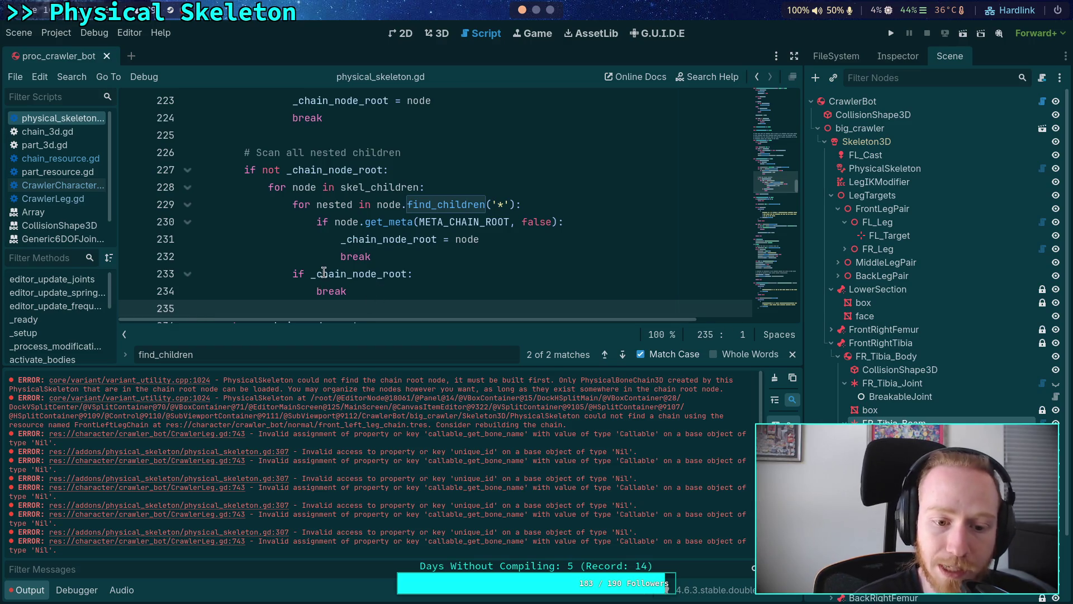
mouse_move(316, 272)
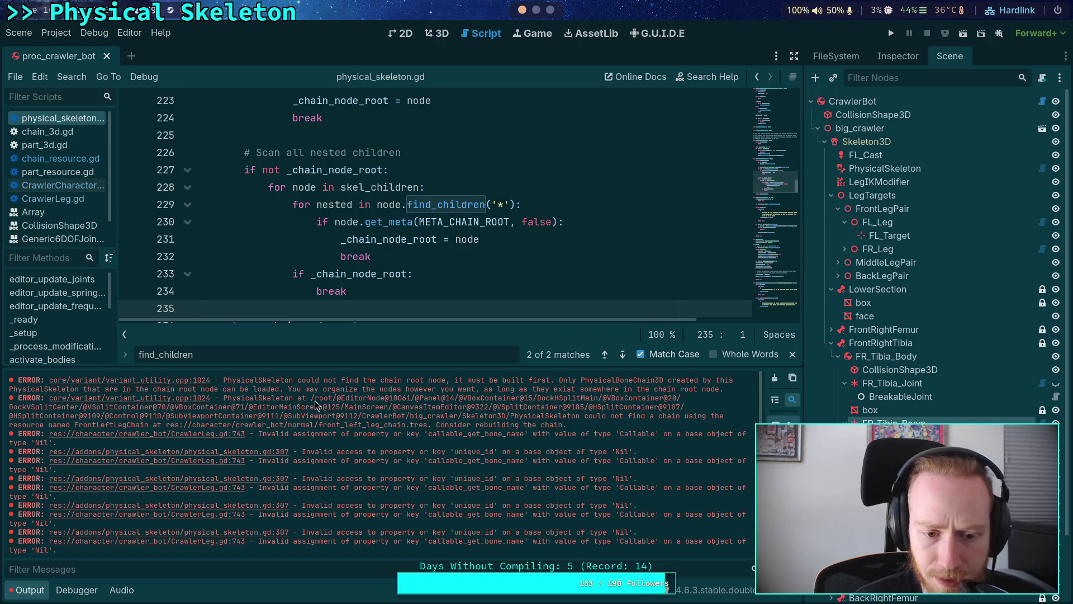
drag(314, 400, 402, 423)
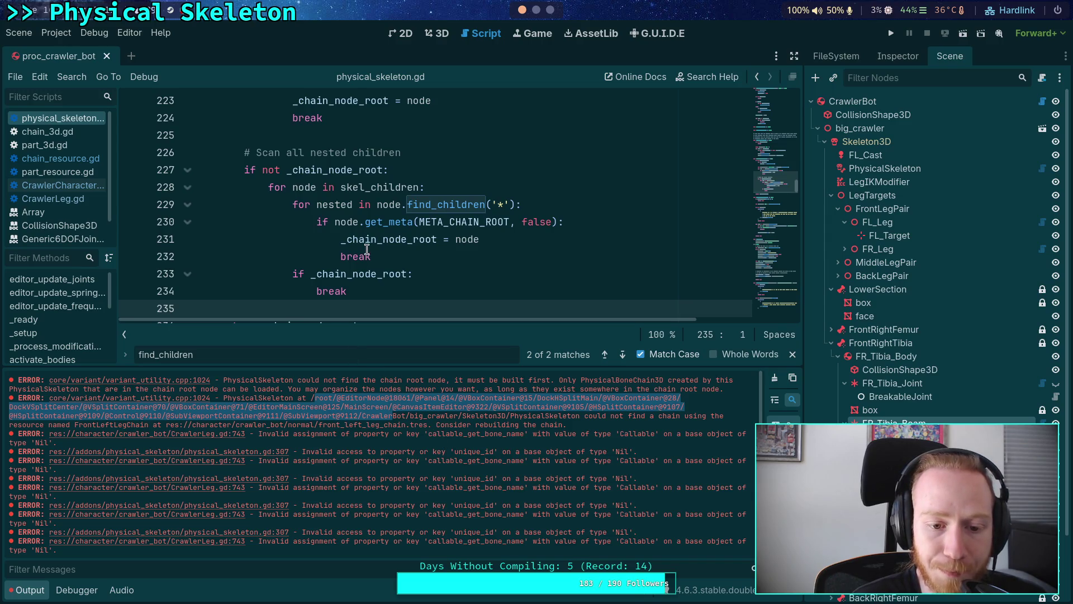
mouse_move(311, 400)
mouse_down()
mouse_move(334, 424)
mouse_move(358, 423)
mouse_move(311, 400)
mouse_move(362, 416)
mouse_up()
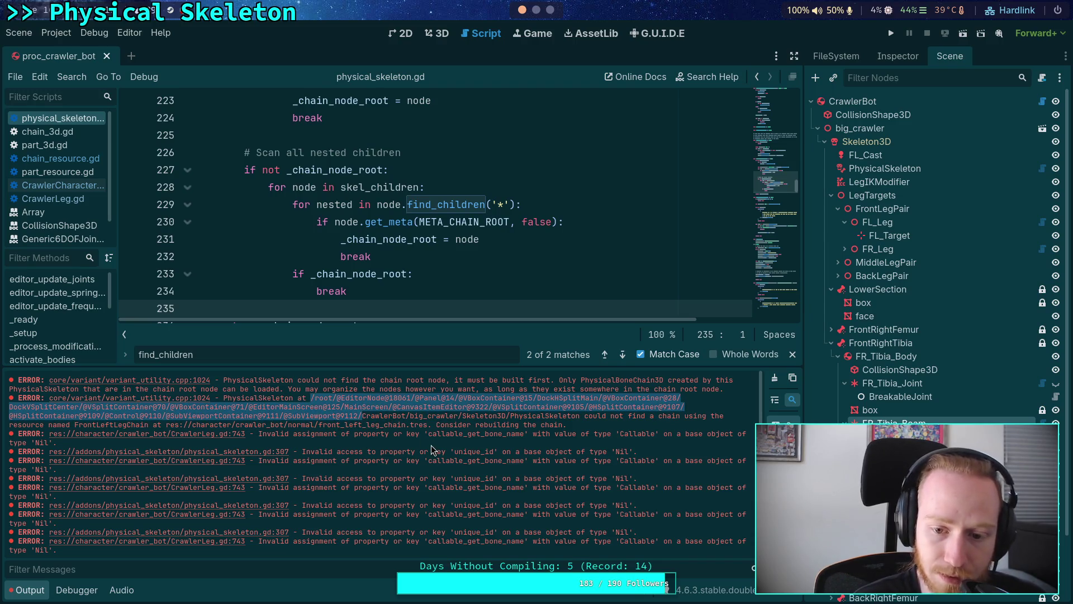
right_click(359, 404)
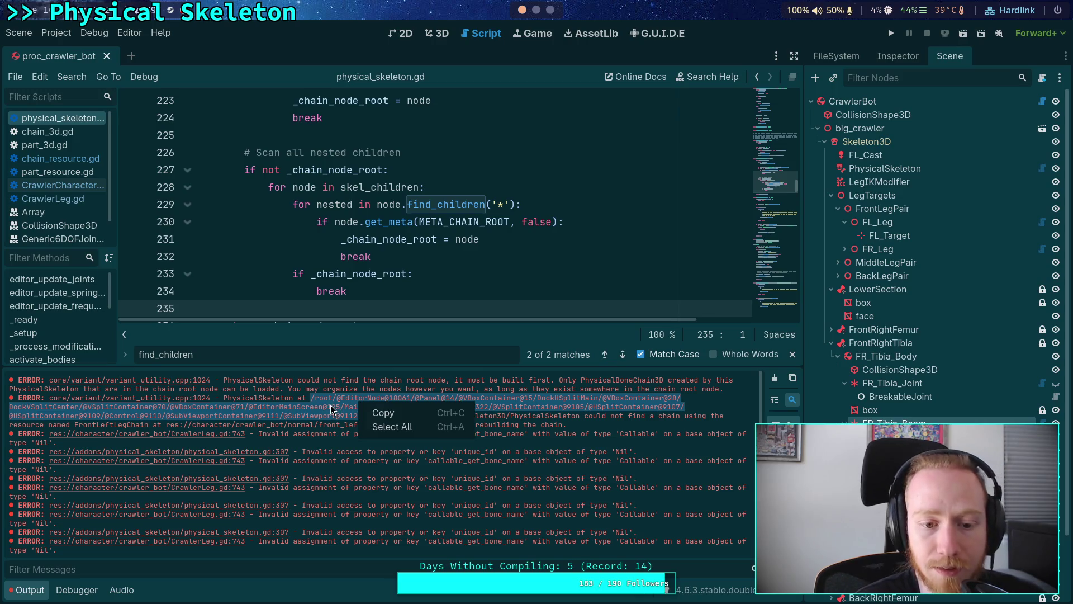
click(383, 413)
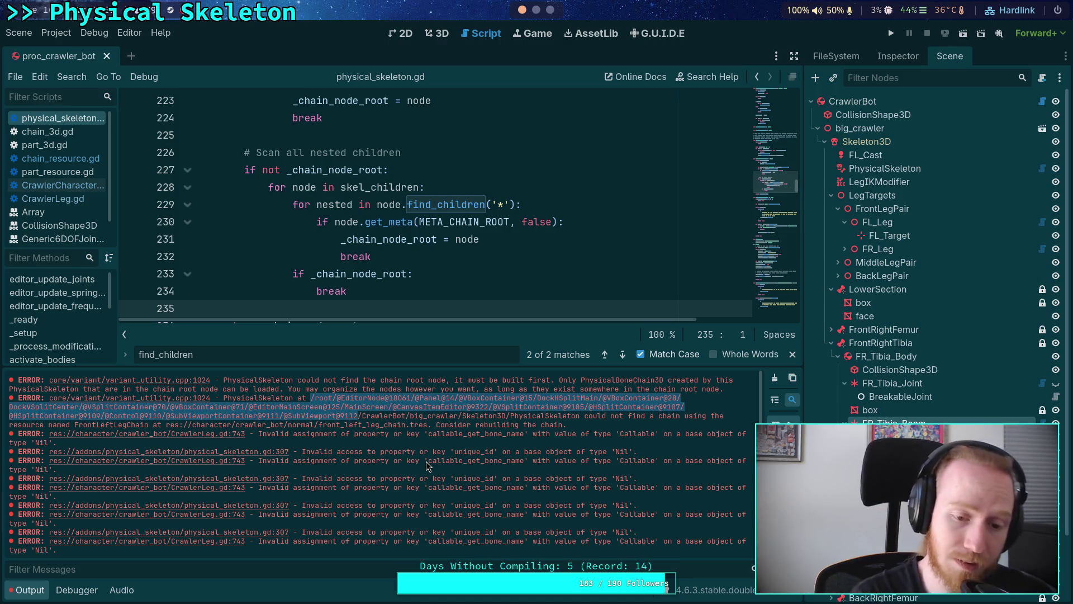
drag(484, 368, 484, 443)
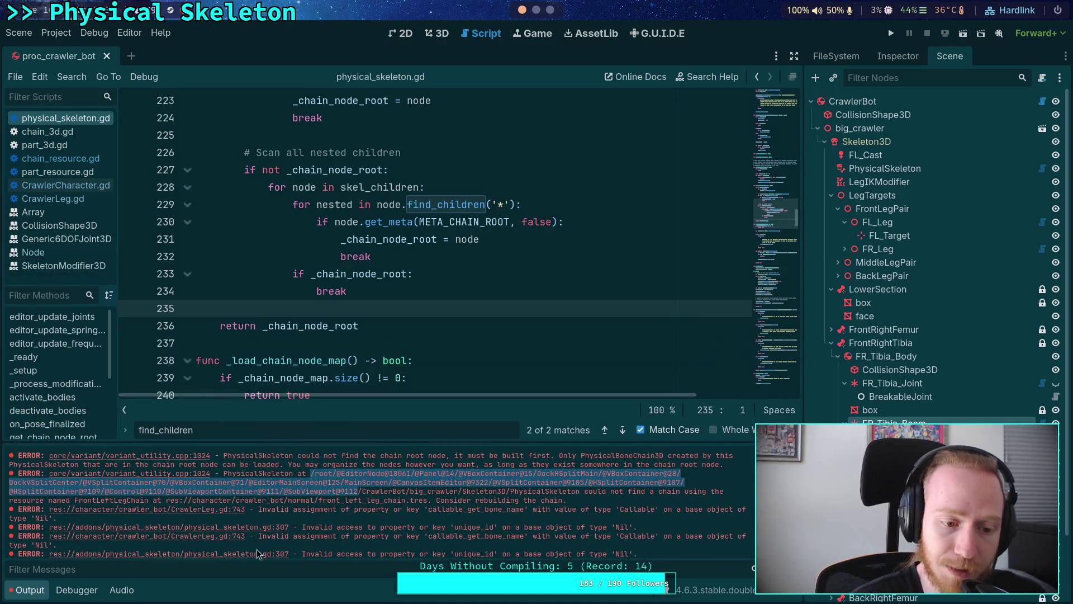
On line 250, insert '(get_tree().root' before skeleton.get_path in the push_error argument.
click(33, 591)
click(262, 395)
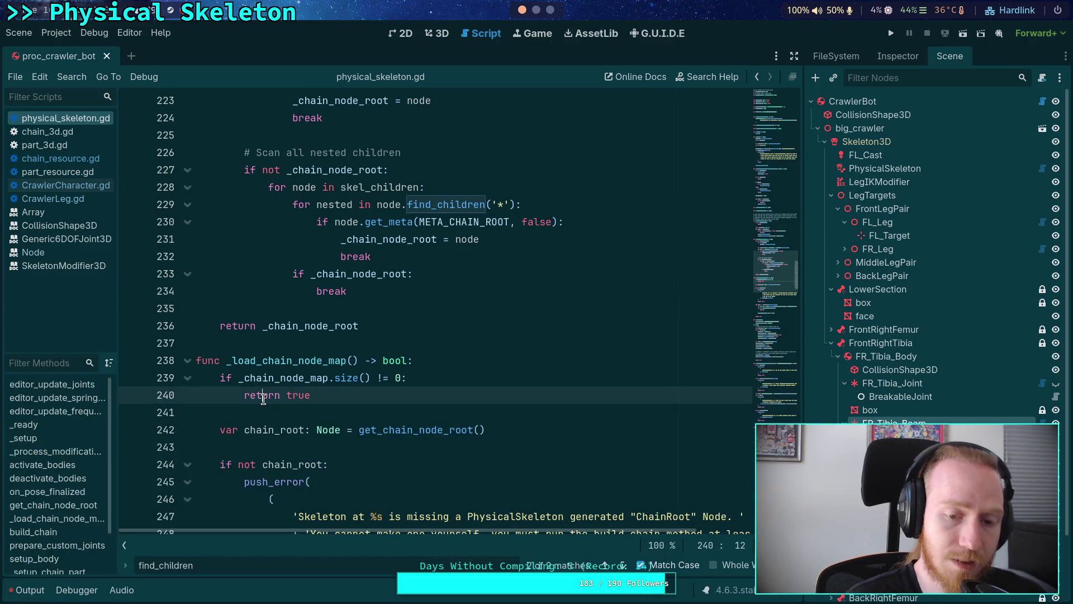
click(264, 412)
scroll(263, 412, down, 4)
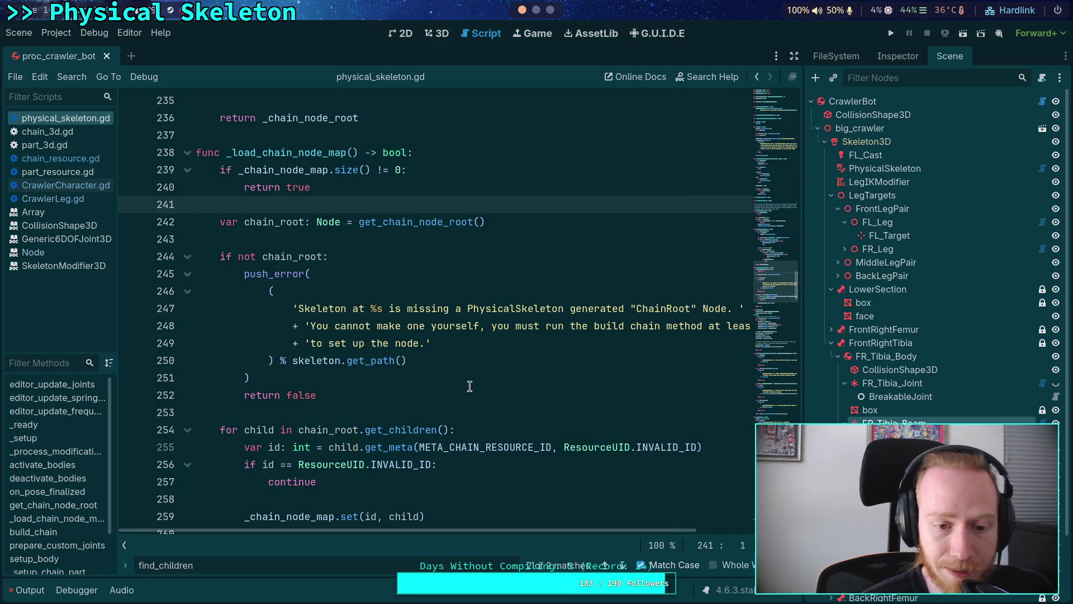
drag(434, 361, 338, 363)
text(.get_path)
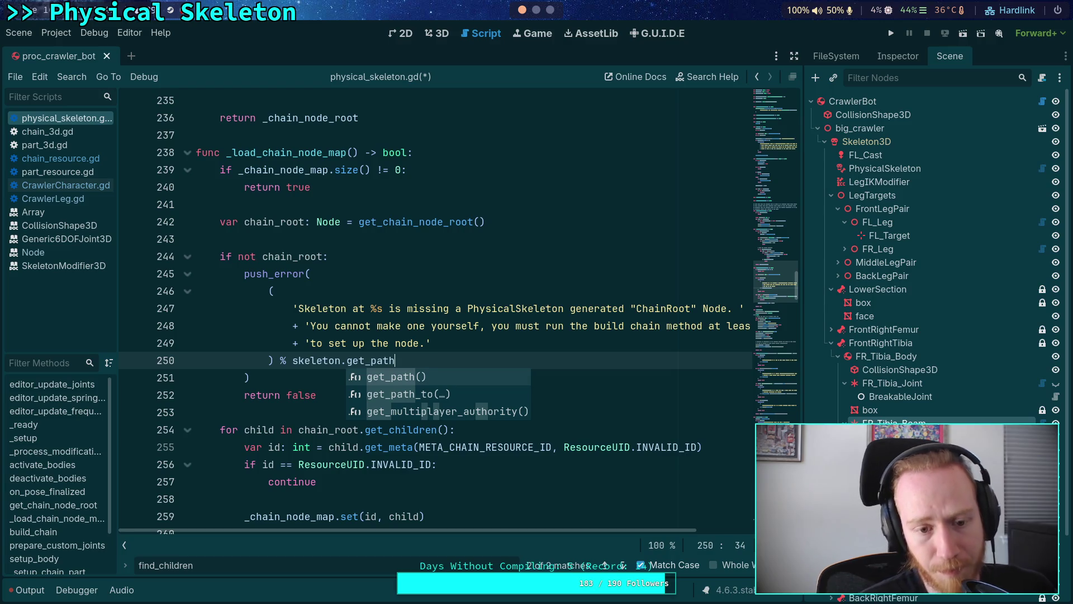
key(Home)
key(Right)
key(Right)
key(Right)
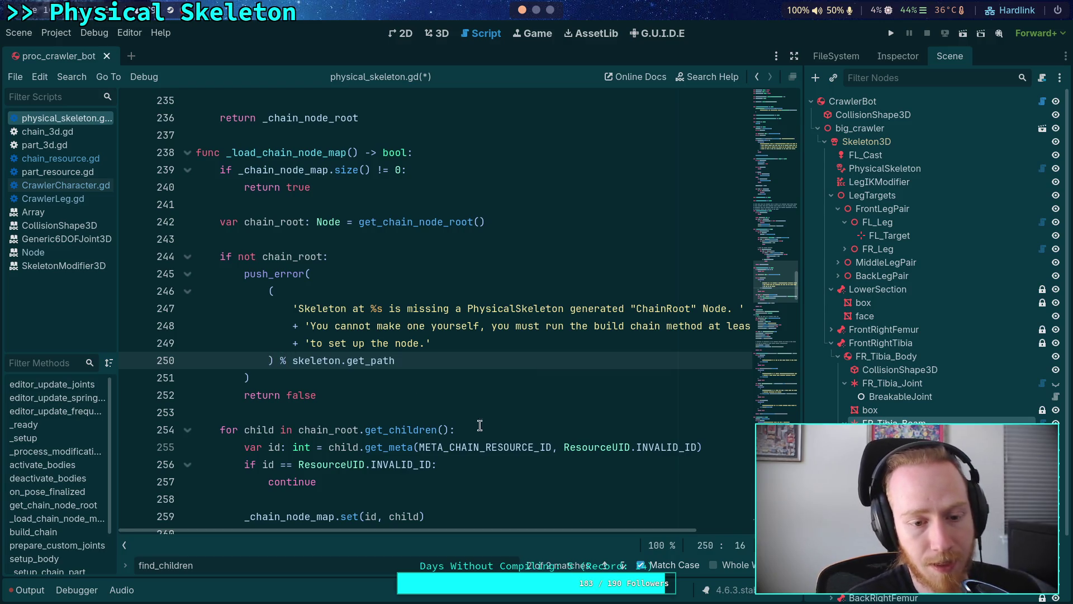
text(()
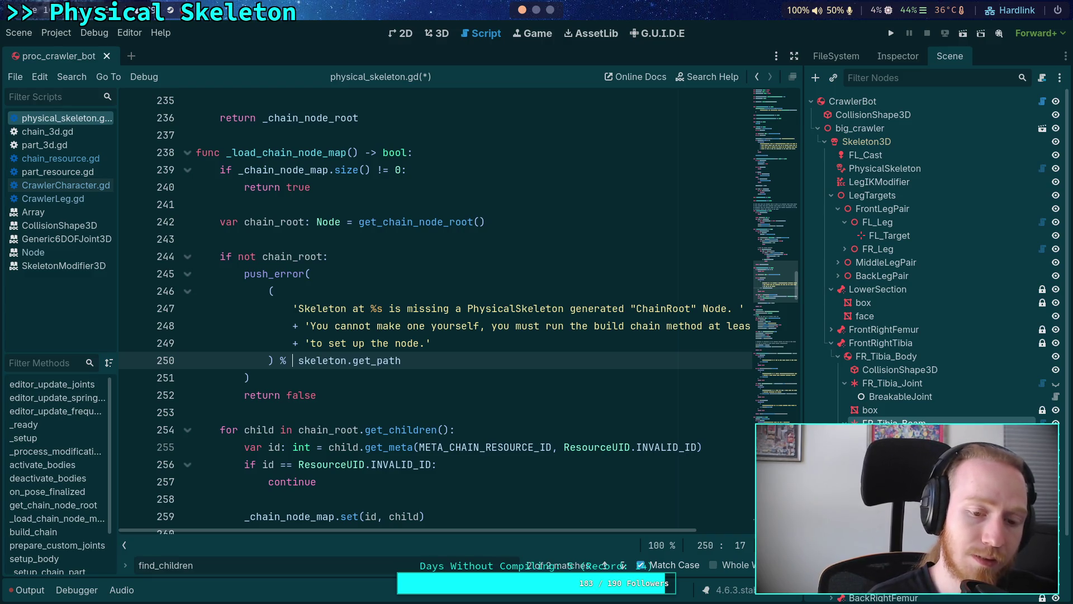
text(get_tree().)
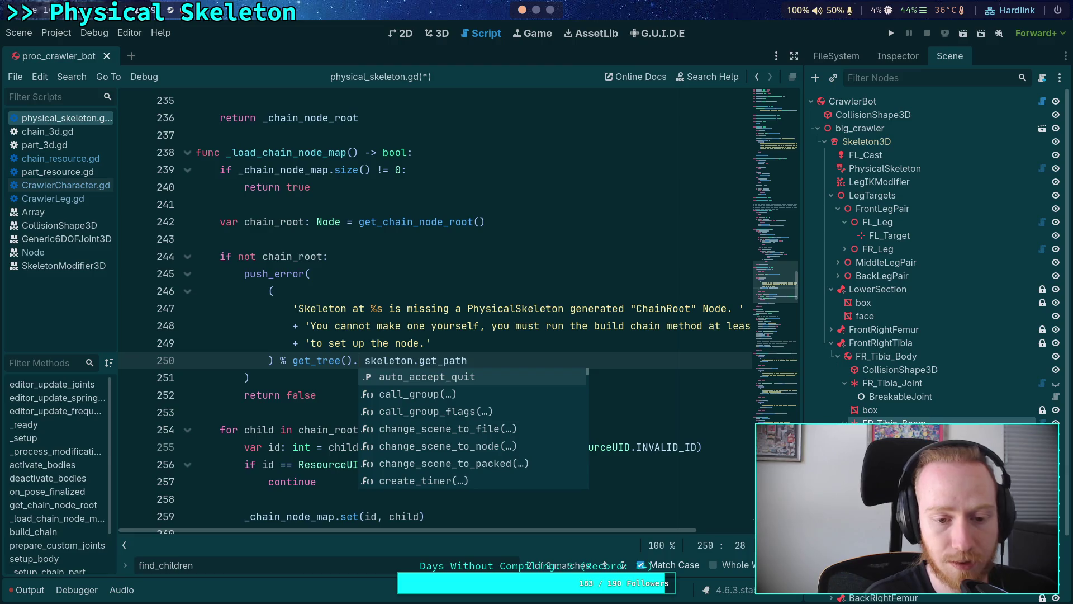
text(roo)
key(Return)
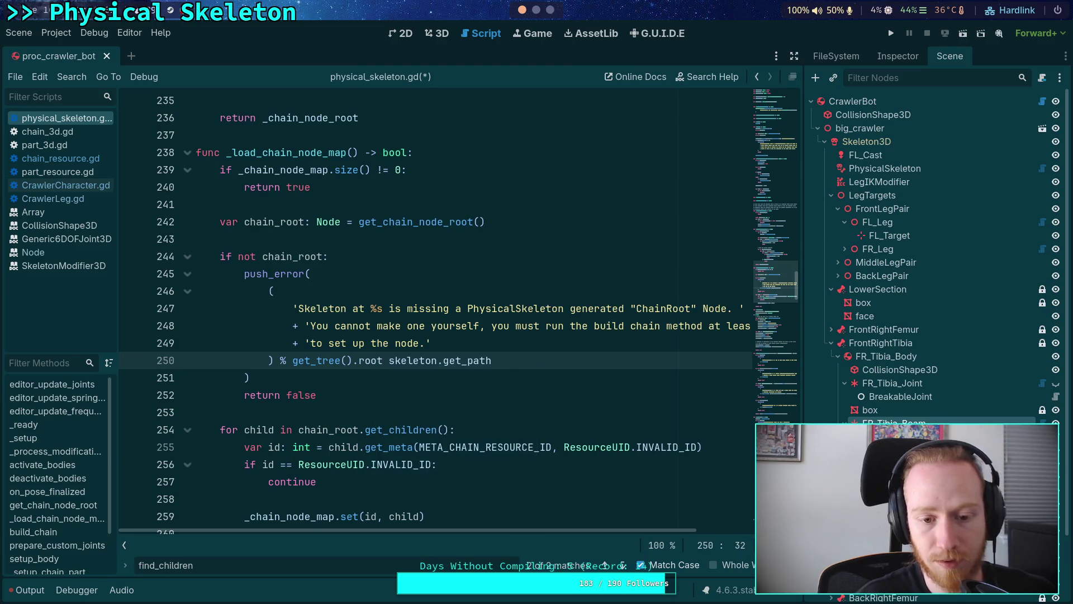
mouse_move(377, 362)
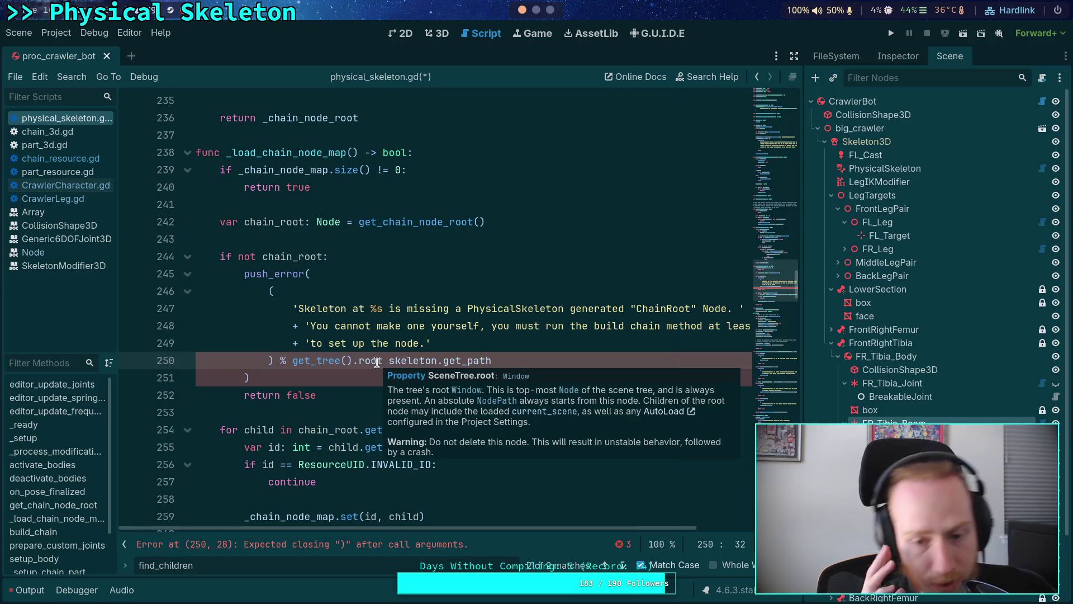
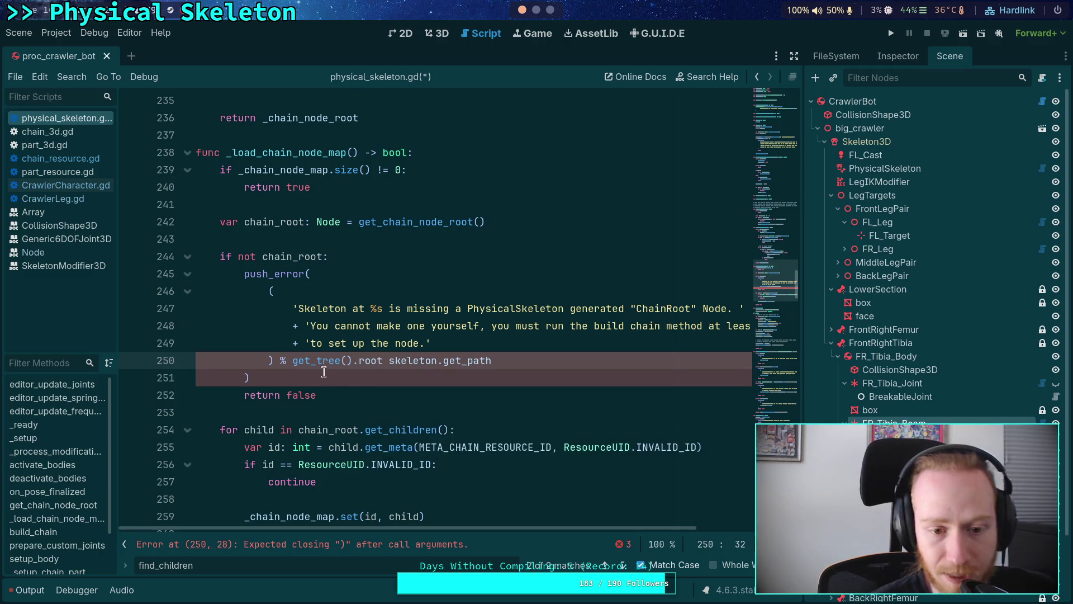
Change get_tree().root to get_tree().edited_scene_root on line 250, then move over to Neovim.
drag(293, 360, 383, 360)
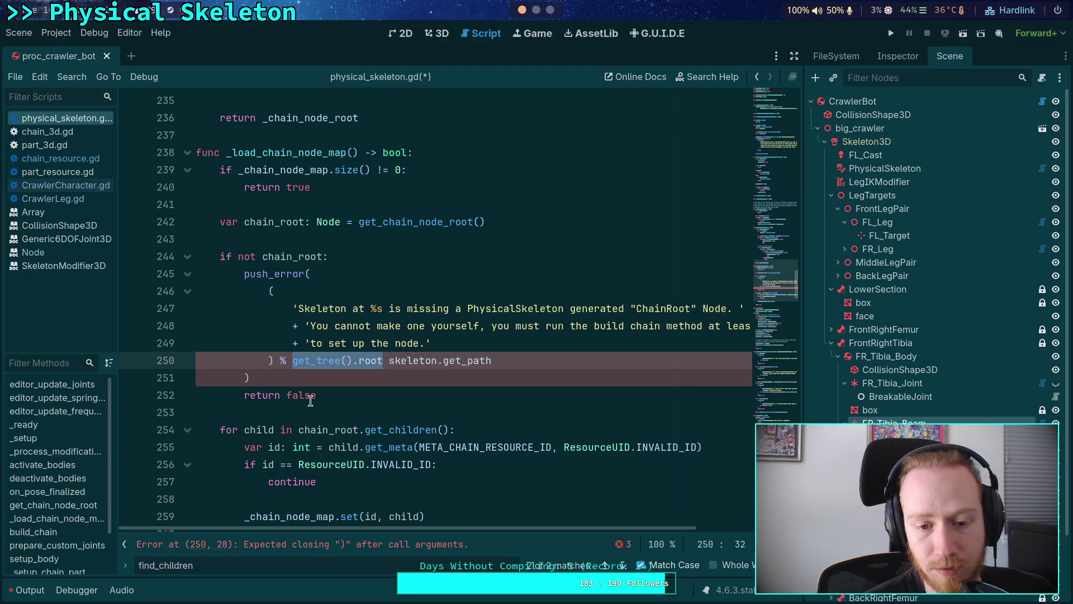
double_click(372, 360)
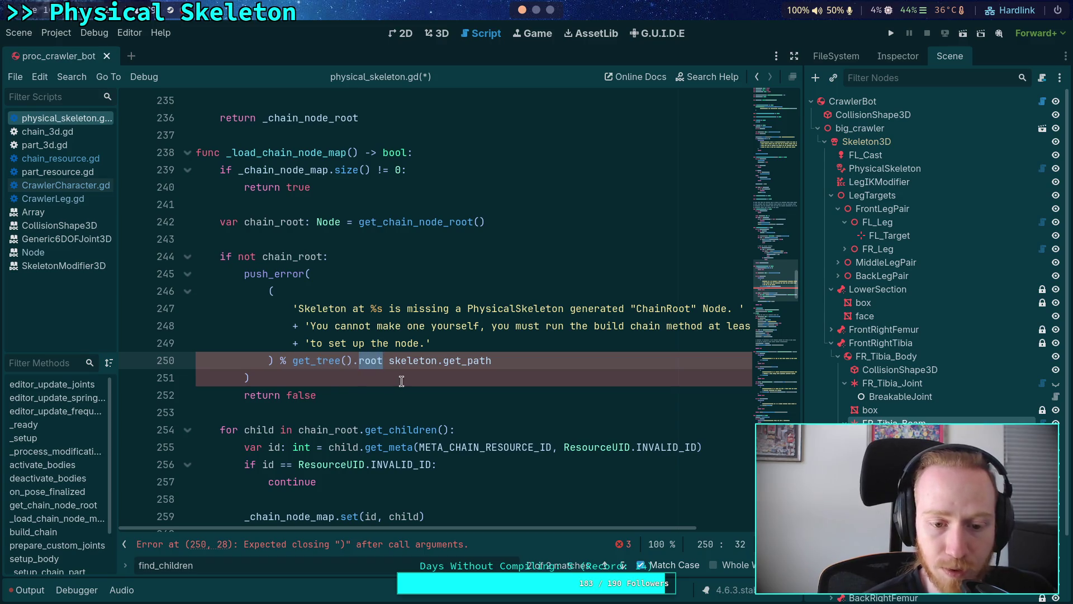
text(edi)
key(Return)
mouse_move(420, 362)
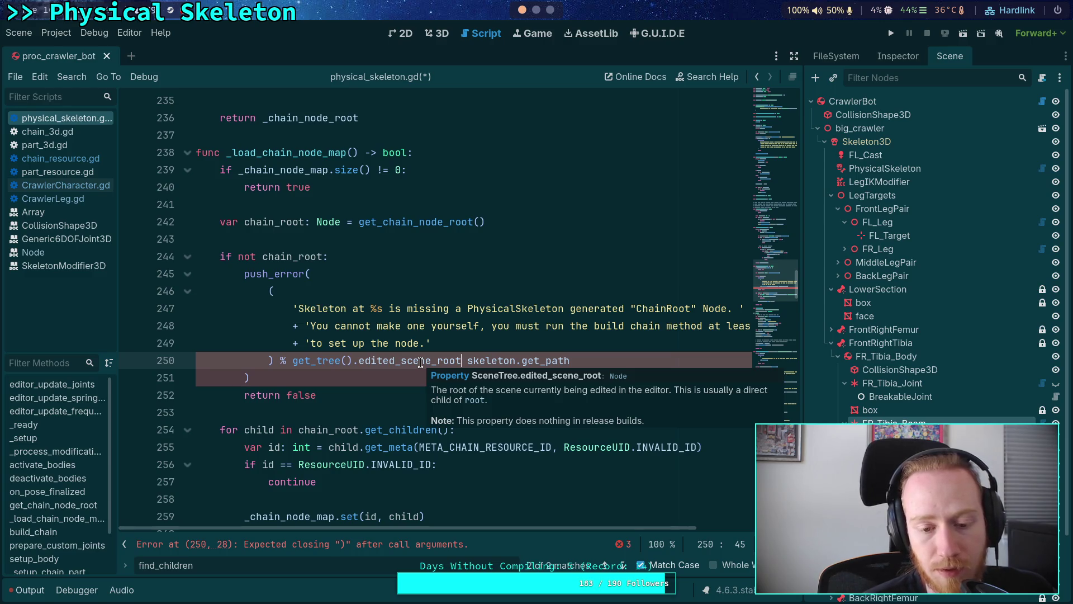
click(536, 10)
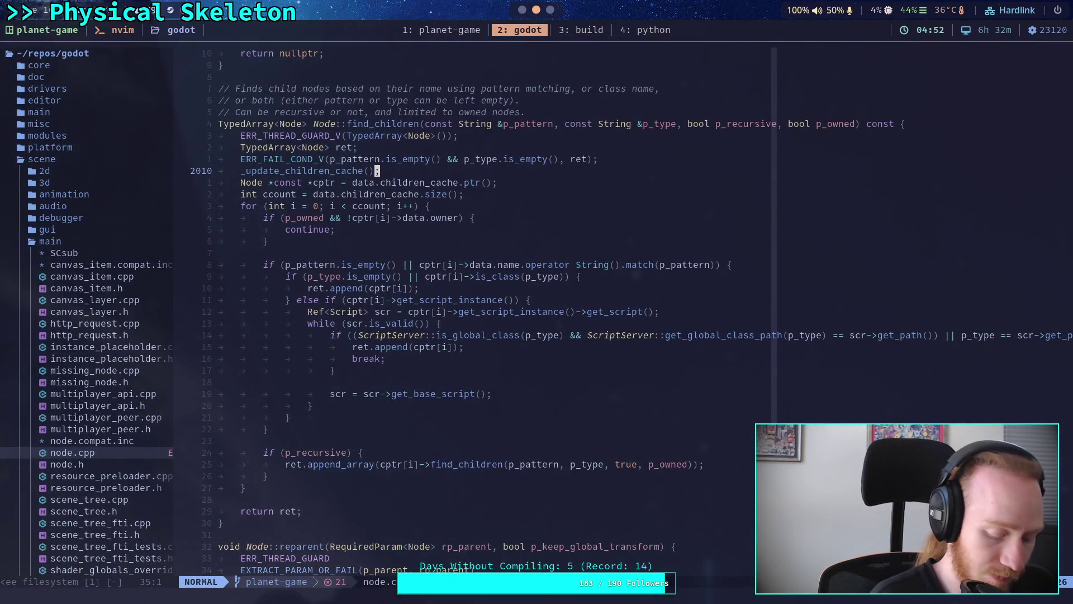
Live-grep the Godot source for edited_scene_root and preview matches, including editor_interface.cpp's rel_path_to usage.
key(space)
text(fgedited_)
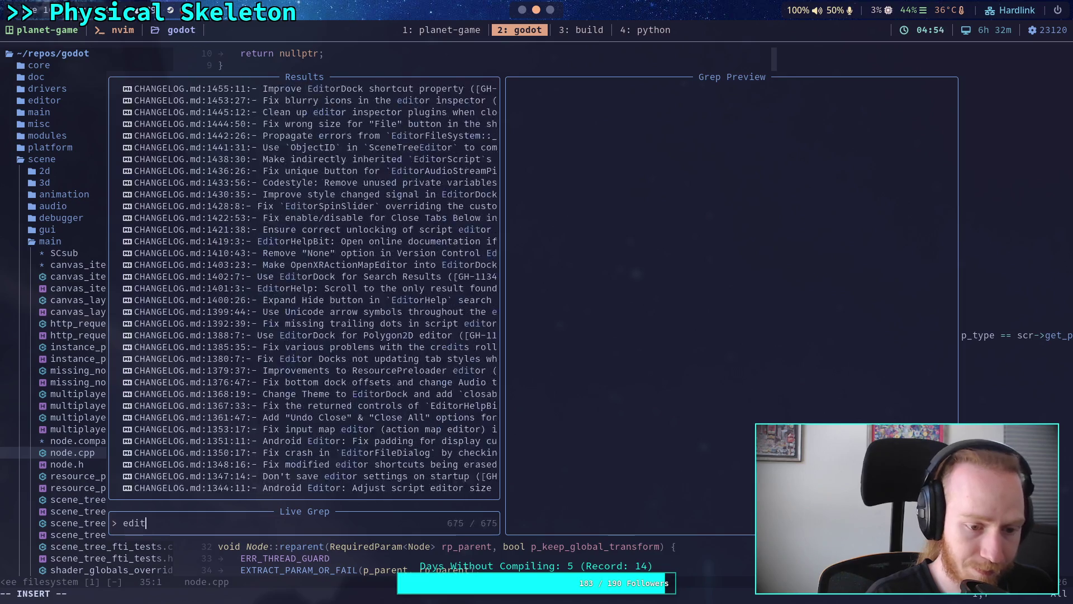
text(s)
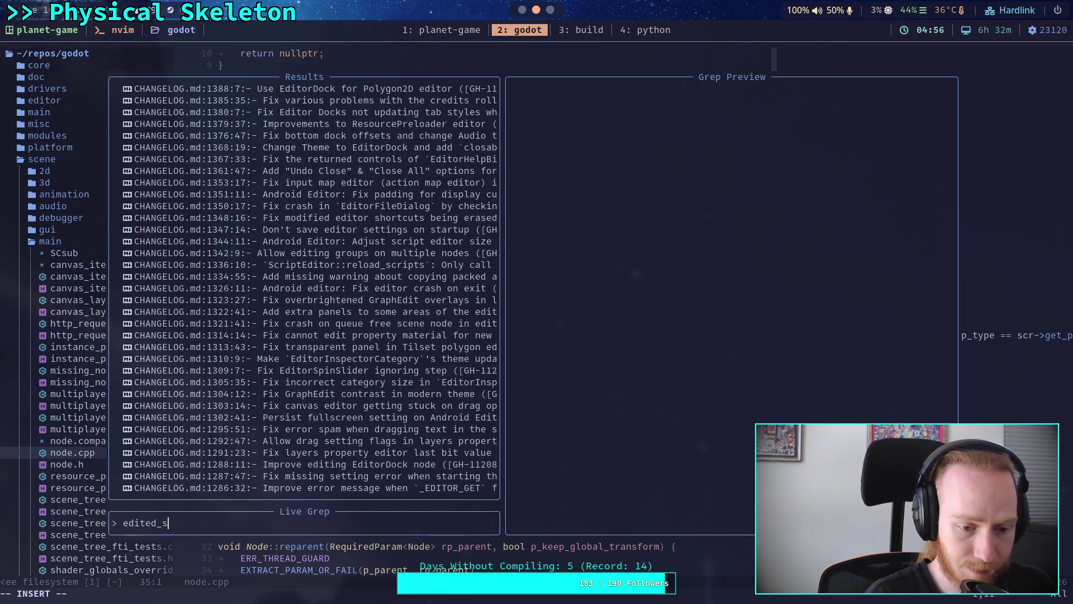
text(cene_root)
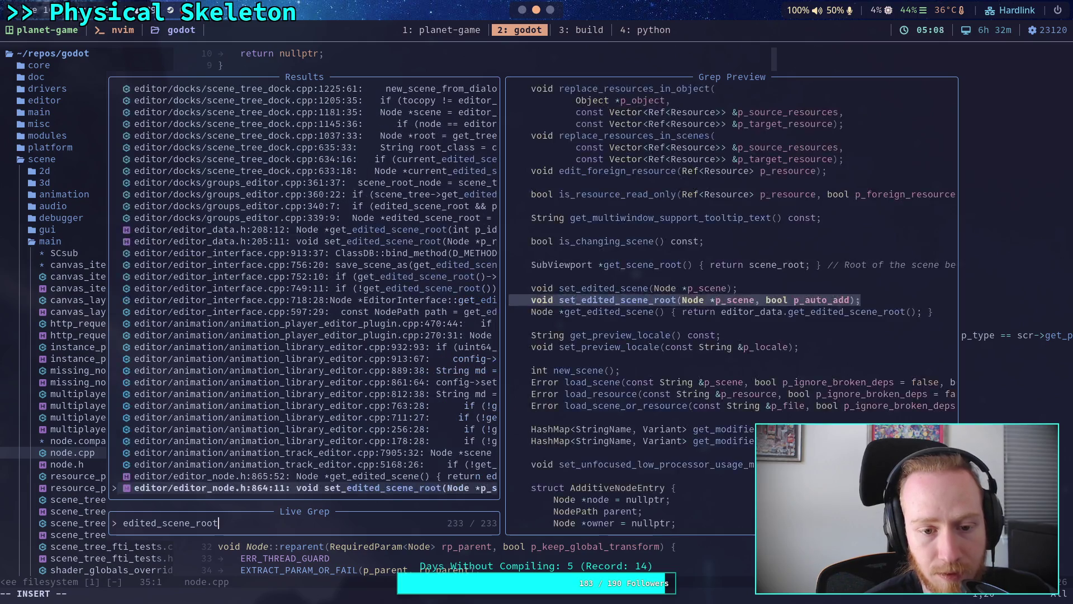
key(Up)
key(Up)
key(Up)
key(Down)
key(Down)
key(Down)
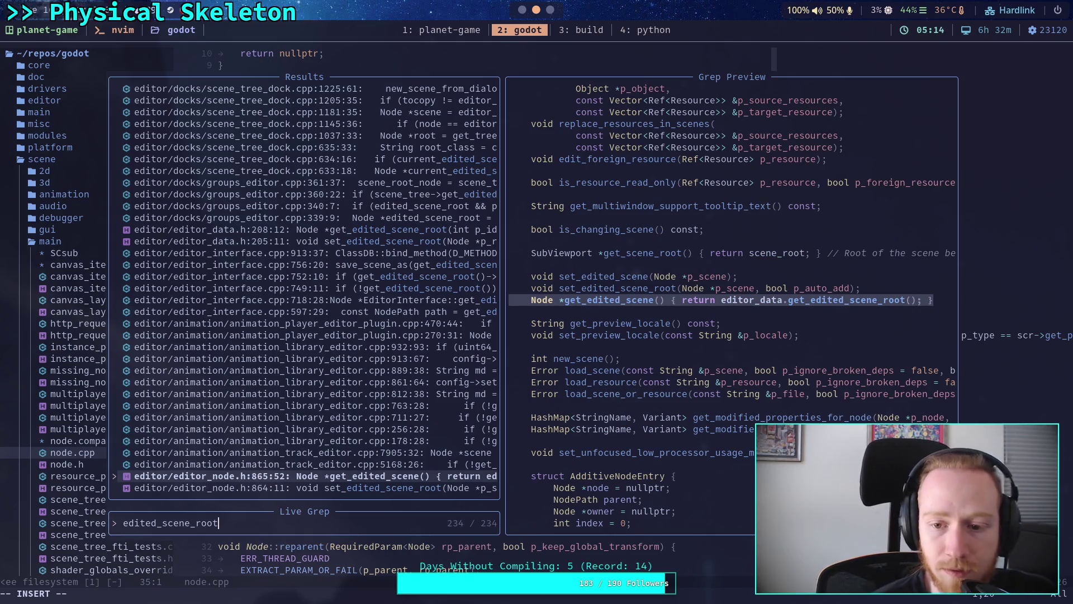
key(Down)
key(Up)
key(Up)
key(Up)
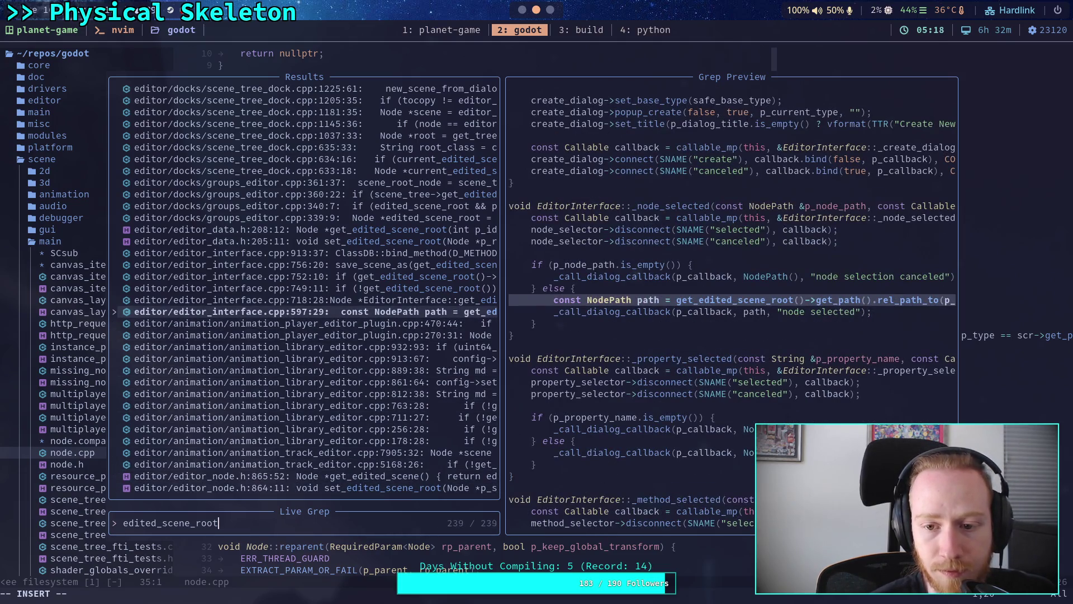
key(Up)
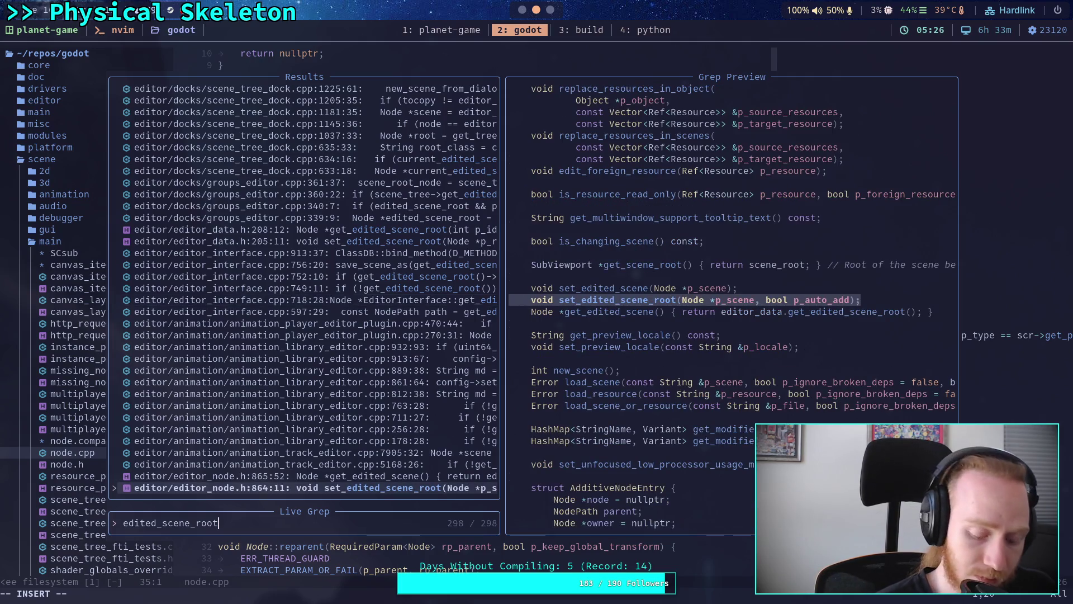
key(Up)
key(Up)
key(Up)
key(Up)
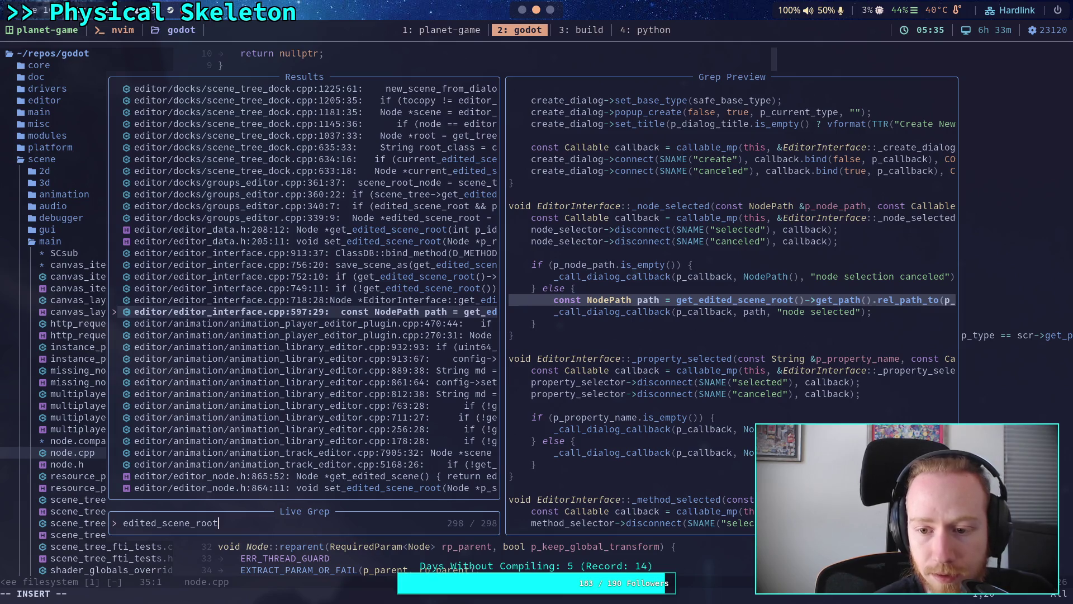
Preview edited_scene_root matches in editor_interface.cpp, groups_editor.cpp, scene_tree_dock.cpp and editor_script.cpp.
key(Up)
key(Up)
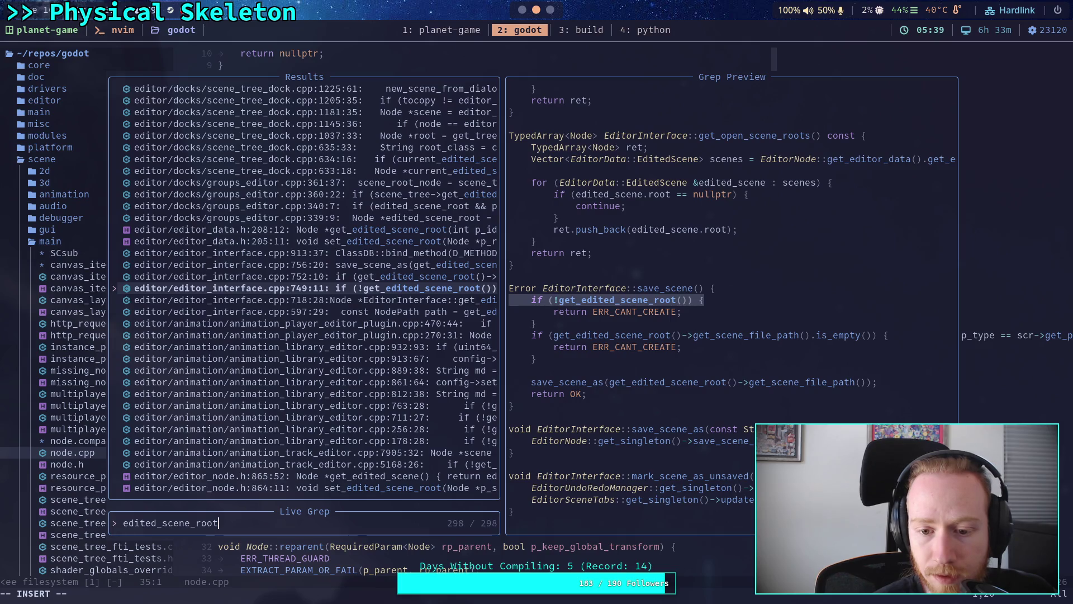
key(Up)
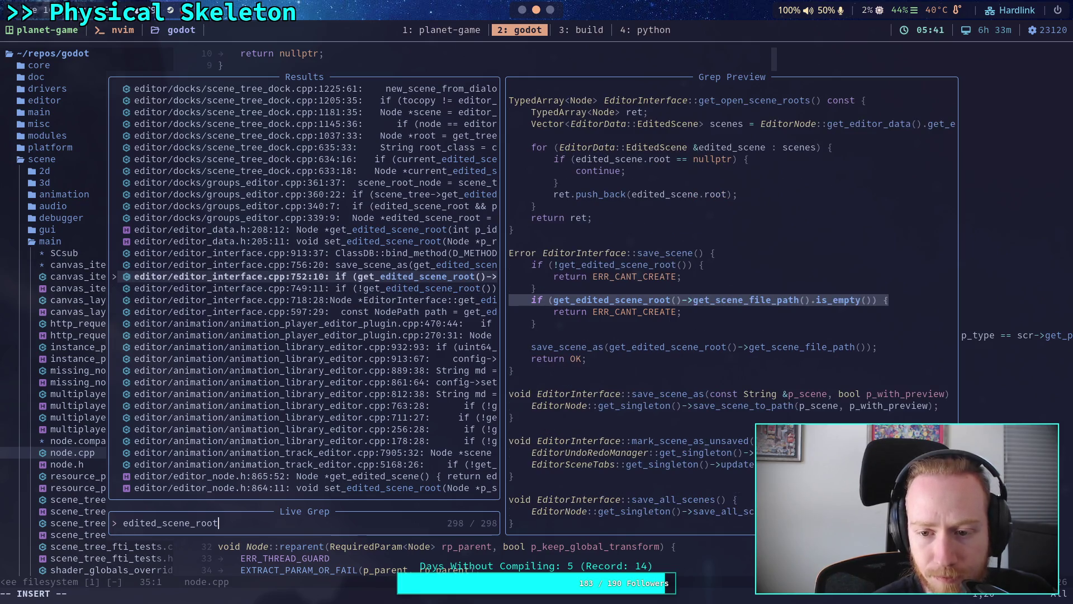
key(Up)
key(Up)
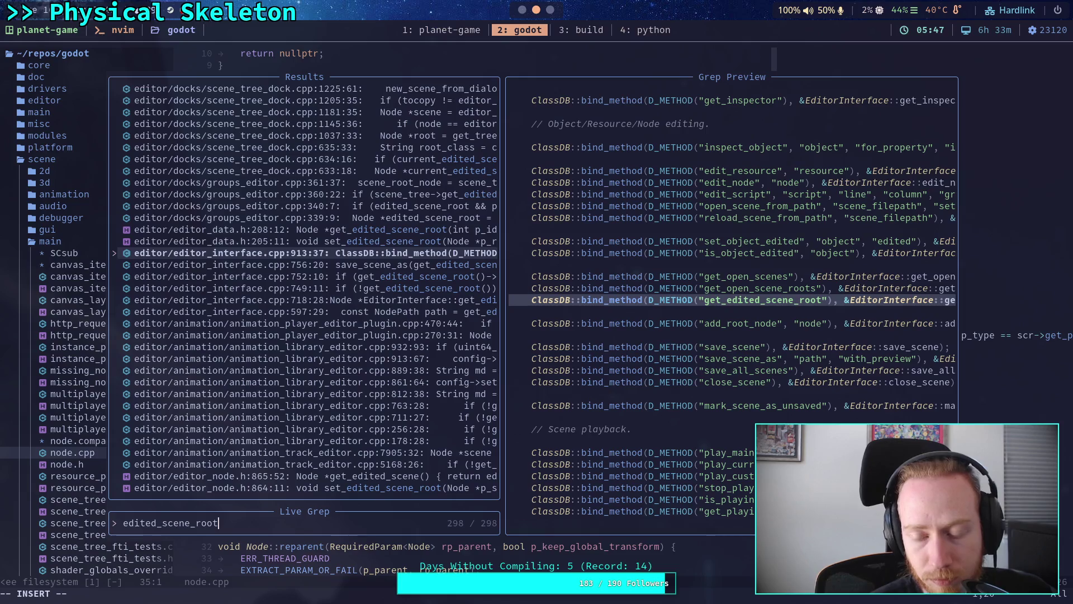
key(Up)
key(Up)
key(Up)
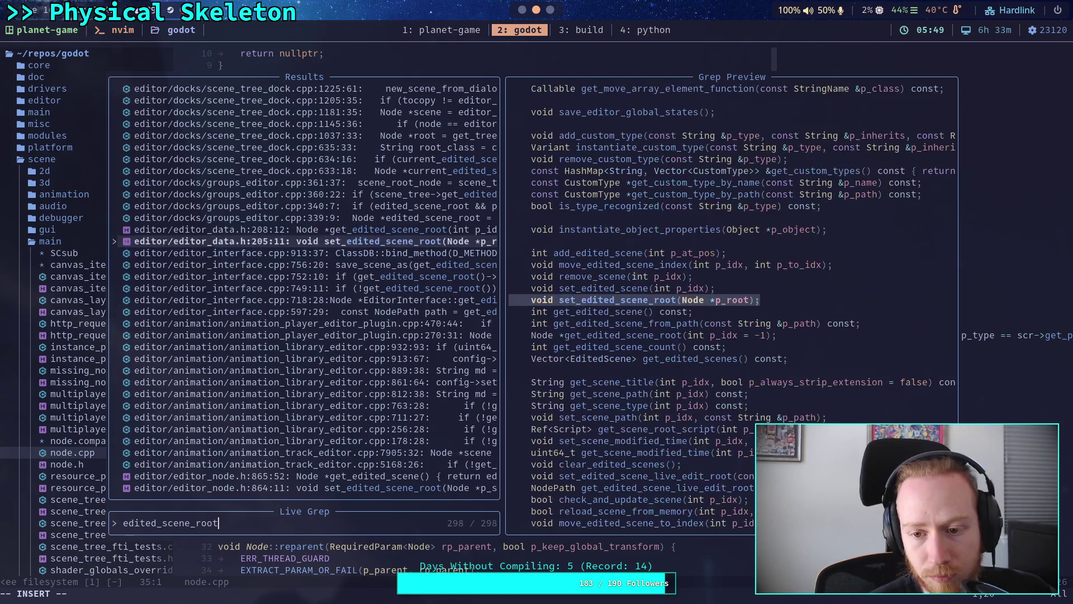
key(Up)
key(Up)
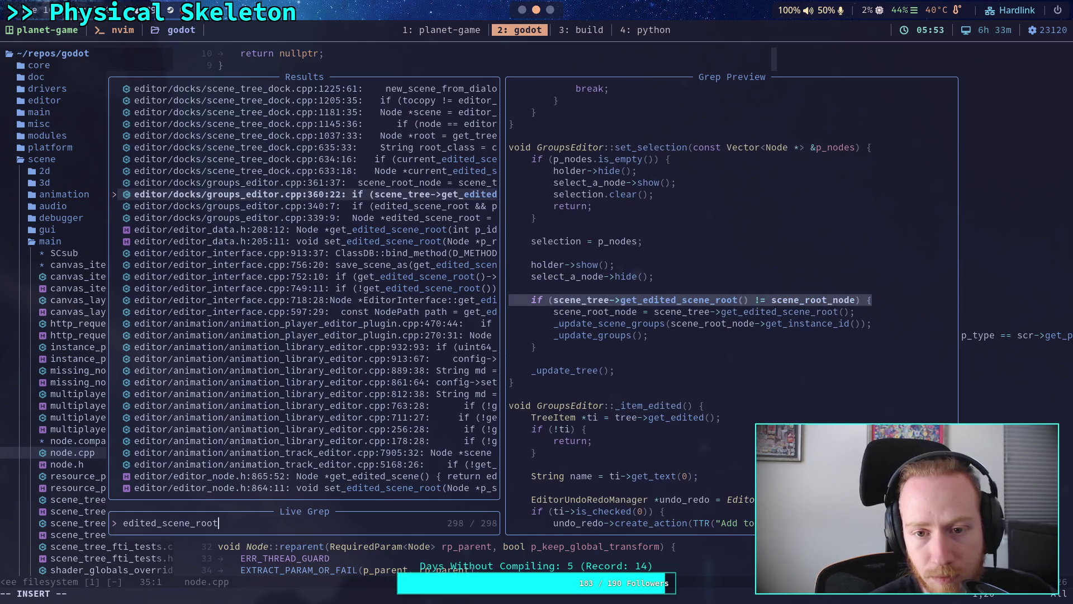
key(Up)
key(Up)
key(Up)
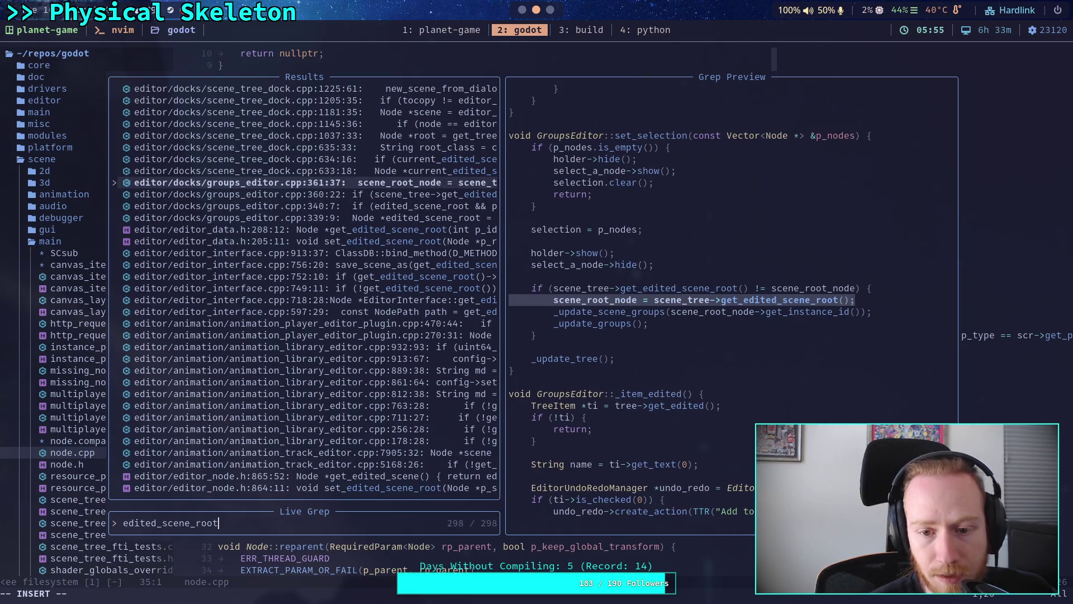
key(Up)
key(Up)
key(Up)
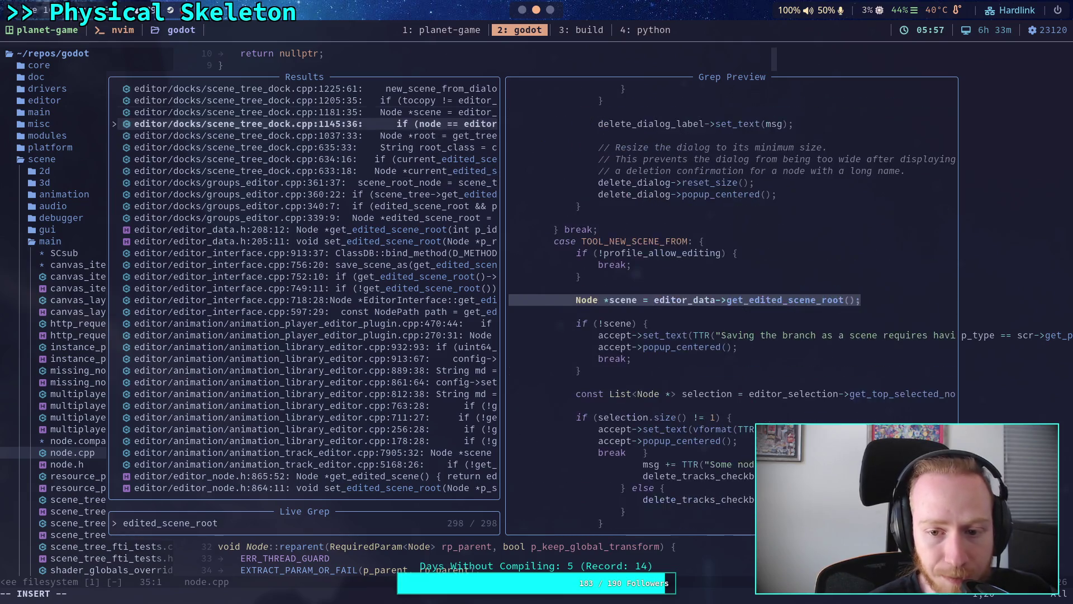
key(Up)
key(Up)
key(Up)
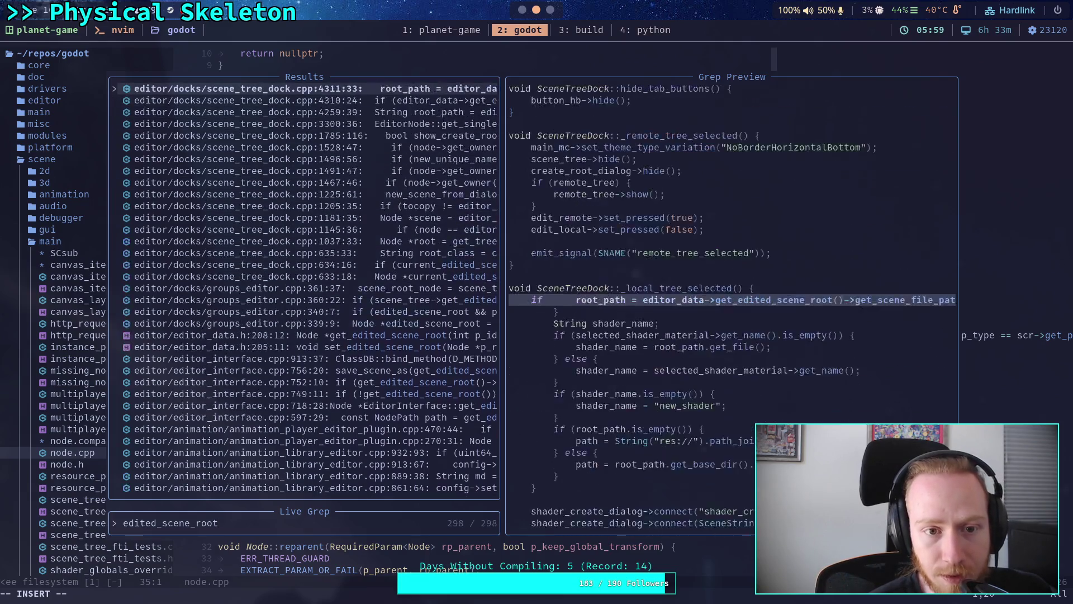
key(Down)
key(Down)
key(Down)
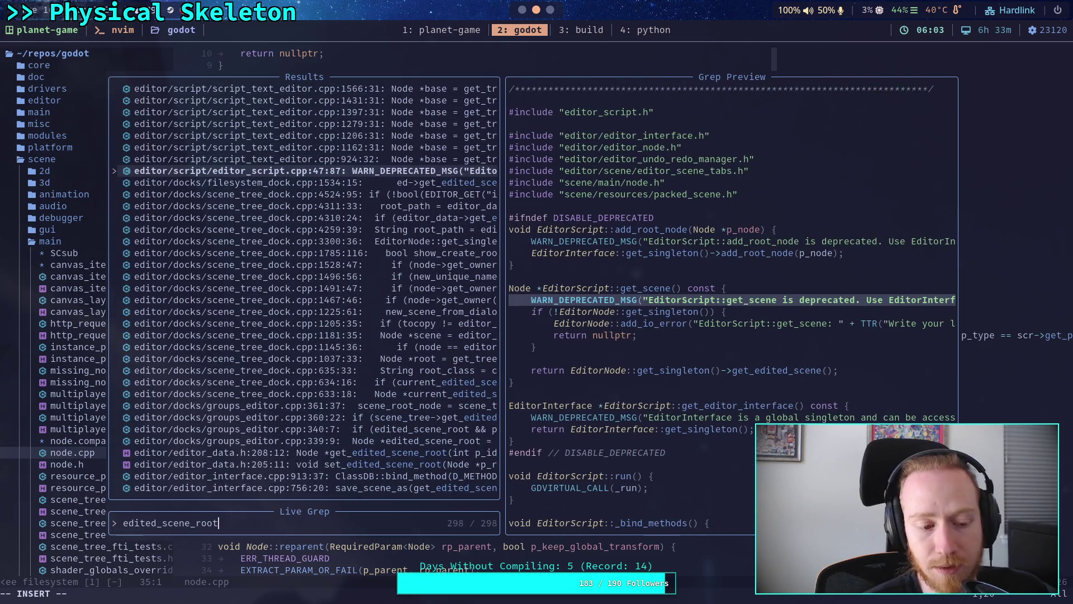
key(Down)
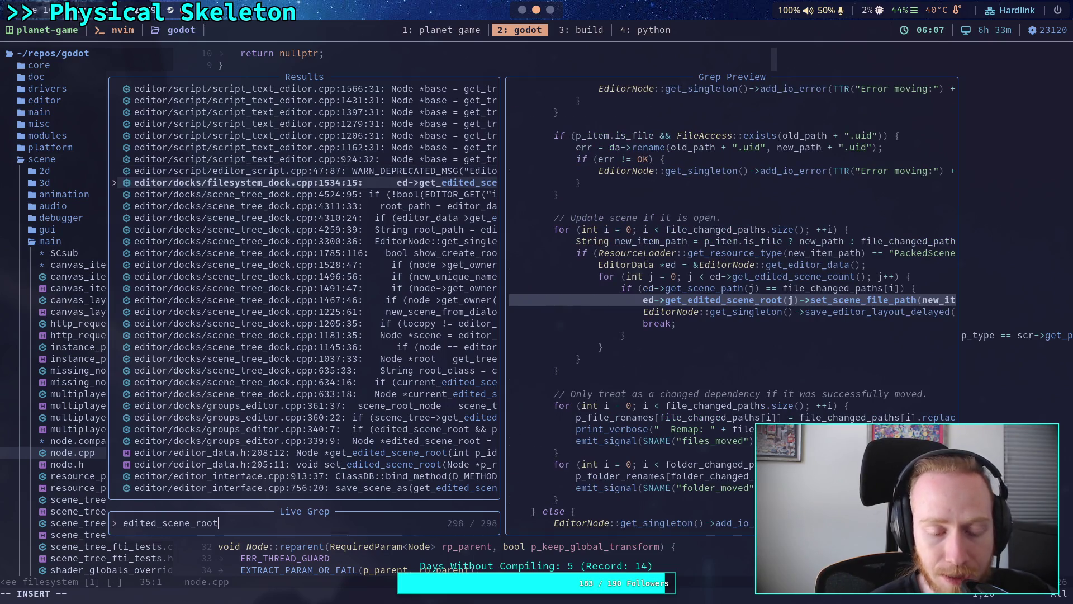
key(Up)
key(Up)
key(Up)
Browse further matches in scene_tree_editor.cpp and editor_node.cpp, then leave the search for the browser.
key(Up)
key(Up)
key(Up)
key(Down)
key(Down)
key(Down)
key(Up)
key(Up)
key(Up)
key(Up)
key(Up)
key(Up)
key(Down)
key(Down)
key(Down)
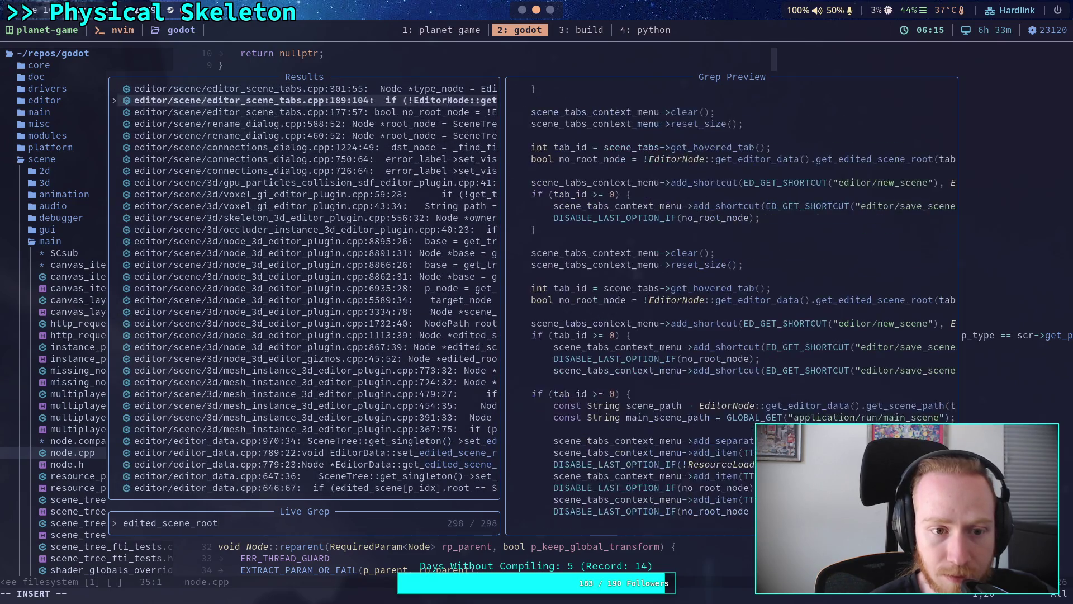
key(Up)
key(Up)
key(Up)
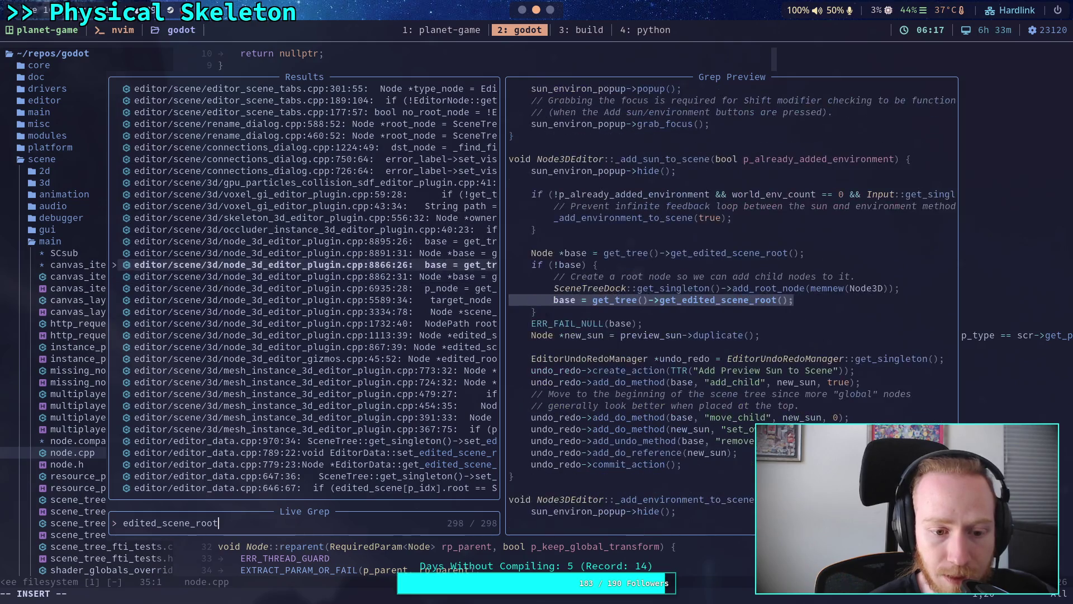
key(Up)
key(Up)
key(Up)
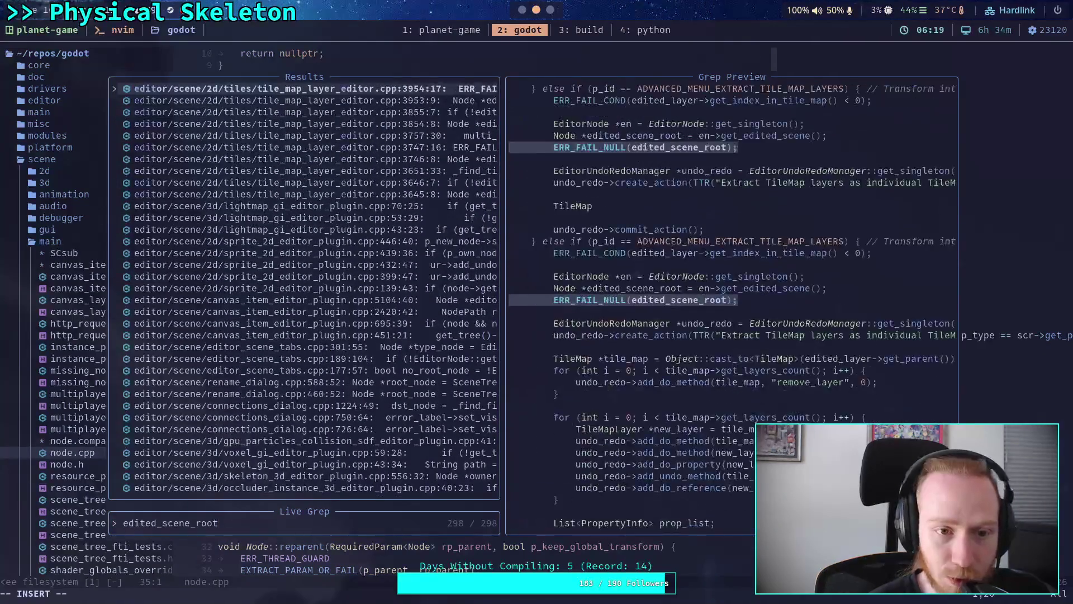
key(Down)
key(Down)
key(Down)
key(Up)
key(Up)
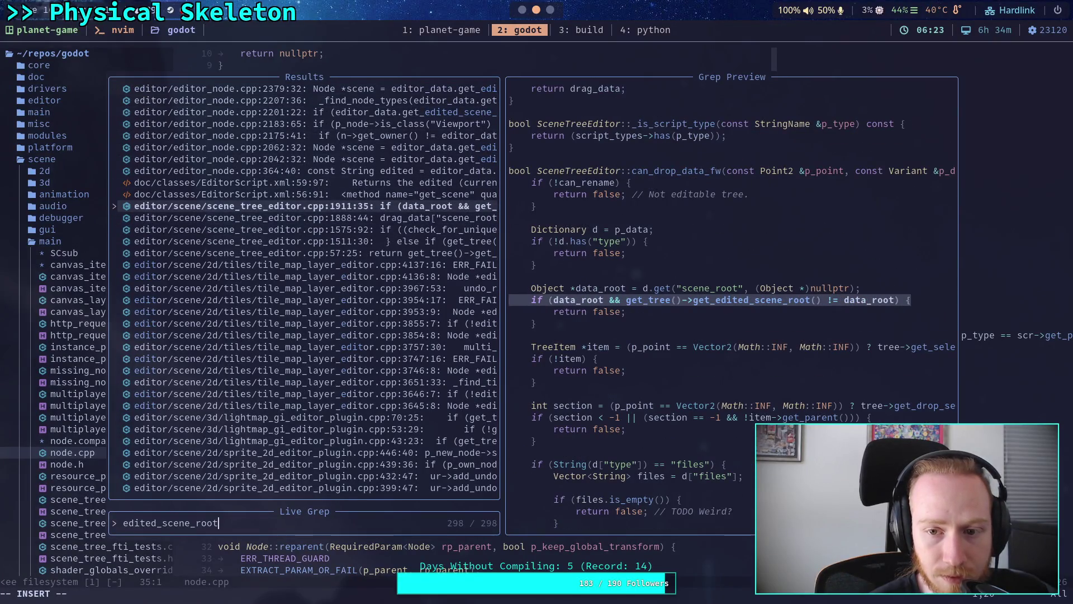
key(Down)
key(Down)
key(Down)
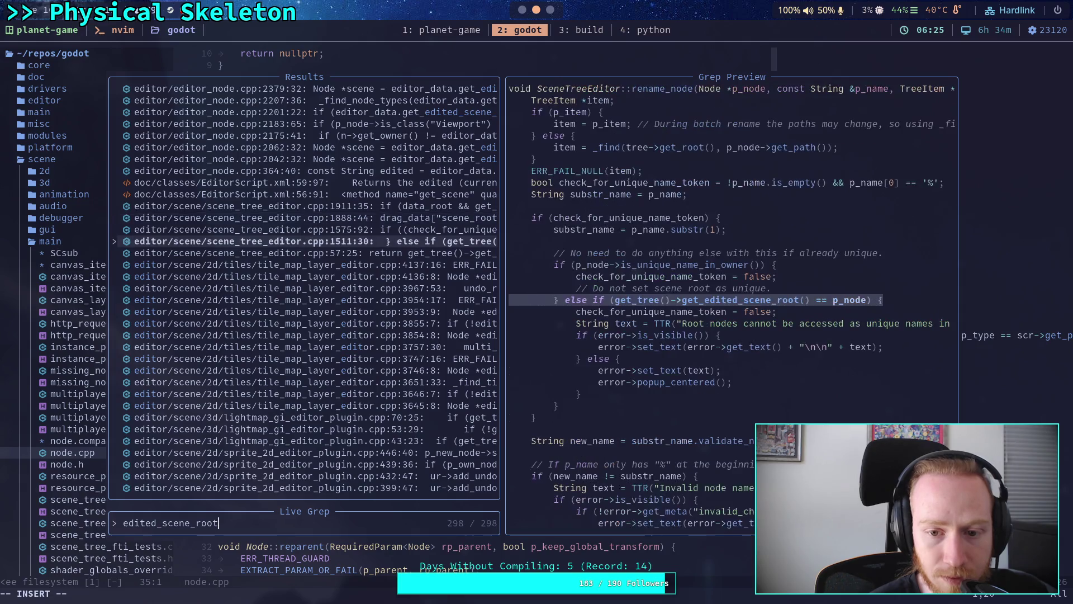
key(Down)
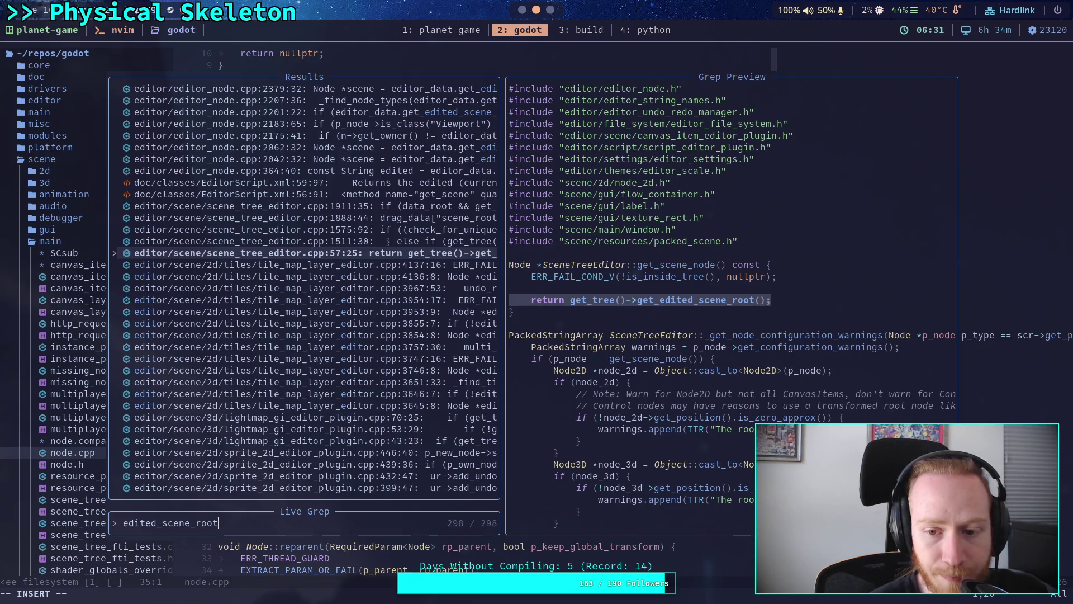
key(Up)
key(Up)
key(Up)
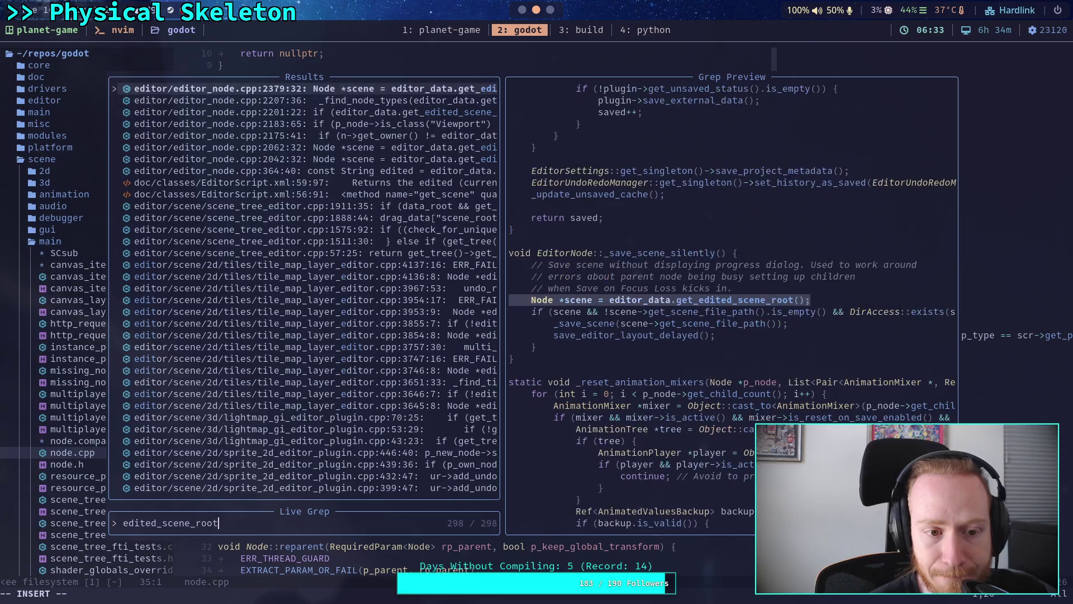
key(Up)
key(Up)
key(Up)
key(Up)
key(Up)
key(Up)
key(Down)
key(Down)
key(Down)
key(Up)
key(Up)
key(Up)
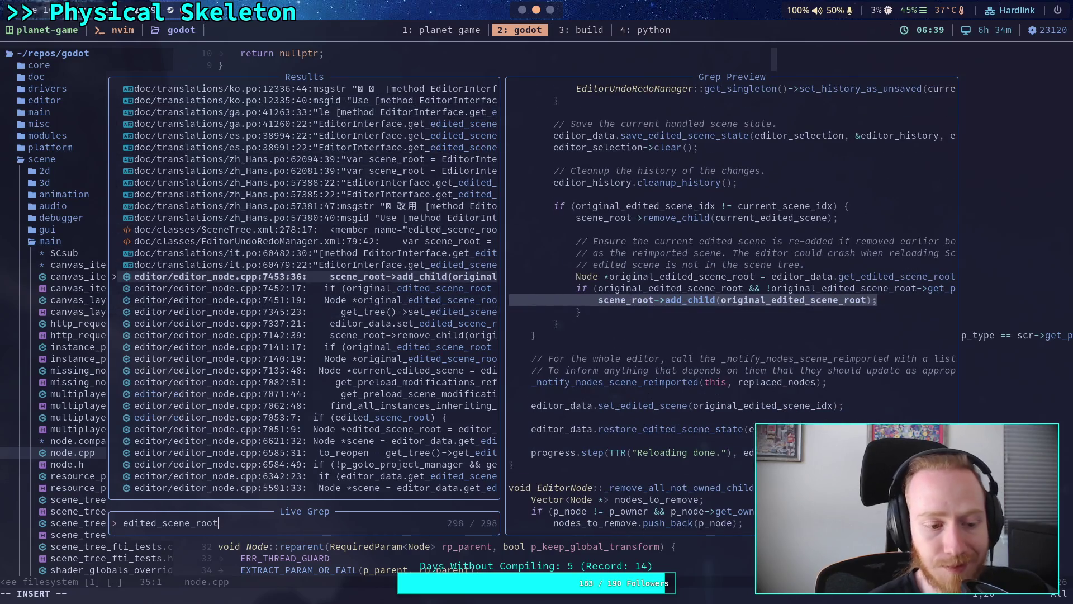
key(Escape)
key(super+1)
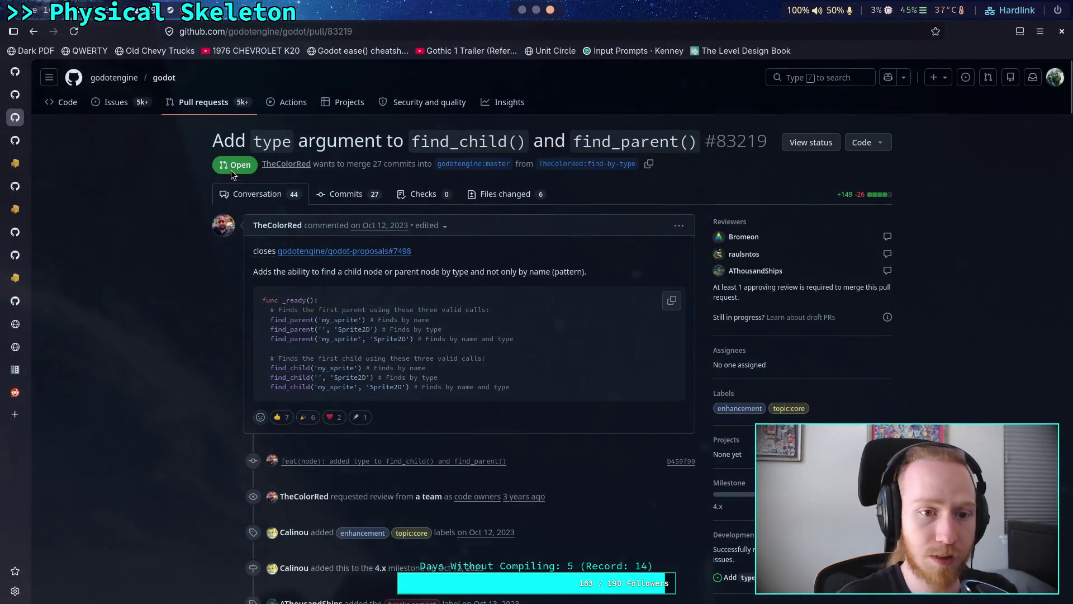
Web-search 'godot get scene root' in Brave and open the Godot Forum result.
key(ctrl+l)
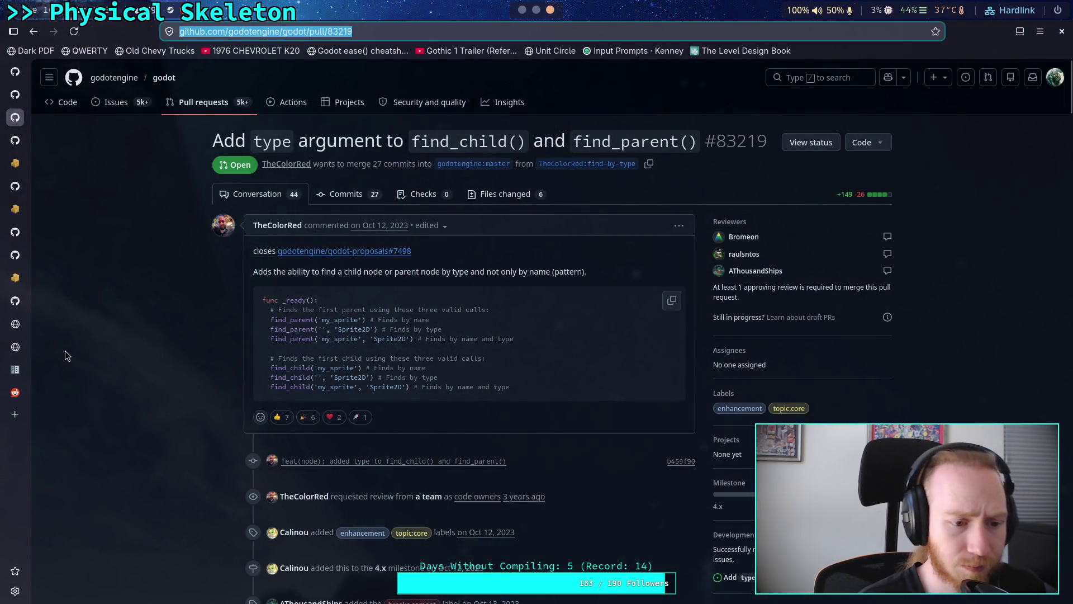
click(15, 392)
click(282, 30)
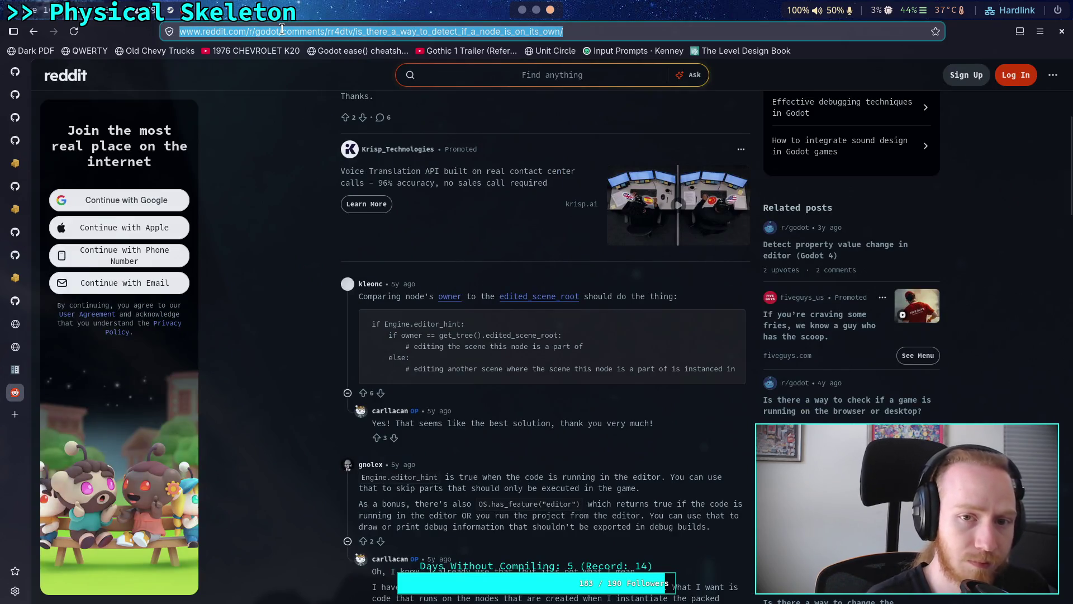
text(godot get scene root)
key(Return)
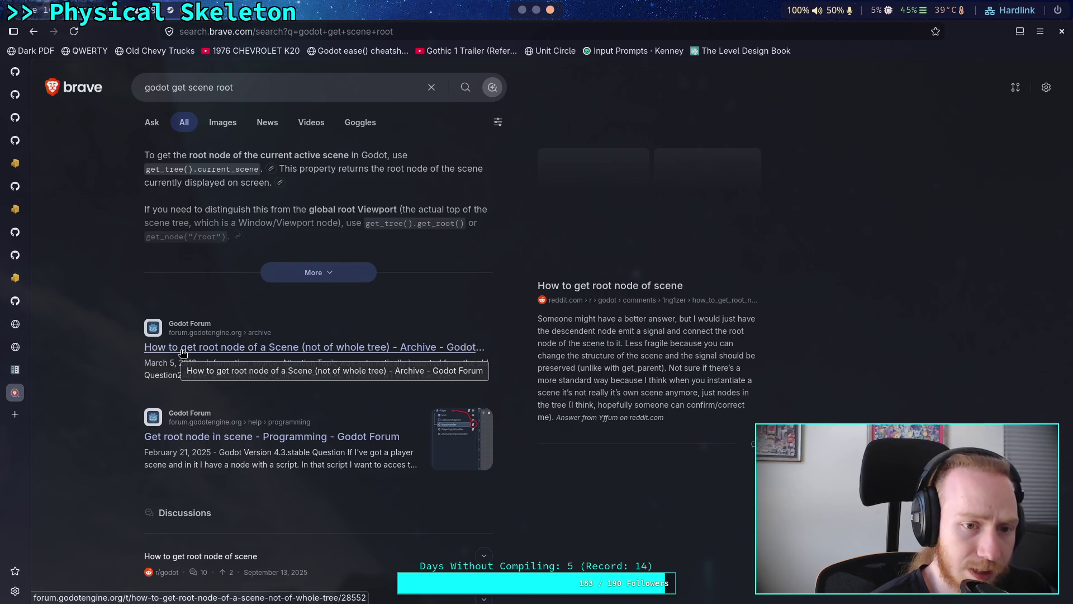
click(181, 347)
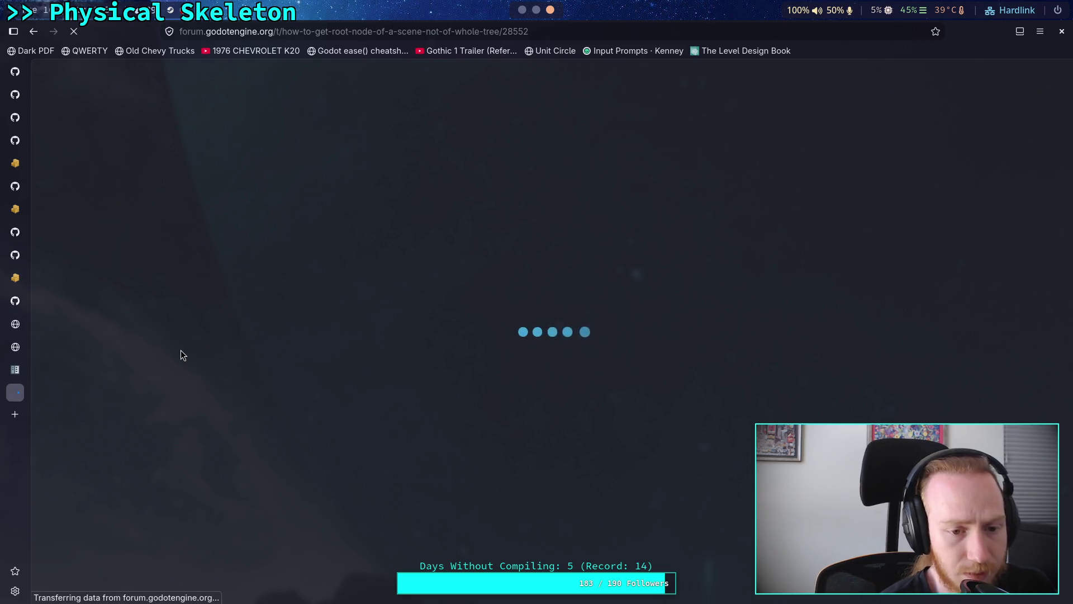
Read the forum replies noting child_node.owner is the scene root, then go to the SceneTree docs.
scroll(152, 327, down, 15)
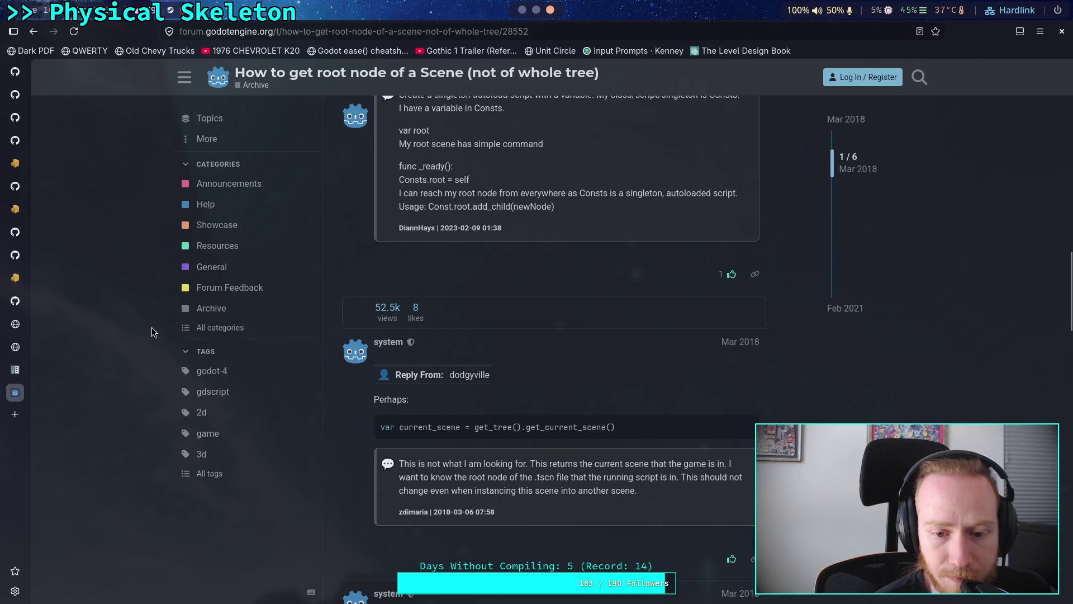
scroll(152, 327, down, 2)
scroll(152, 327, down, 2)
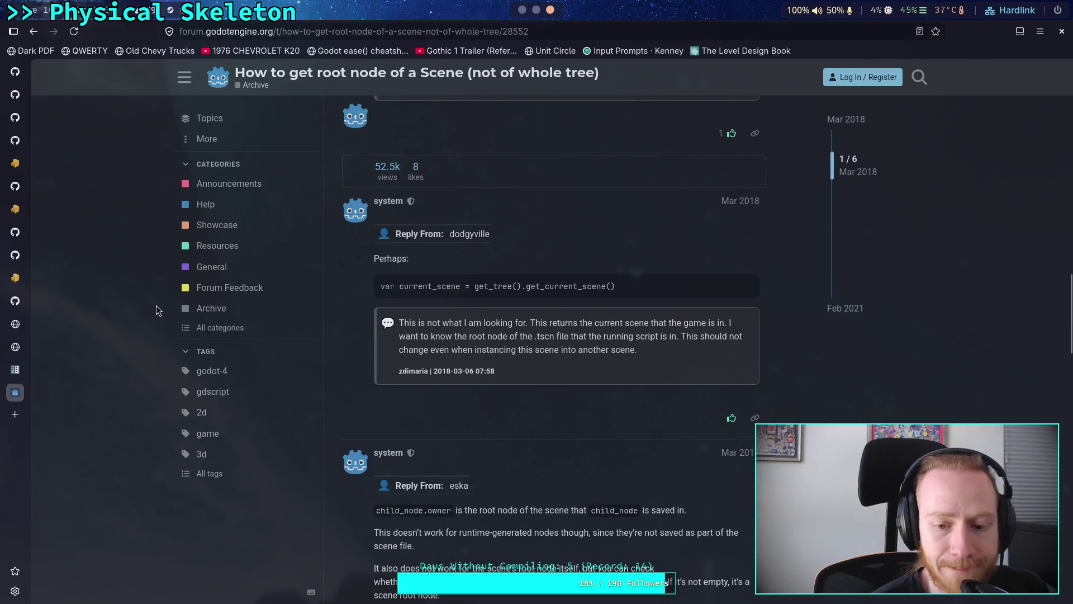
click(15, 370)
Compare the SceneTree current_scene and edited_scene_root descriptions, then select edited_scene_root on line 250.
scroll(556, 346, up, 5)
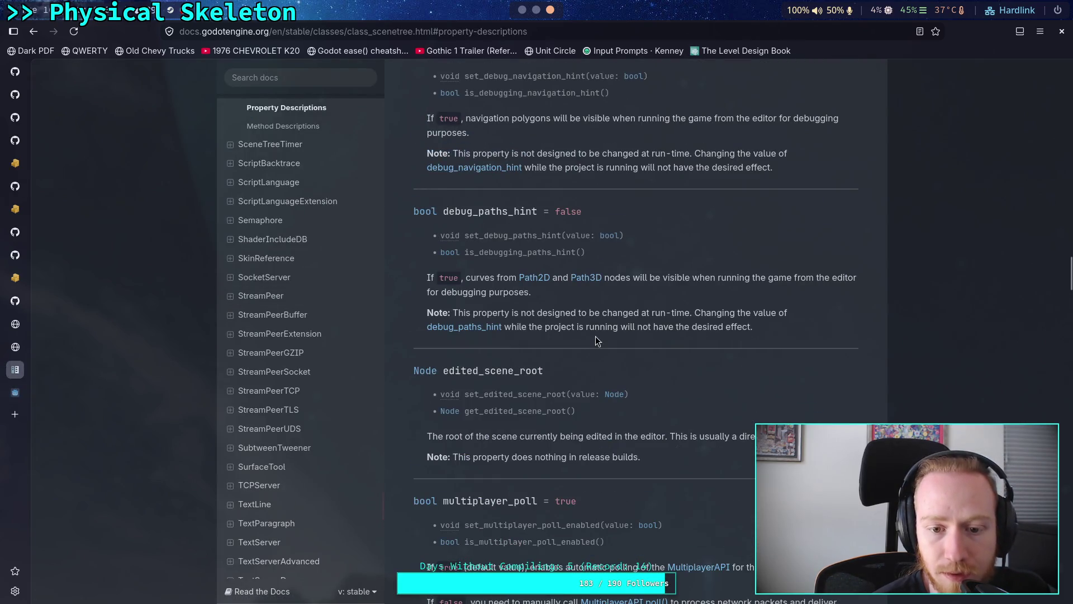
scroll(595, 339, up, 6)
scroll(595, 338, down, 3)
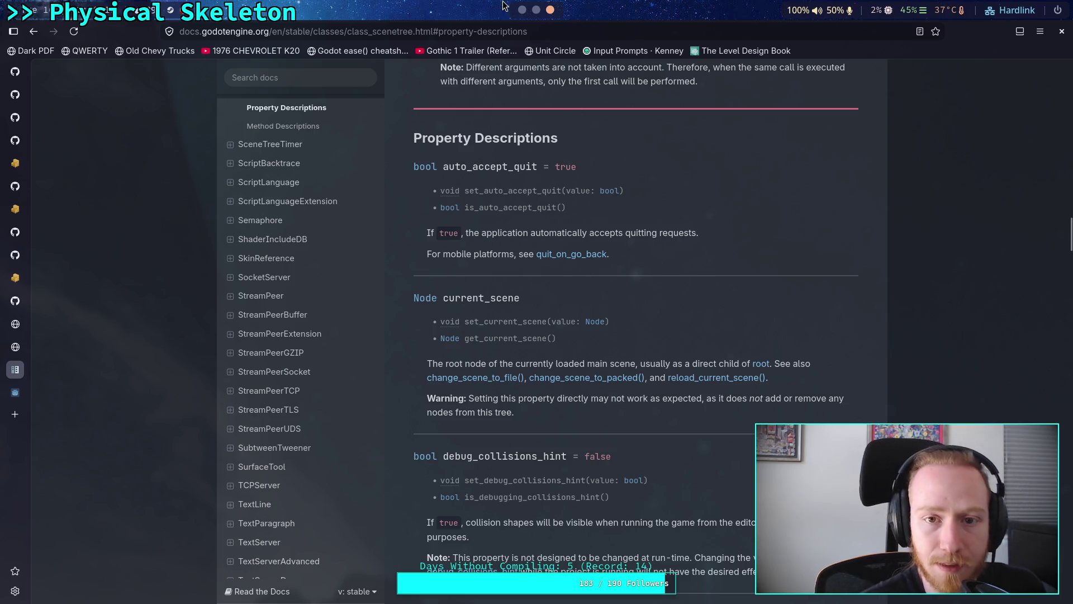
click(522, 10)
drag(359, 364, 462, 364)
Autocomplete line 250 to get_tree().current_scene.get_path_to(skeleton).
text(cur)
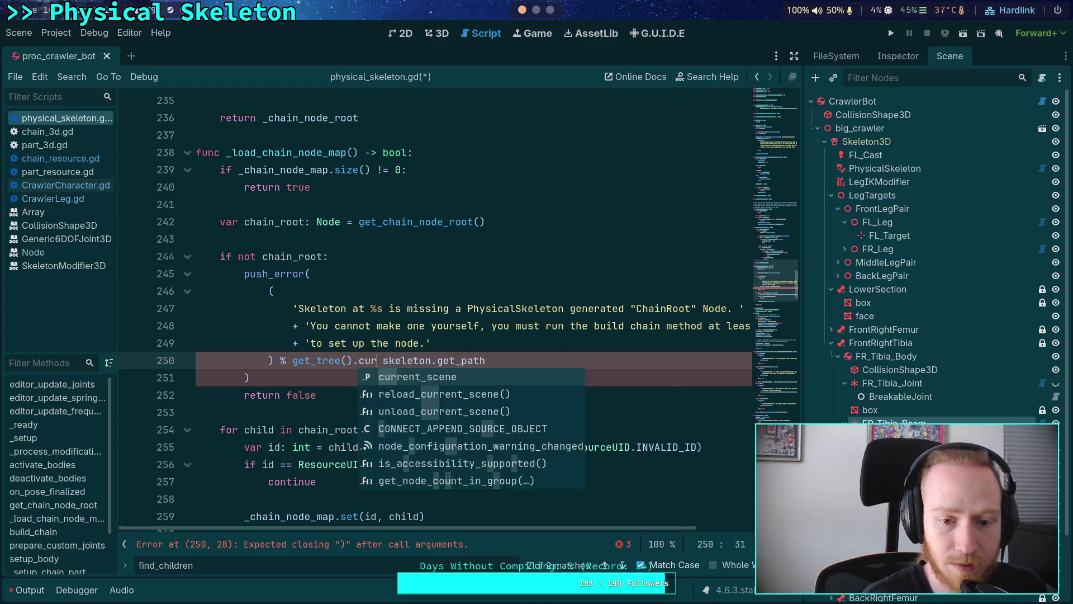
key(Return)
text(.gath)
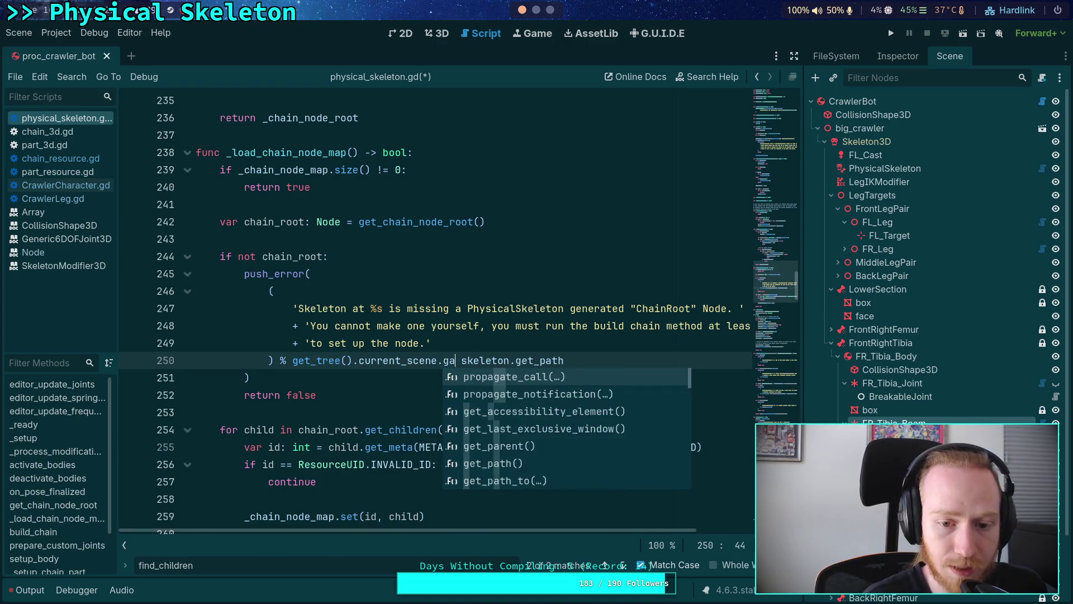
key(Down)
key(Return)
key(End)
Remove the leftover characters and extra parenthesis on line 250, then save physical_skeleton.gd.
click(525, 360)
key(BackSpace)
click(643, 360)
key(BackSpace)
click(521, 360)
key(BackSpace)
key(ctrl+Right)
key(shift+End)
key(BackSpace)
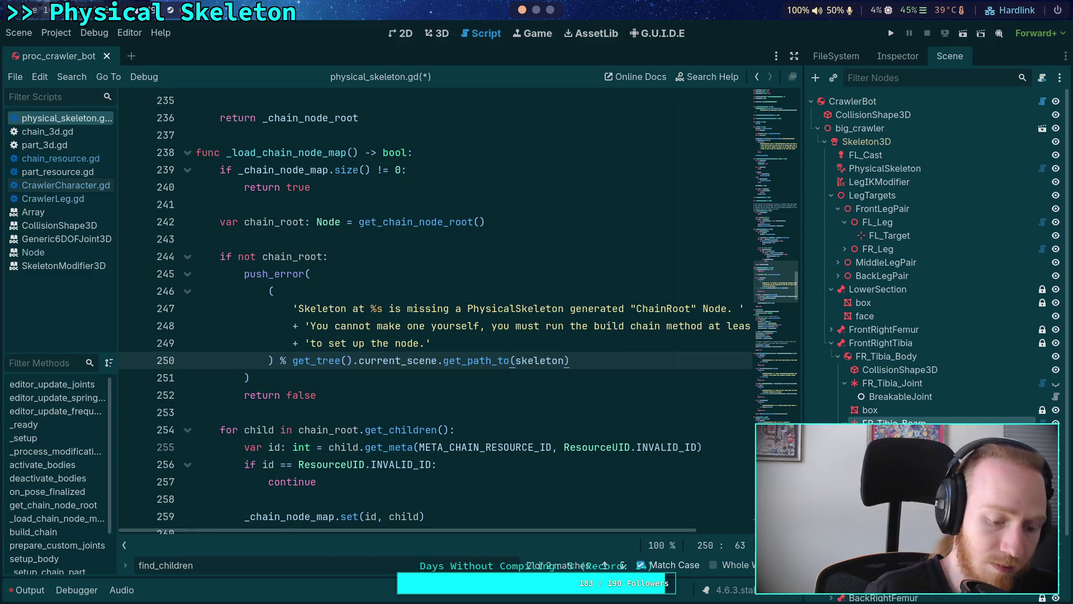
key(ctrl+s)
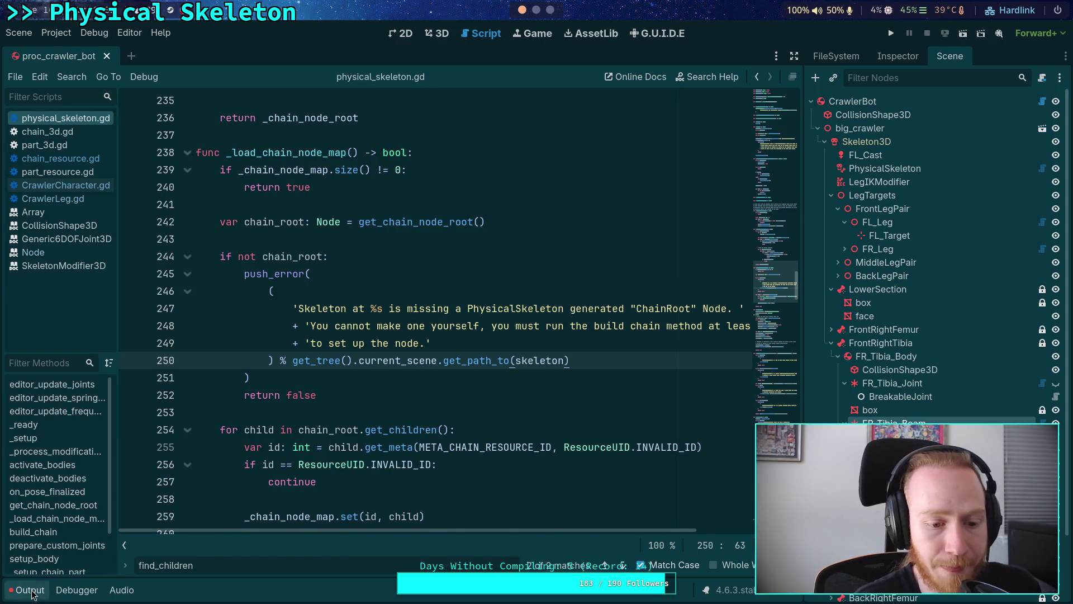
click(28, 590)
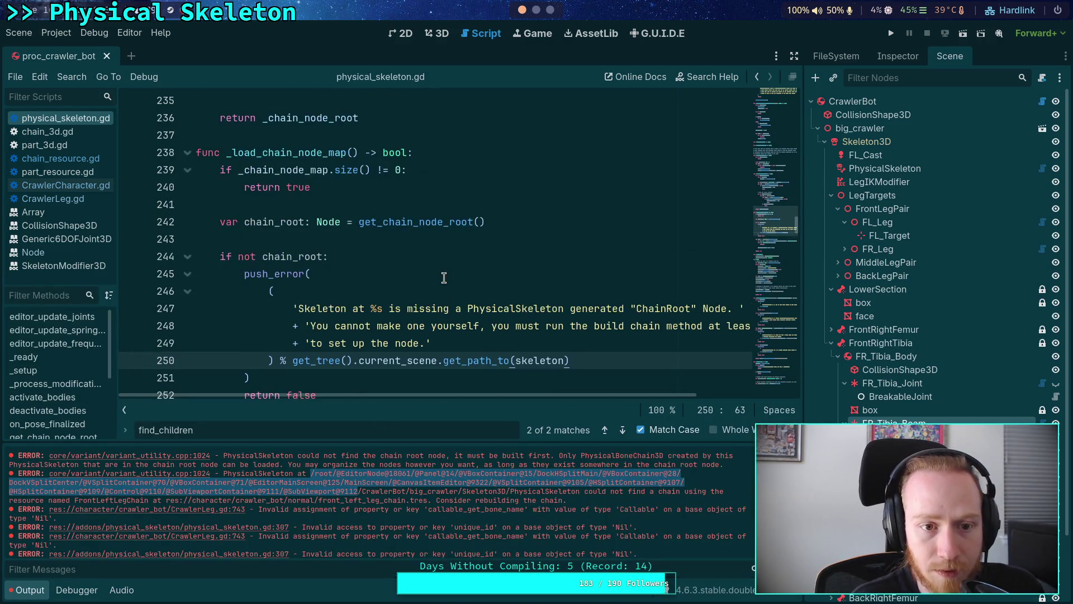
Clear the Output log and reload the saved scene to regenerate the errors.
scroll(463, 307, down, 3)
scroll(462, 307, up, 2)
scroll(462, 307, down, 3)
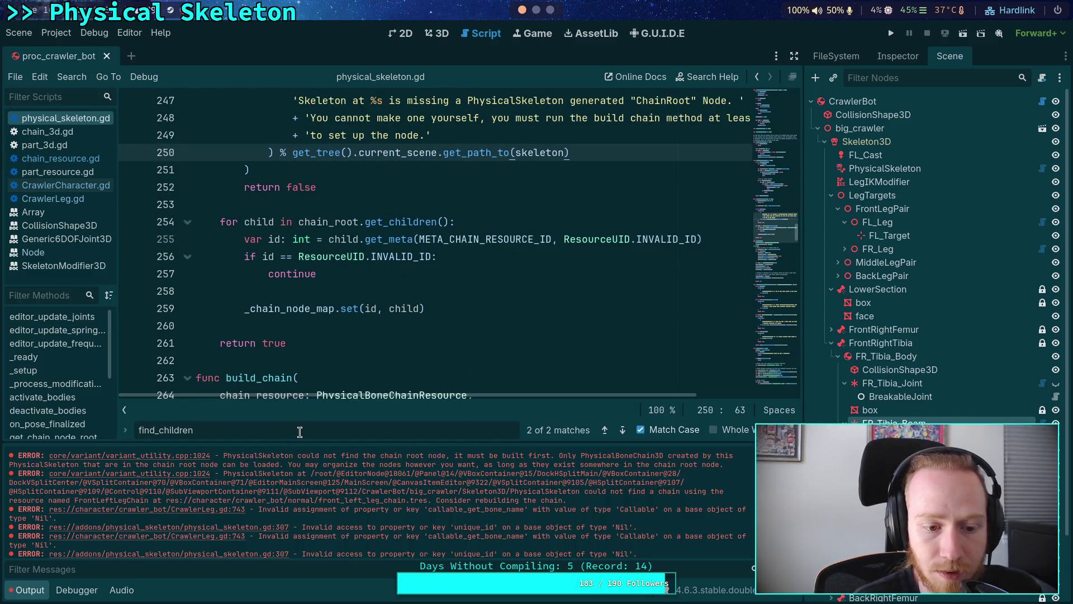
scroll(404, 315, up, 2)
click(462, 242)
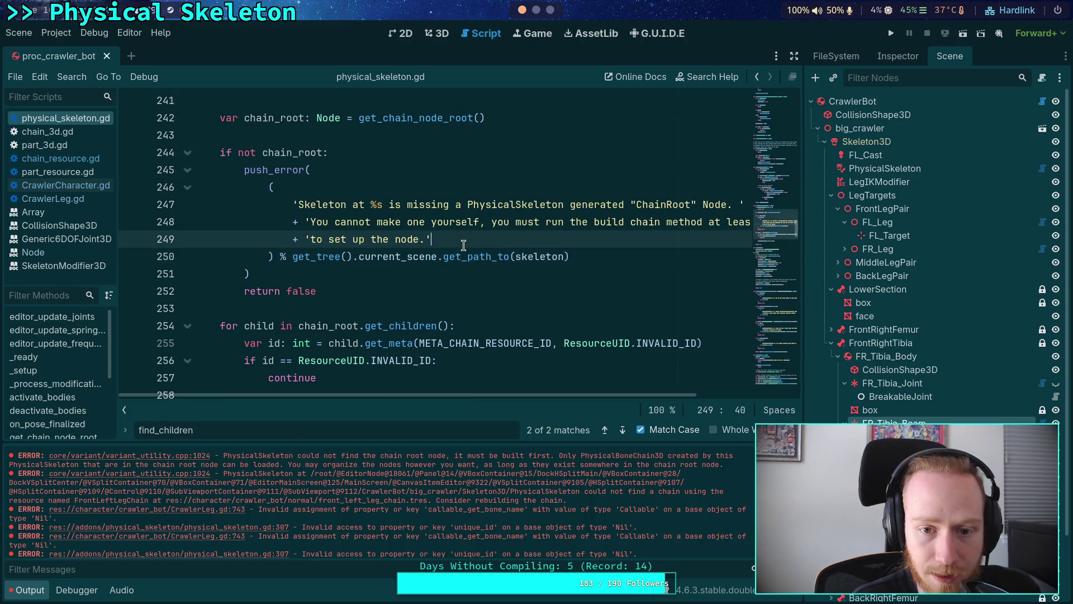
click(783, 454)
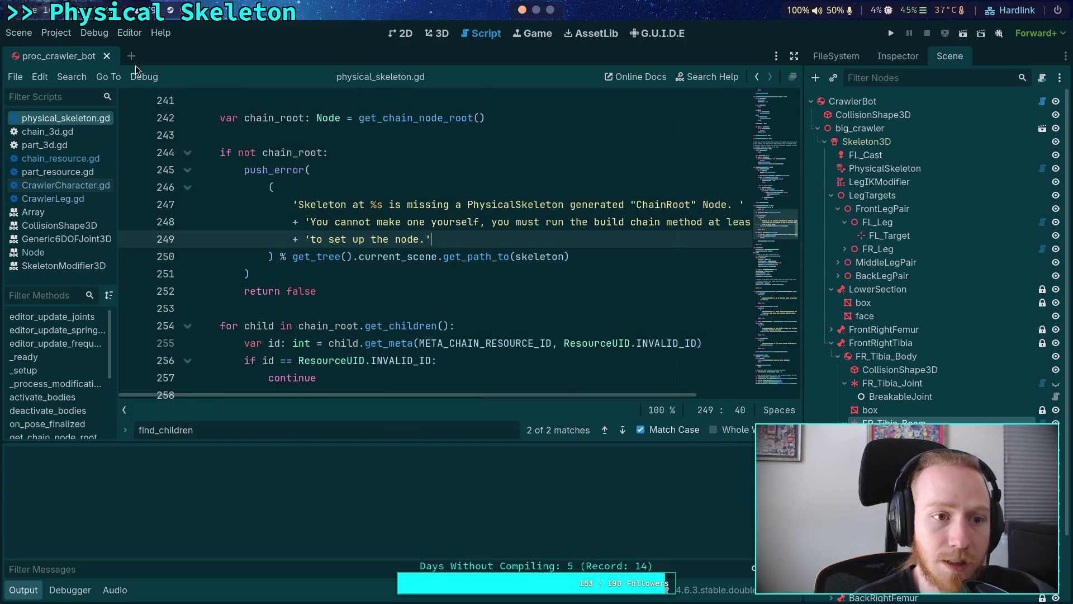
click(19, 32)
click(44, 267)
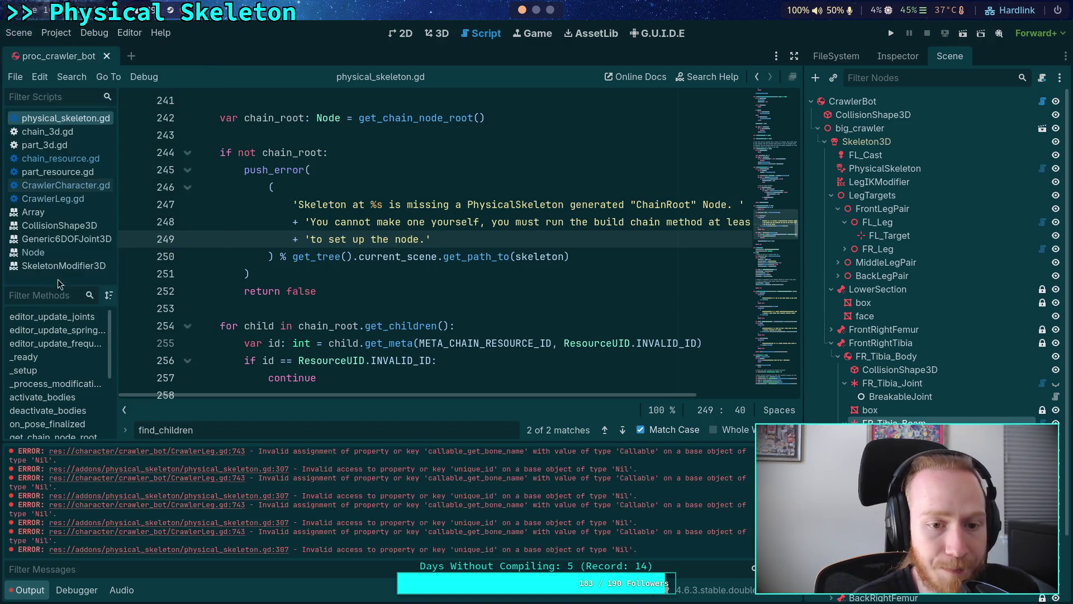
Copy the 'could not find a chain' error text and search the script for it.
scroll(395, 487, up, 2)
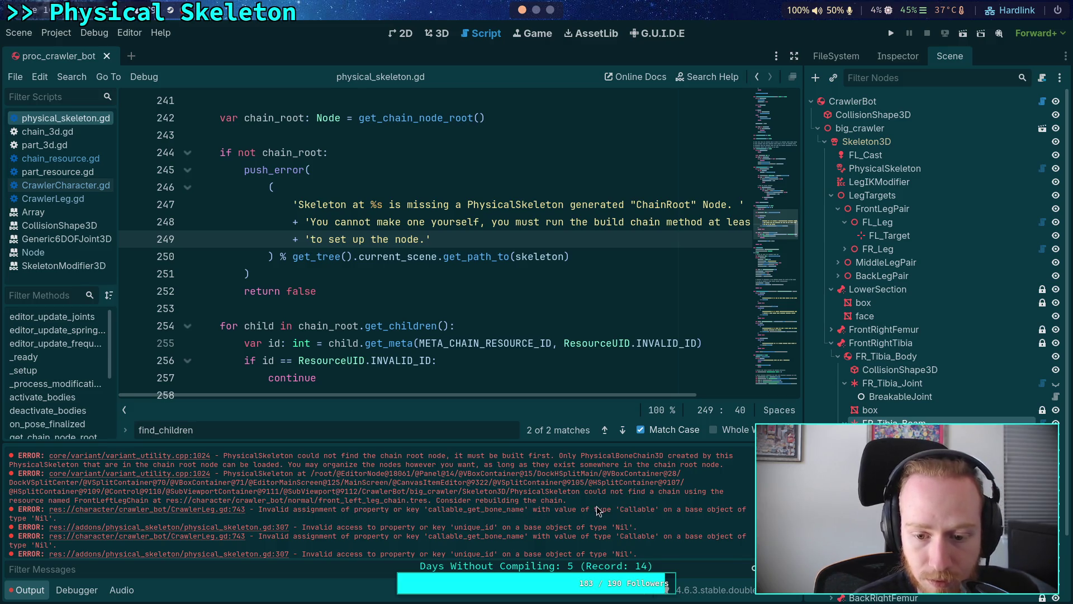
drag(585, 491, 722, 493)
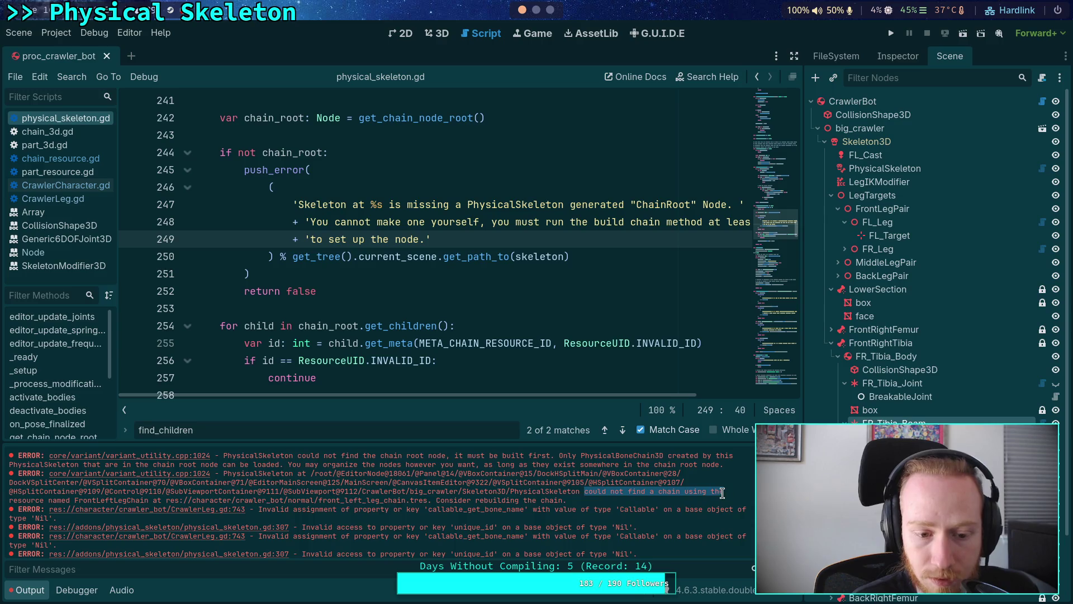
right_click(655, 493)
click(671, 502)
click(515, 340)
key(ctrl+f)
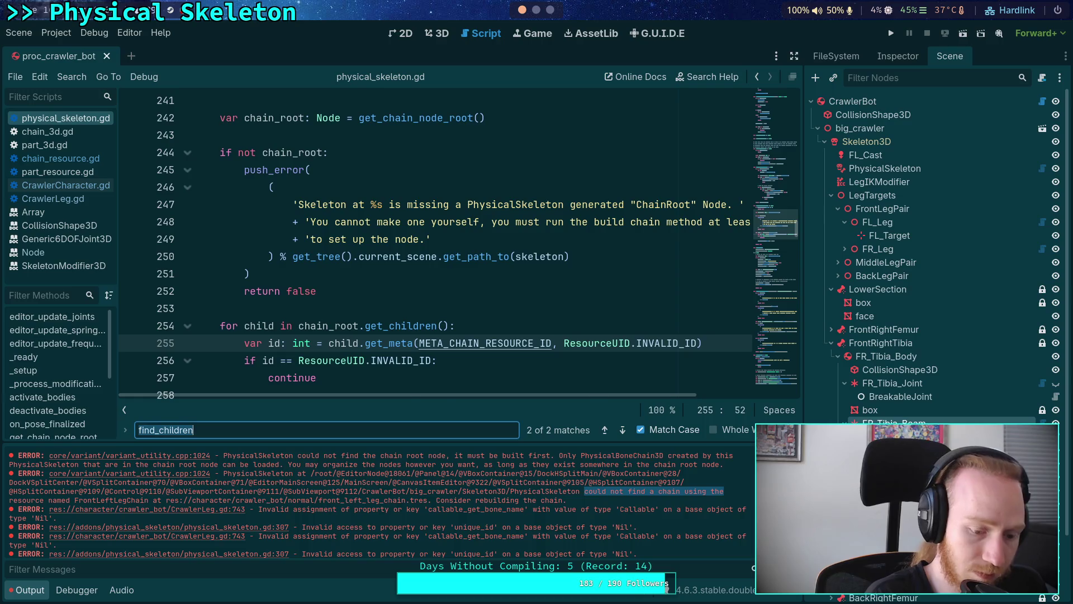
text(could not find a chain using the)
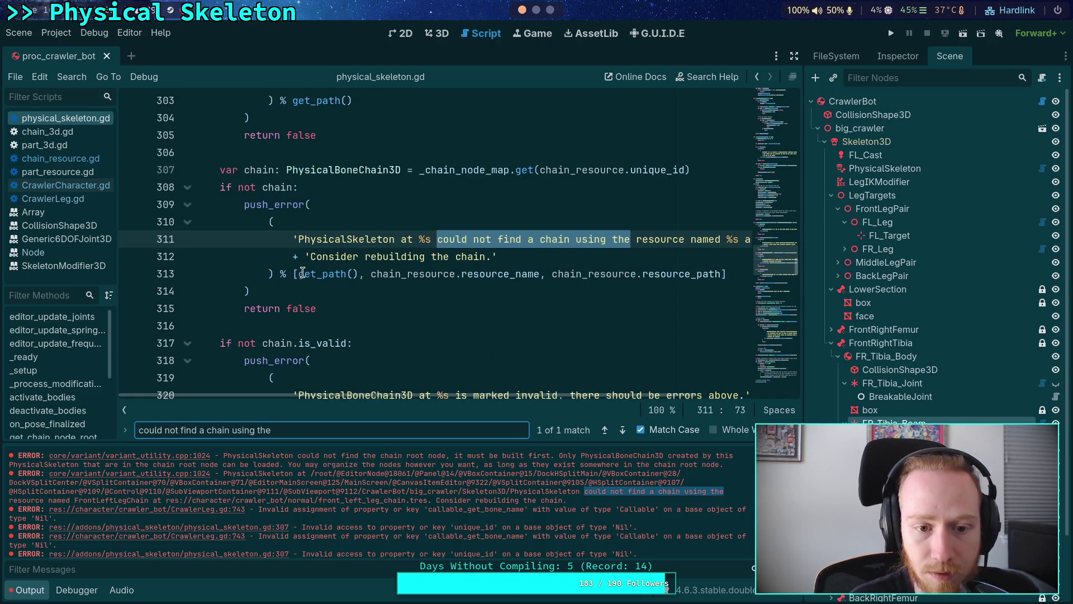
Replace get_path() on line 313 with get_tree().current_scene.get_path_to(self) and clear the Output log.
click(299, 274)
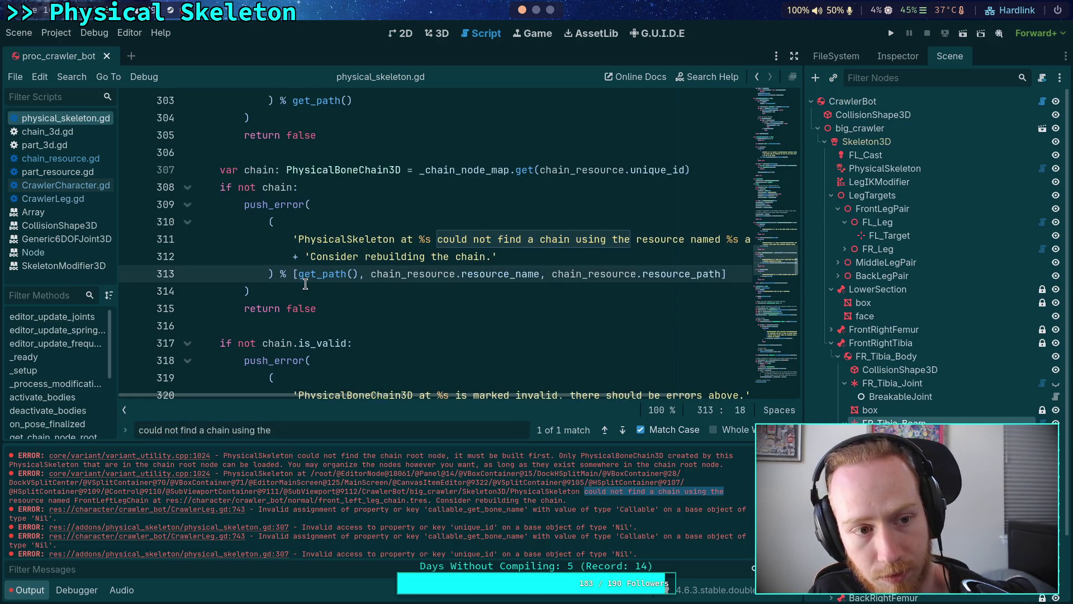
drag(359, 274, 299, 275)
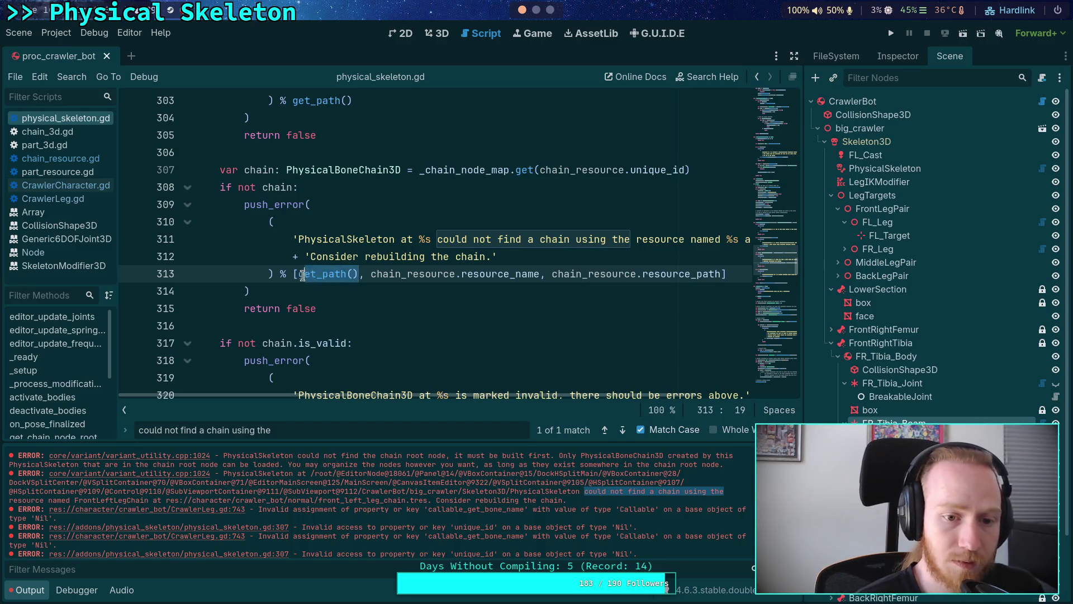
mouse_move(299, 275)
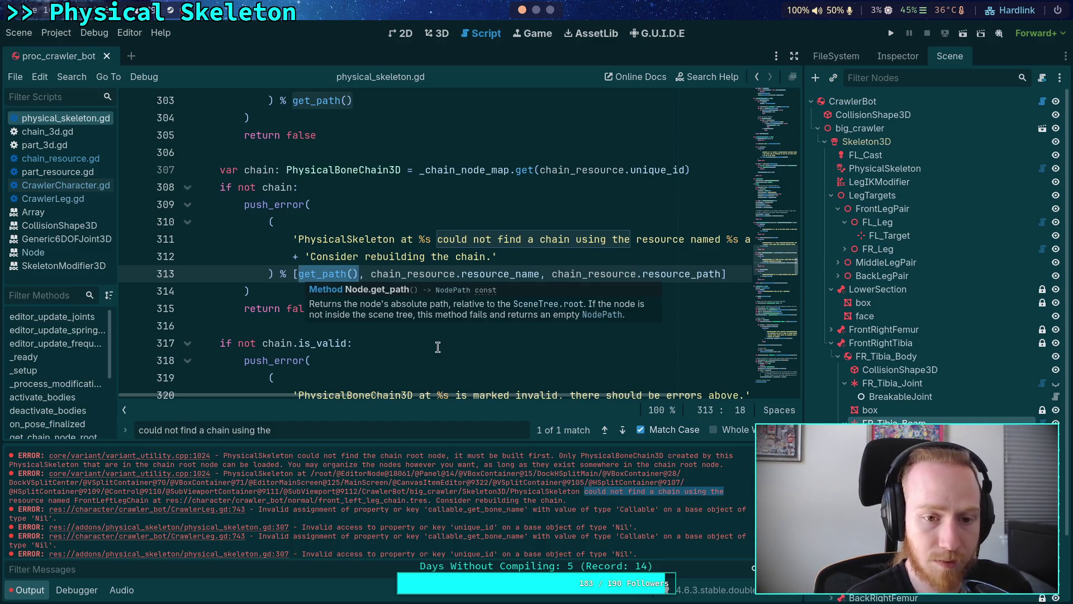
text(get_tree())
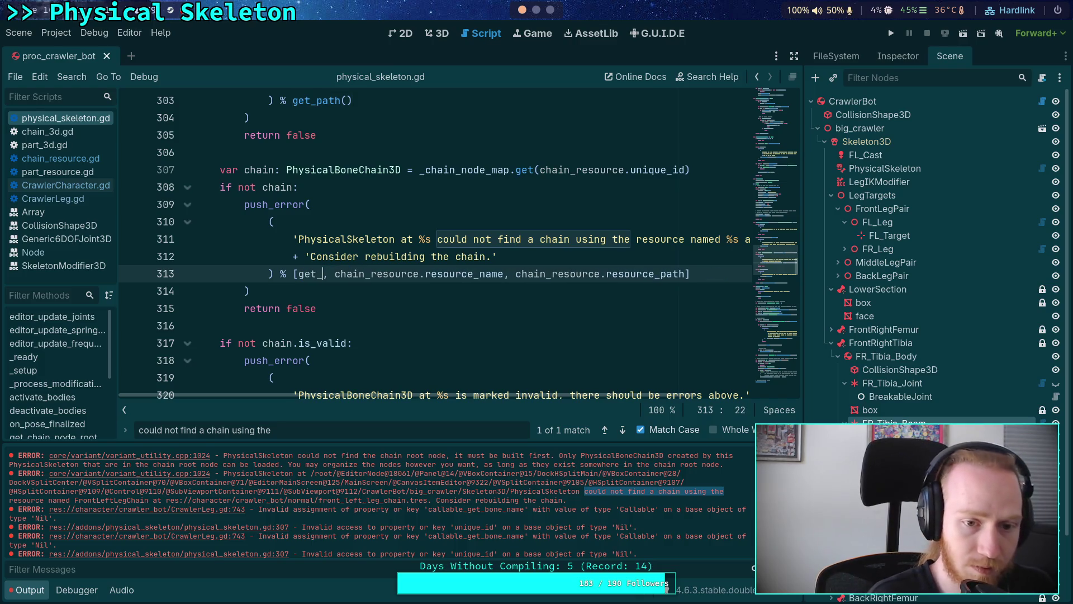
text(.current_scene.)
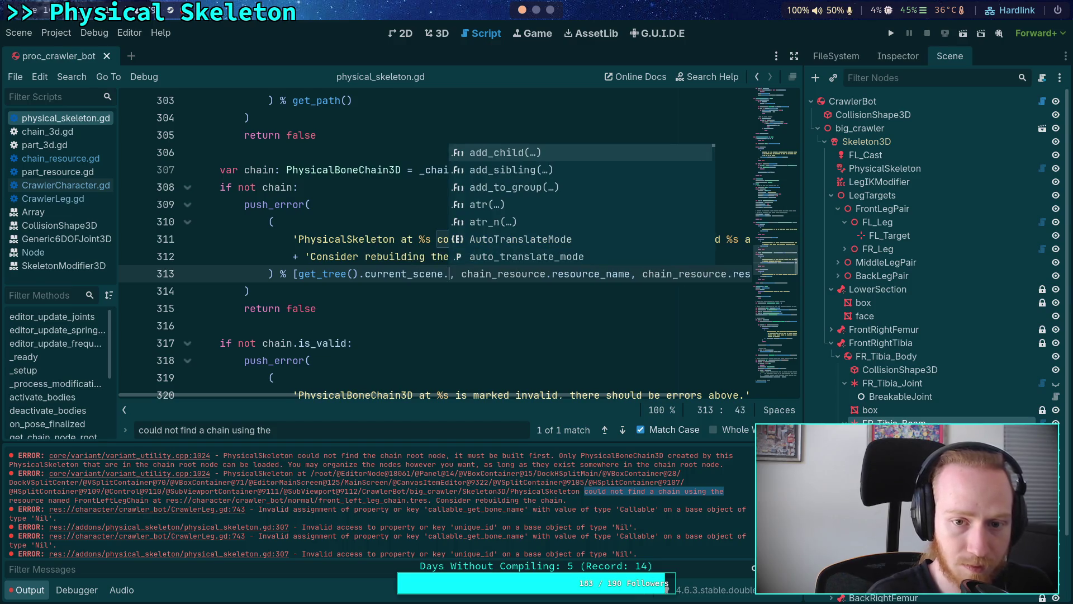
text(get_path_to(self))
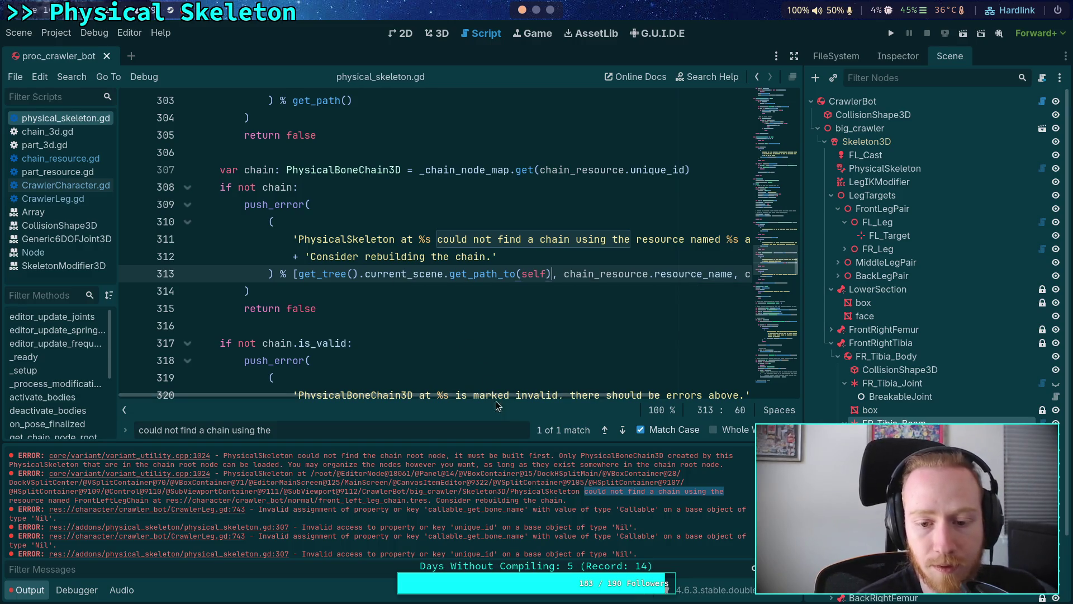
key(ctrl+shift+k)
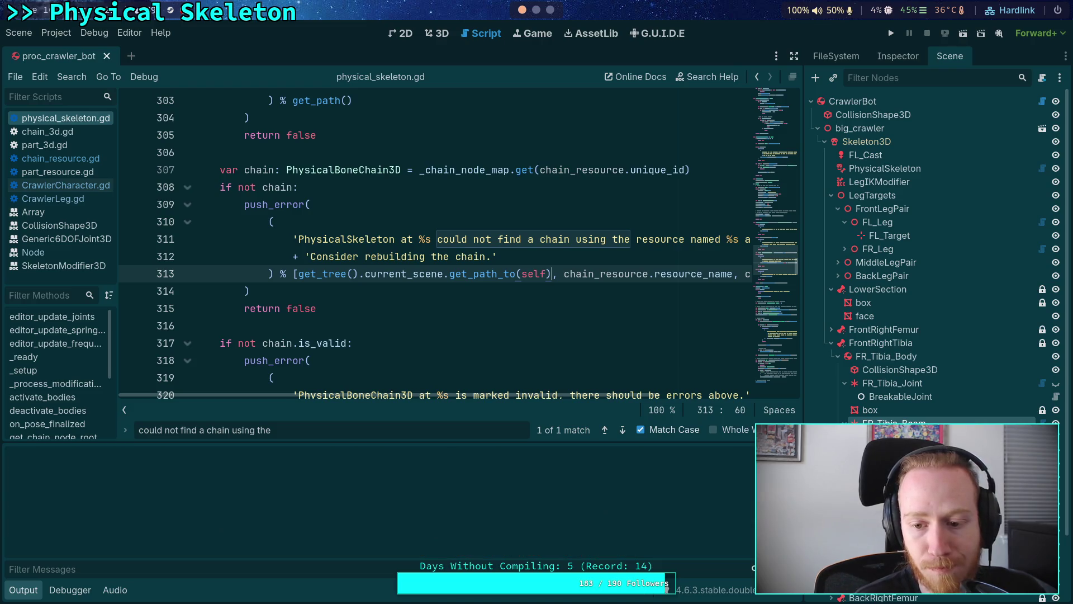
click(18, 33)
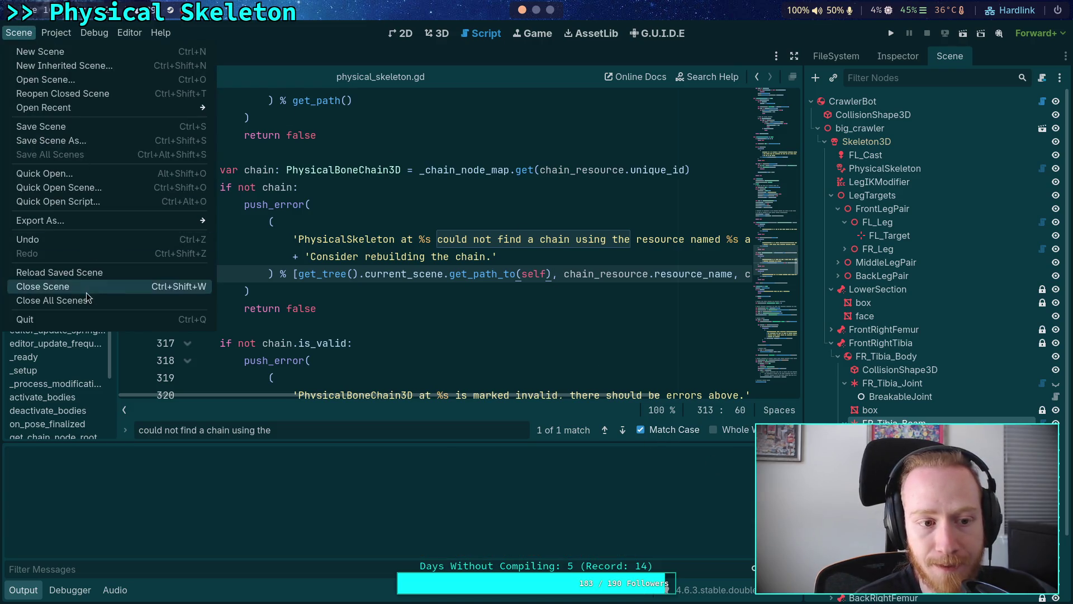
Reload the saved scene, check the current_scene documentation popup, then return to Neovim.
click(104, 277)
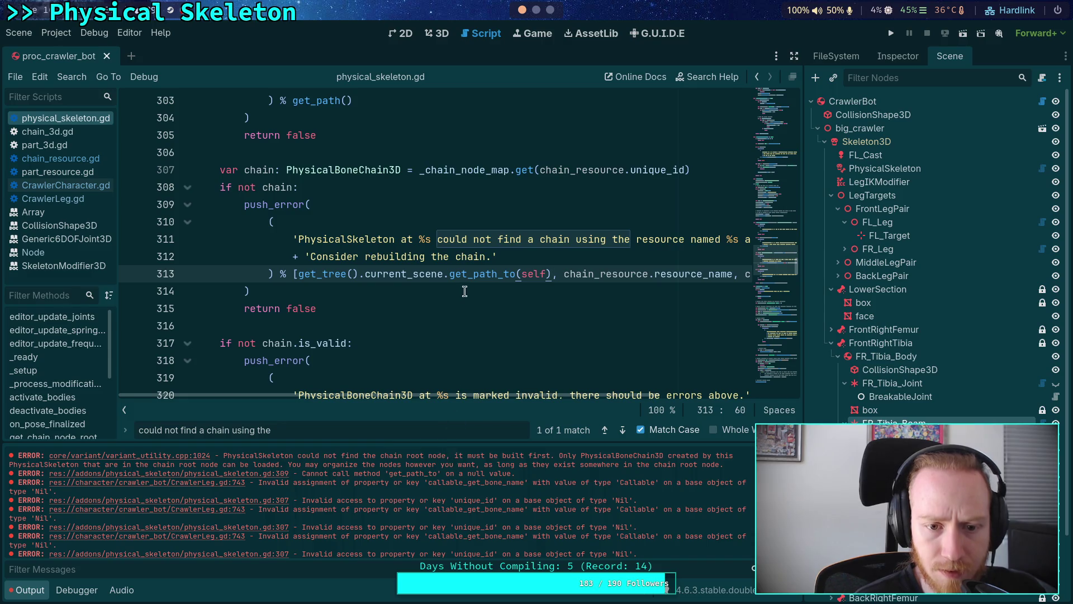
mouse_move(389, 273)
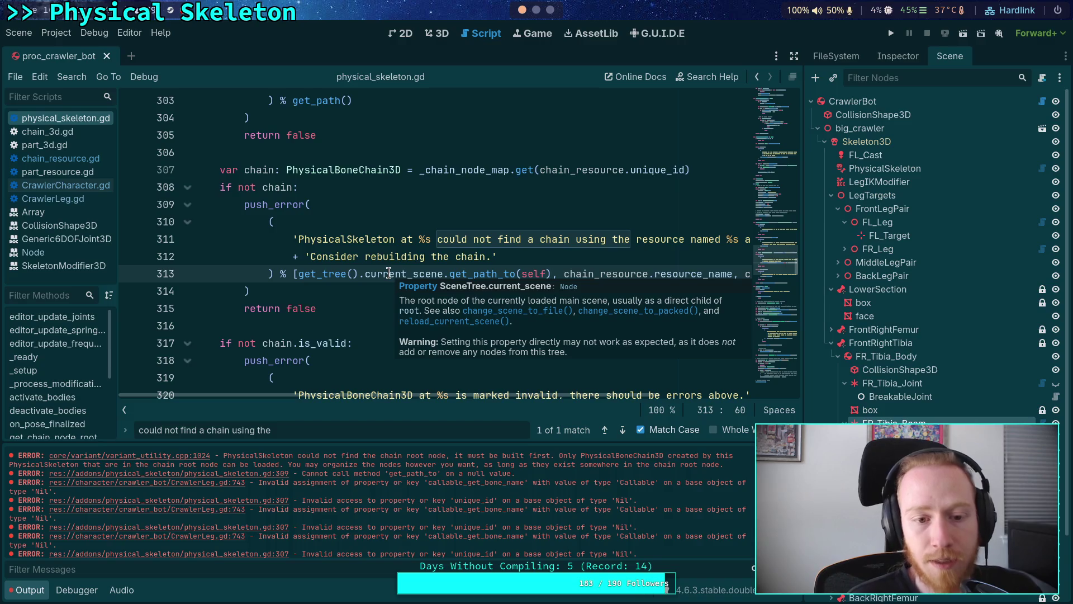
click(282, 327)
scroll(311, 325, down, 5)
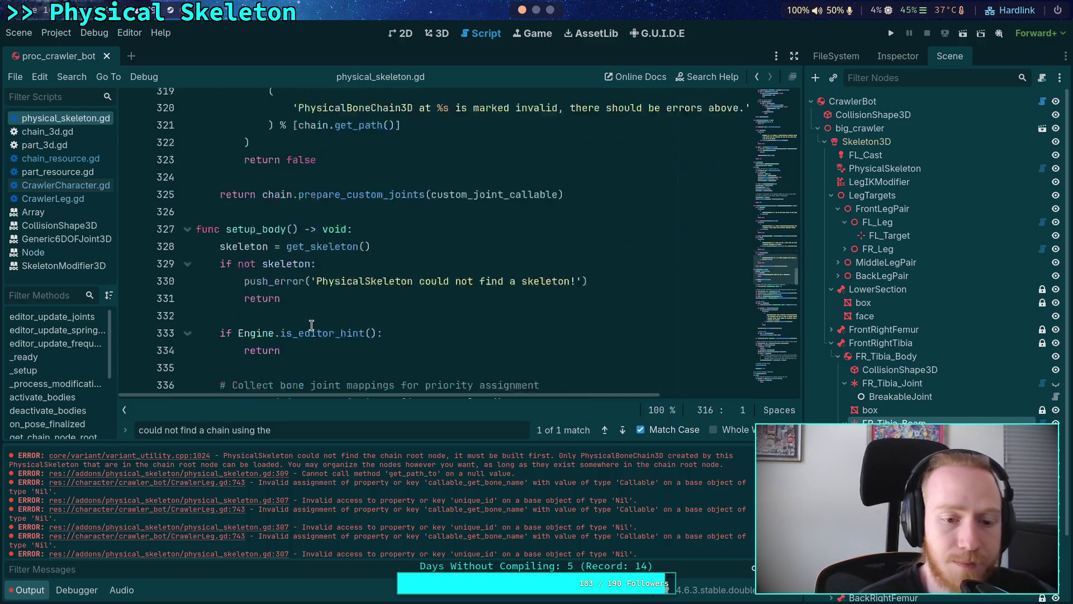
click(781, 381)
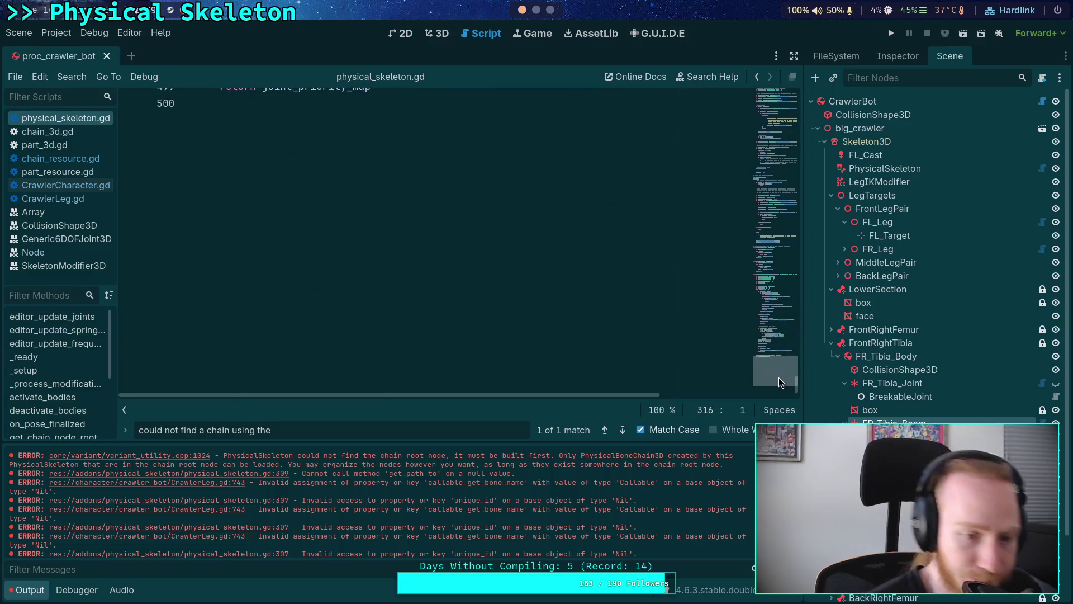
key(super+2)
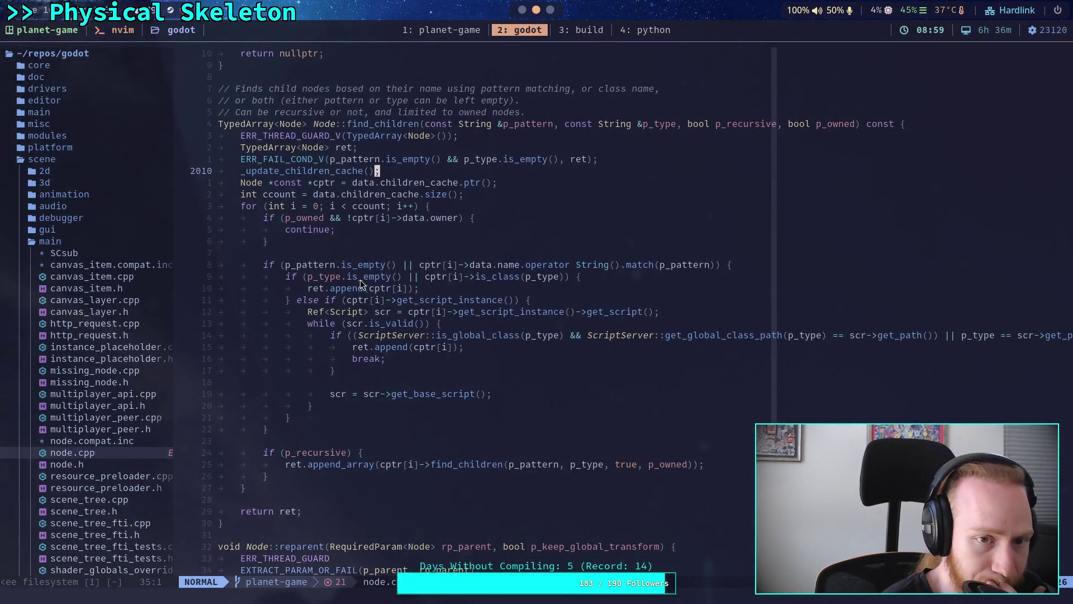
Review the child and node lookup functions in node.cpp.
click(357, 430)
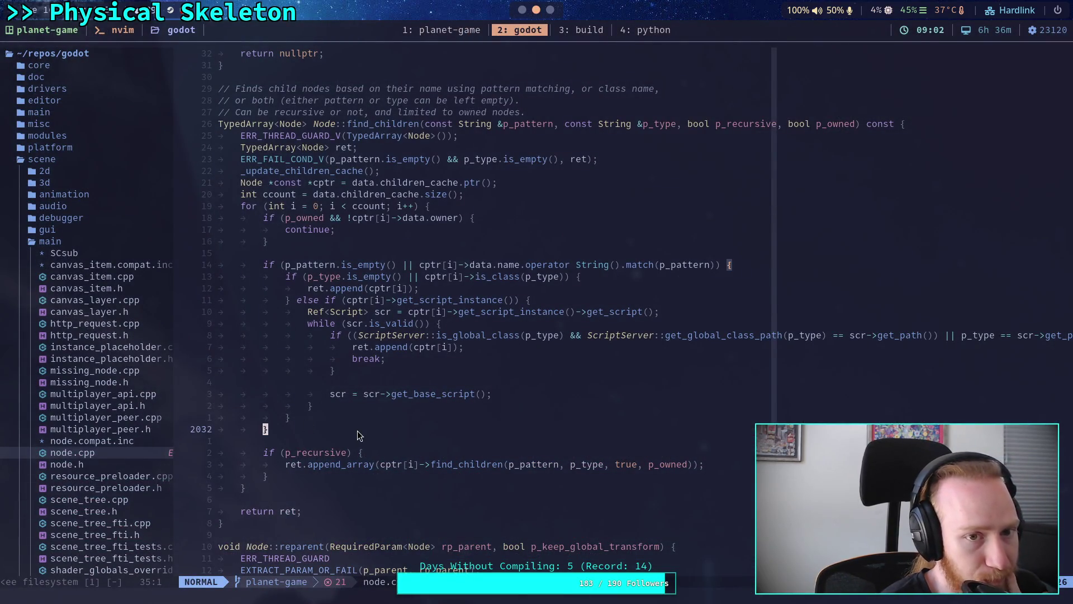
scroll(357, 431, down, 5)
scroll(357, 435, up, 20)
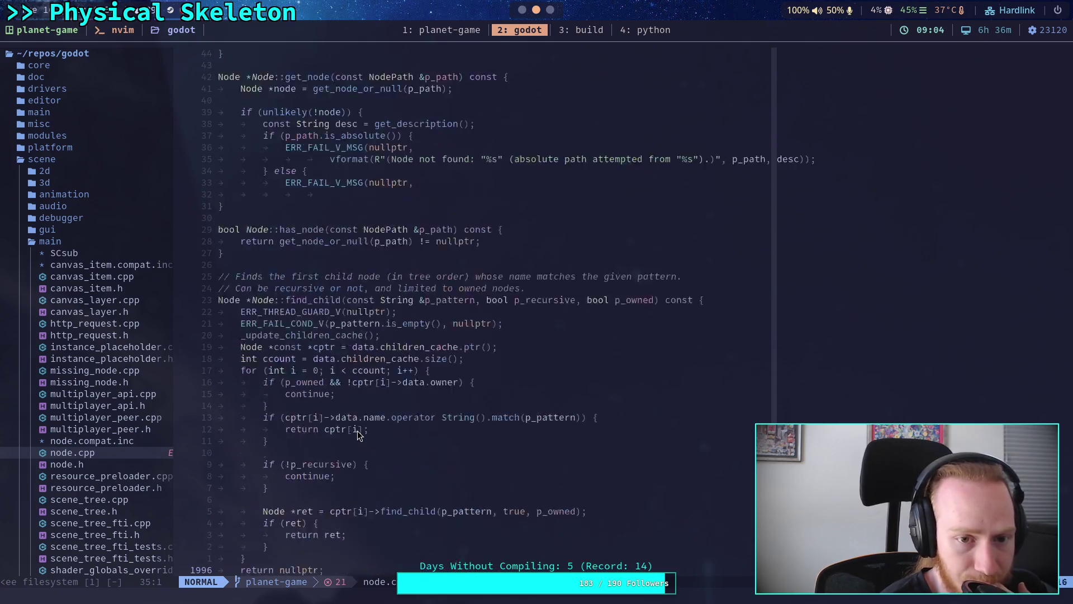
scroll(359, 435, up, 20)
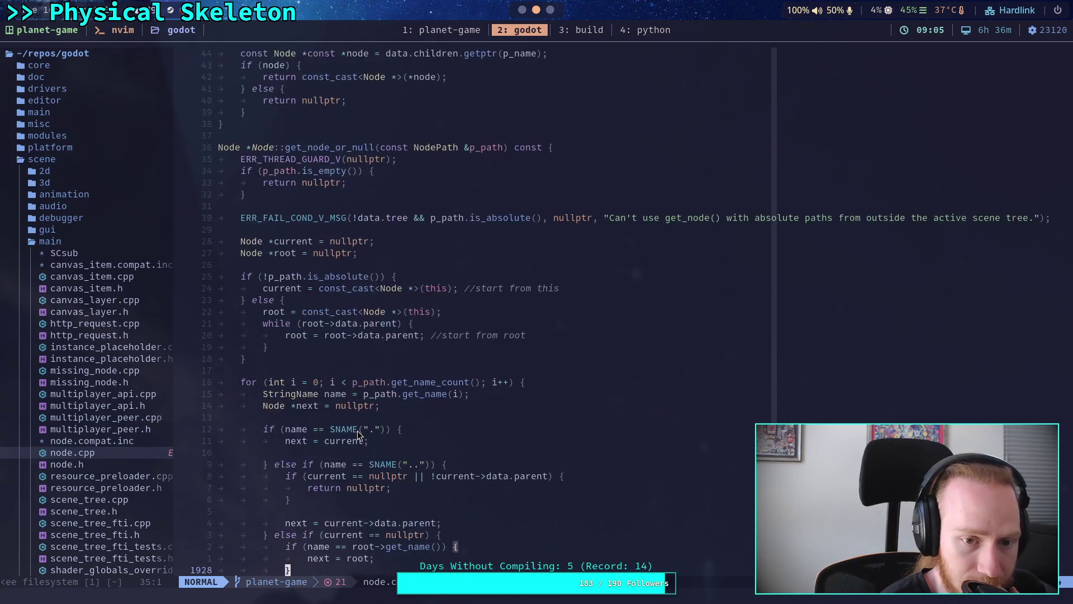
scroll(357, 431, up, 9)
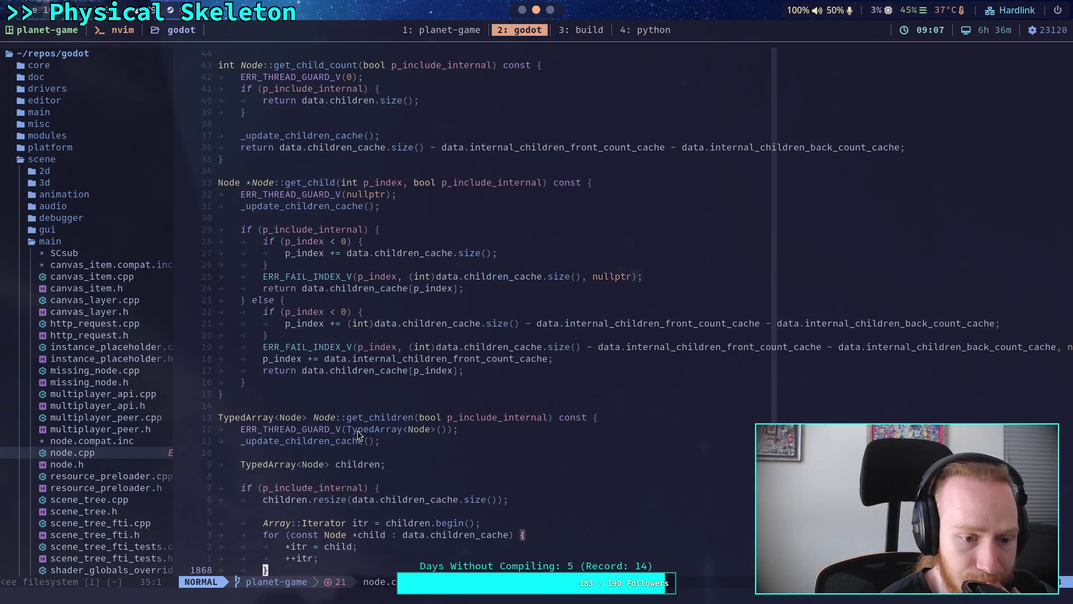
Skim node.h, then bring up the SceneTree docs showing current_scene in the browser.
click(87, 464)
scroll(397, 324, down, 20)
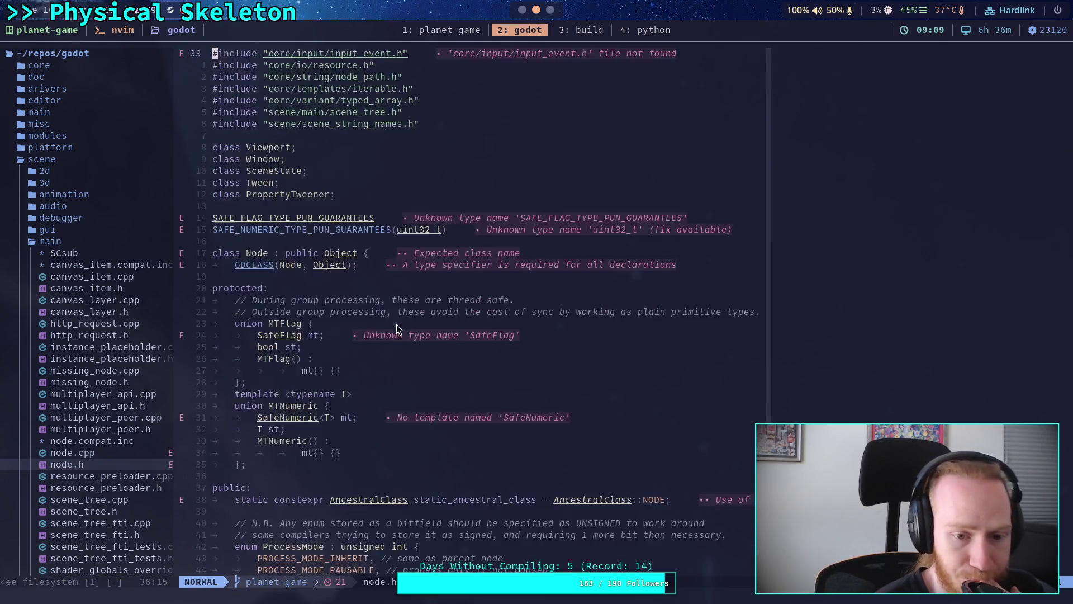
scroll(389, 338, down, 9)
click(550, 10)
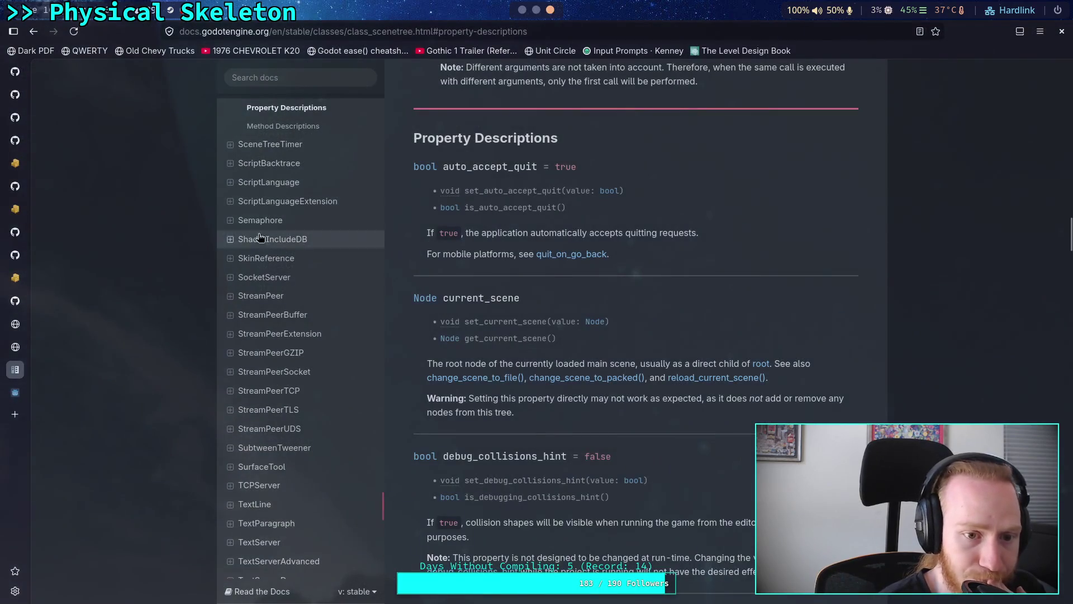
Search the docs for 'Node' and scroll its class reference to the Methods table (find_child, find_children, find_parent).
click(303, 84)
text(Node)
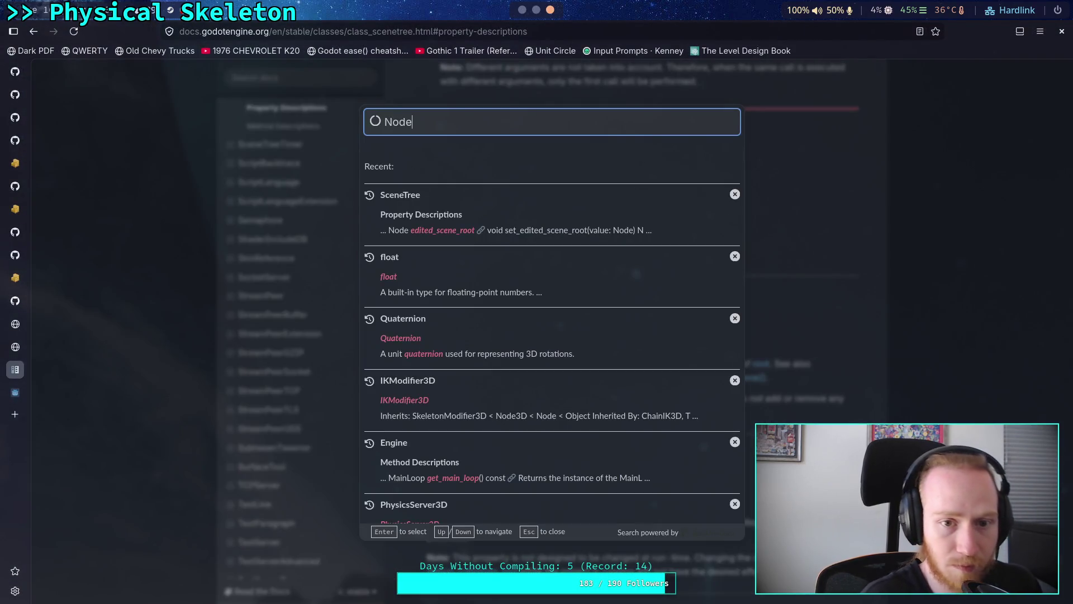
click(454, 249)
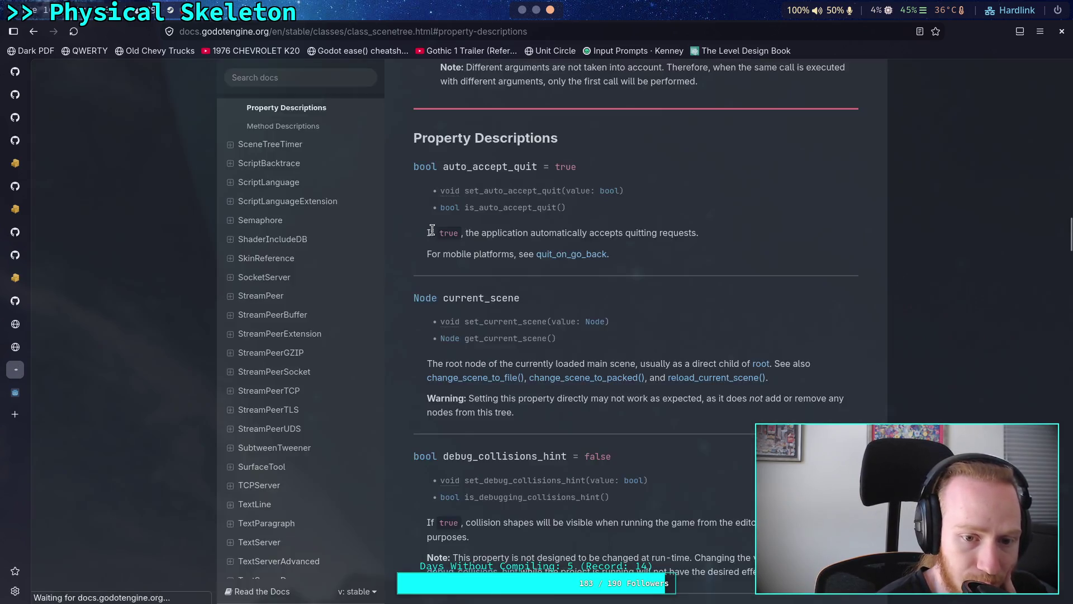
scroll(643, 334, down, 12)
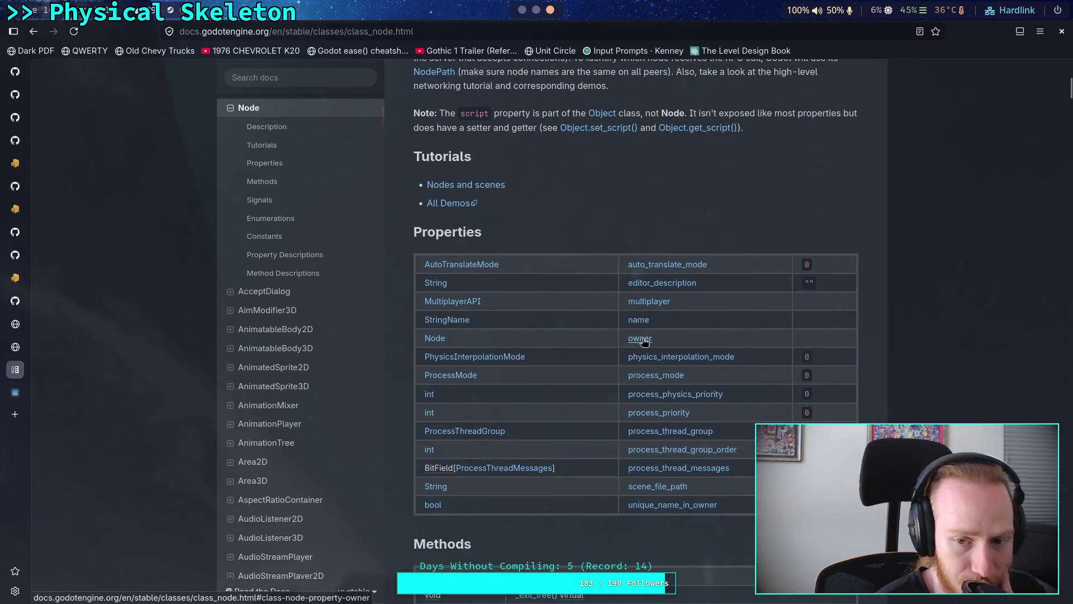
scroll(561, 432, down, 5)
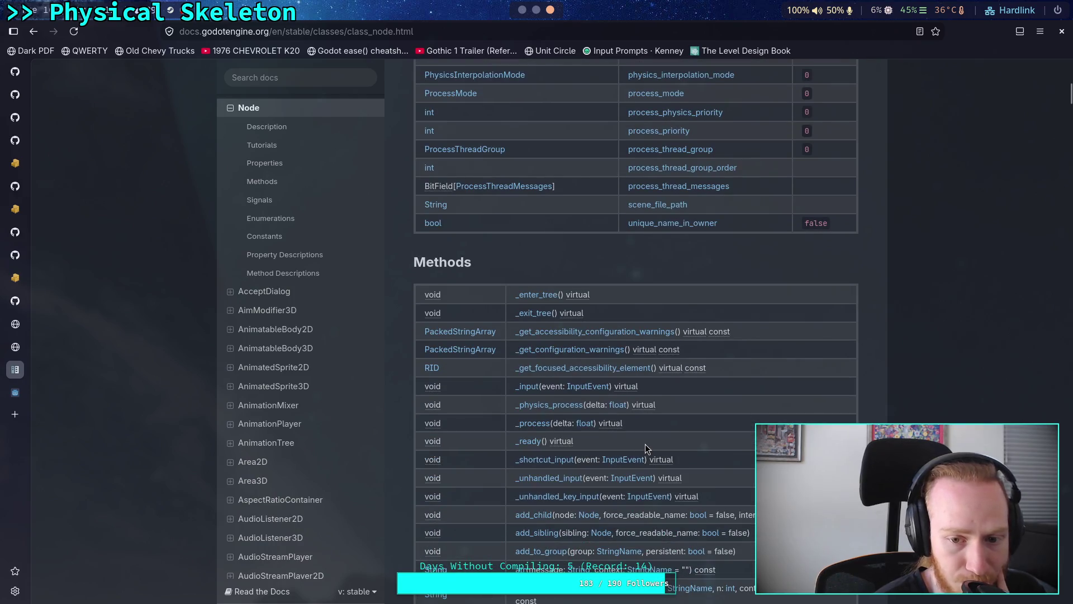
scroll(645, 444, down, 3)
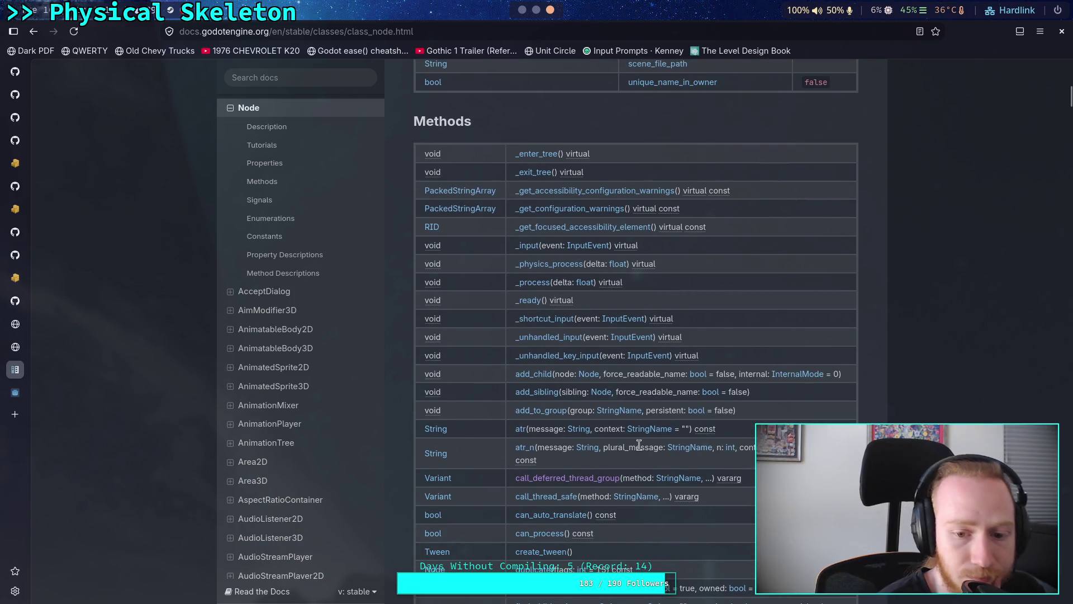
scroll(639, 445, down, 3)
scroll(639, 445, down, 3)
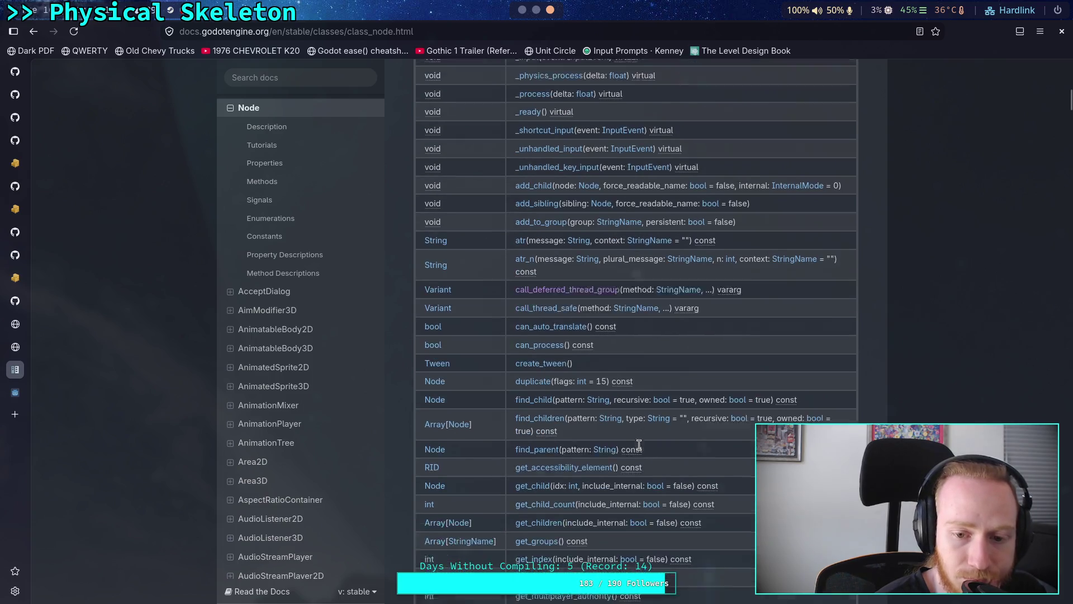